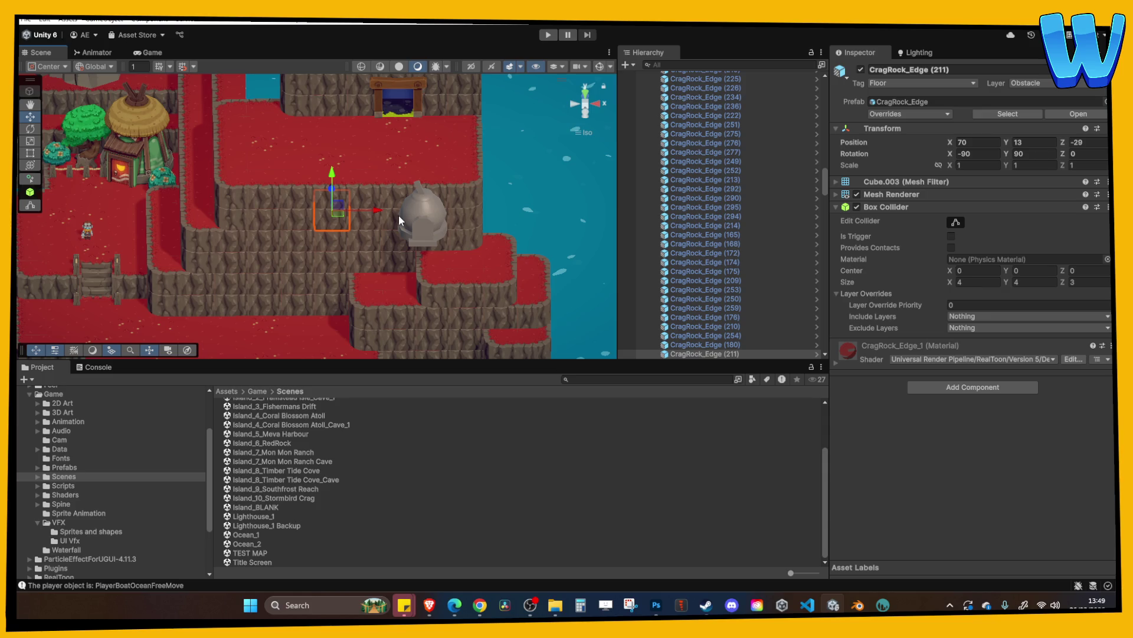
Open the Ocean_1 scene from the Project Scenes folder
click(364, 254)
scroll(341, 264, up, 3)
scroll(379, 241, down, 5)
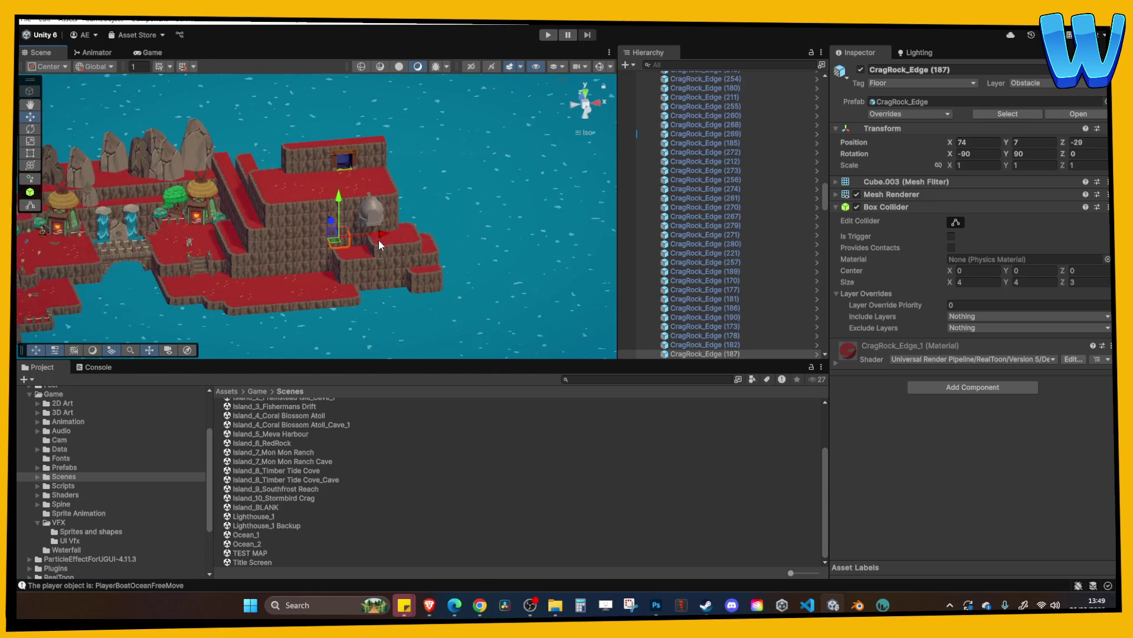
click(264, 534)
double_click(264, 534)
Turn the Scene view to look straight down on the ocean map
scroll(467, 239, down, 10)
mouse_move(410, 294)
middle_down()
mouse_move(423, 209)
mouse_move(455, 228)
mouse_move(446, 209)
middle_up()
mouse_move(452, 104)
middle_down()
mouse_move(435, 114)
mouse_move(451, 218)
middle_up()
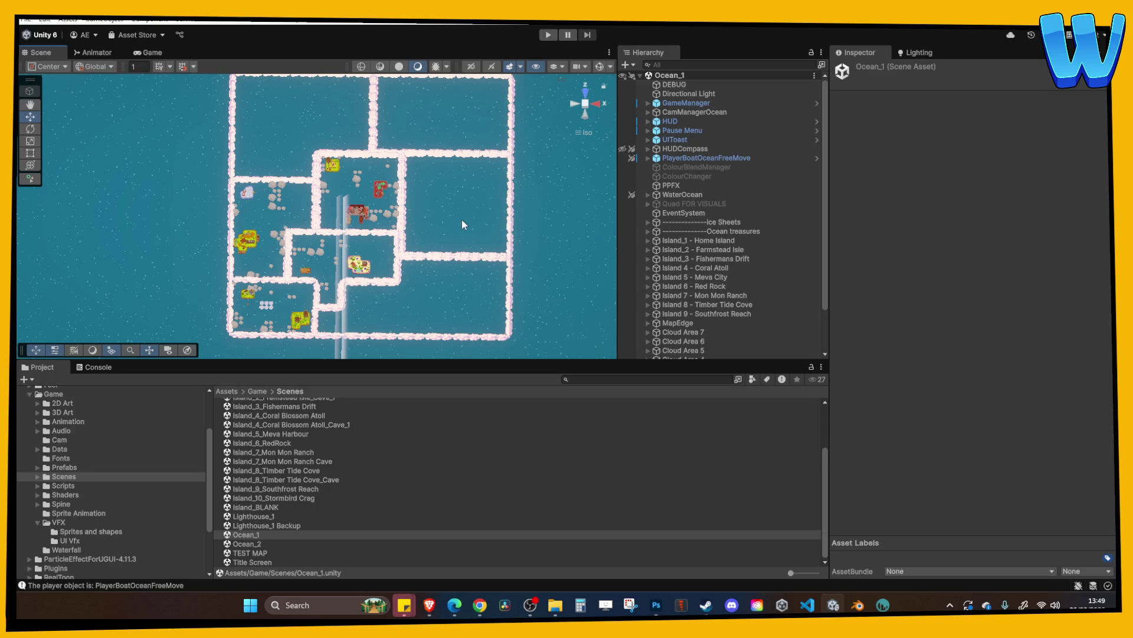
Bring up Blender and orbit to a frontal view of both bird house models
scroll(489, 244, up, 4)
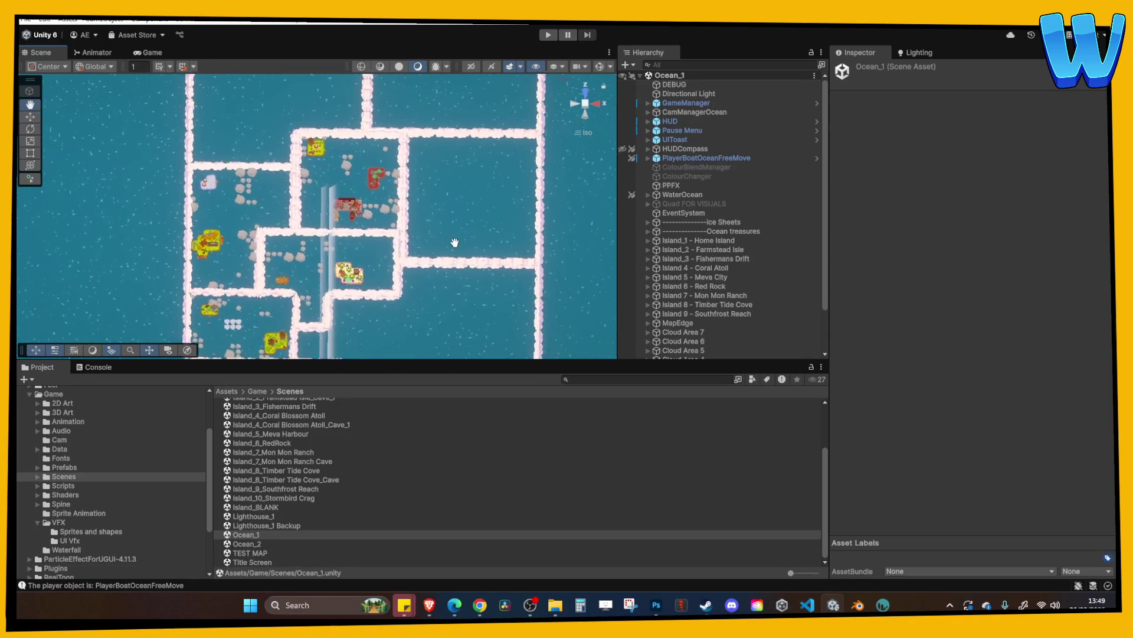
scroll(435, 254, up, 3)
scroll(472, 177, down, 3)
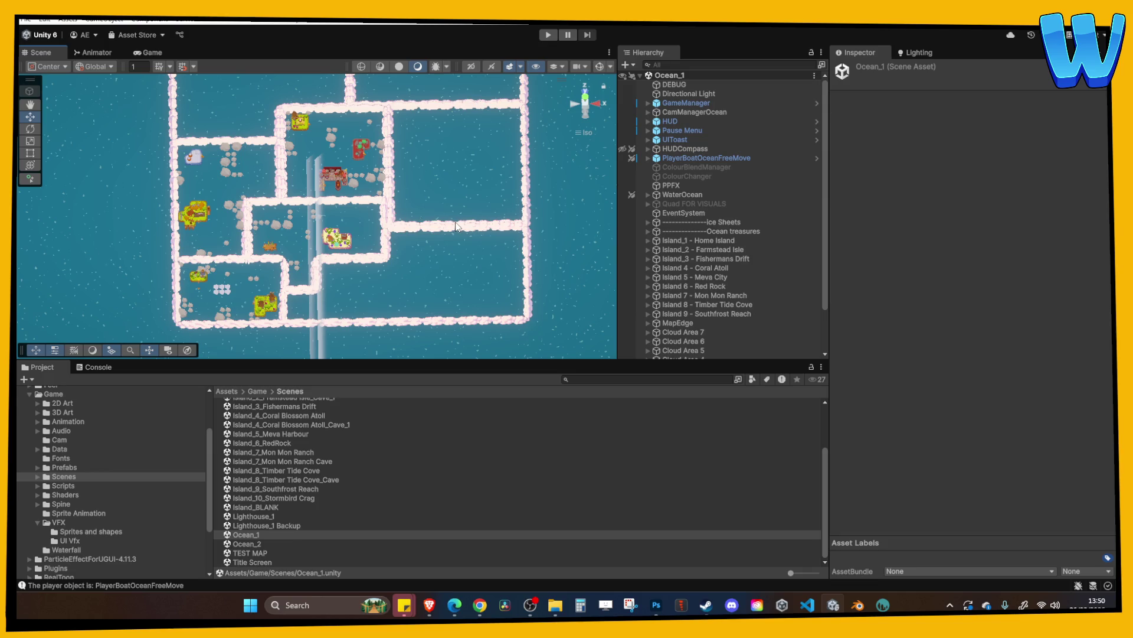
click(858, 604)
mouse_move(502, 361)
middle_down()
mouse_move(434, 364)
mouse_move(507, 409)
mouse_move(541, 326)
mouse_move(653, 324)
mouse_move(505, 328)
mouse_move(413, 310)
mouse_move(479, 298)
mouse_move(682, 526)
middle_up()
click(485, 390)
click(653, 324)
middle_drag(650, 416, 540, 421)
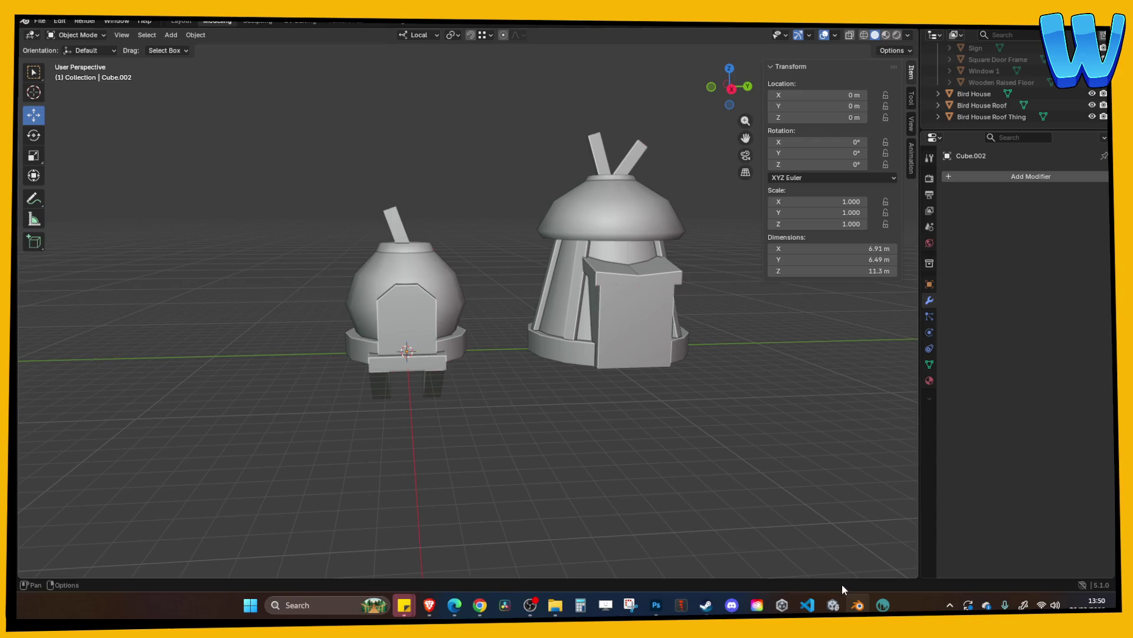
Bring up 3D-Coat and face the painted stone slab model
click(883, 605)
mouse_move(635, 418)
mouse_down()
mouse_move(554, 408)
mouse_move(736, 435)
mouse_move(618, 423)
mouse_up()
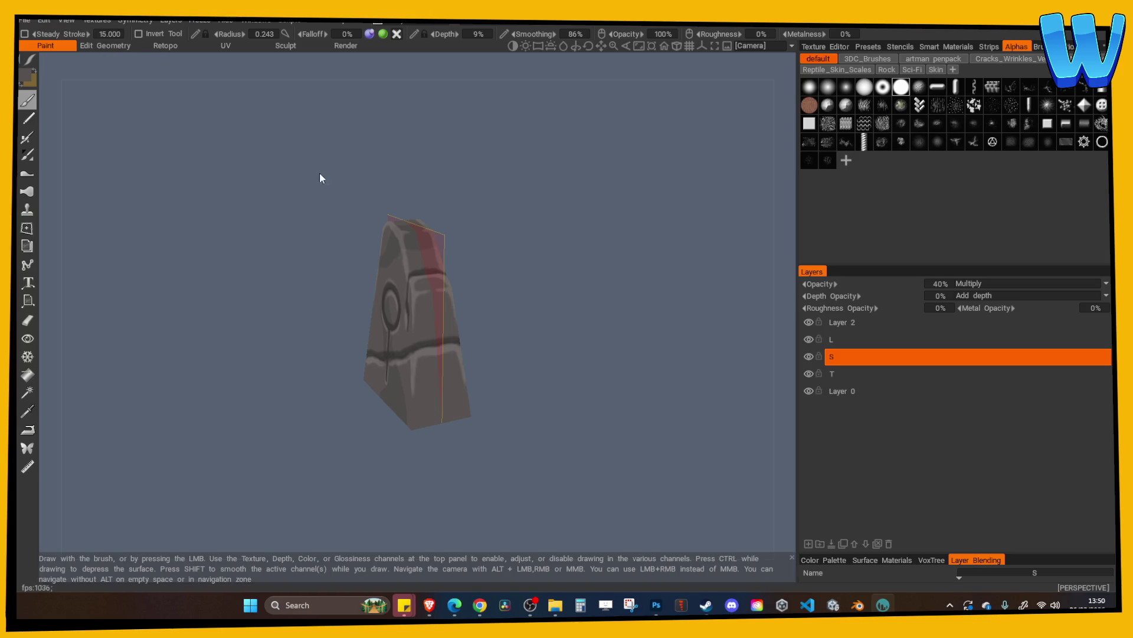
Import Bird House Wall Mounted.obj for per-pixel painting at 1024 texture width
click(25, 20)
mouse_move(69, 174)
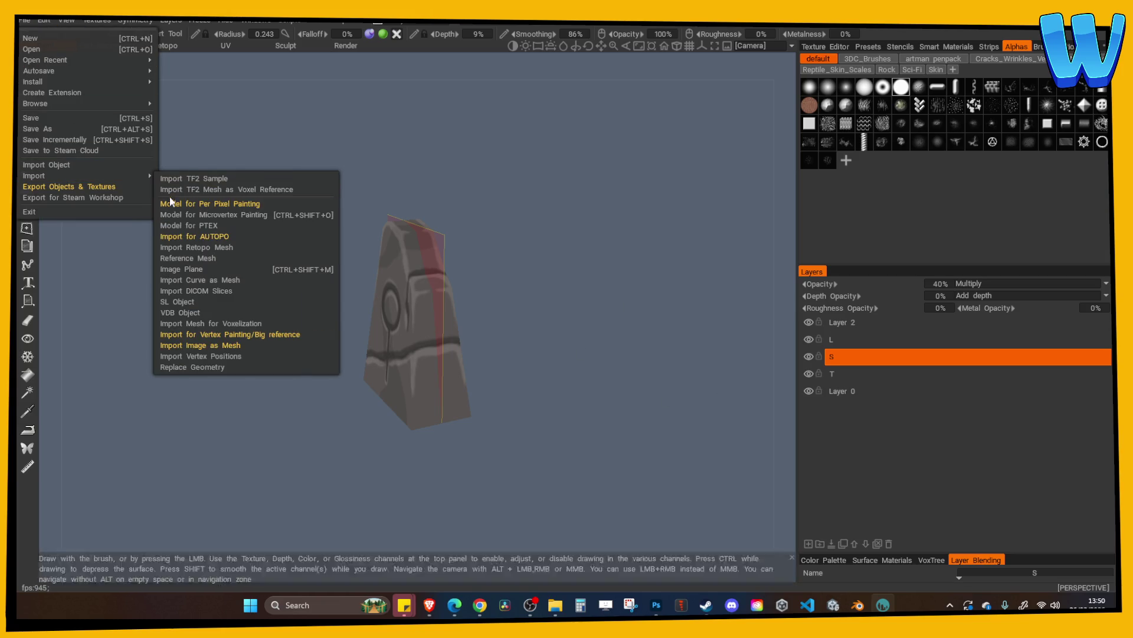
click(218, 205)
double_click(256, 105)
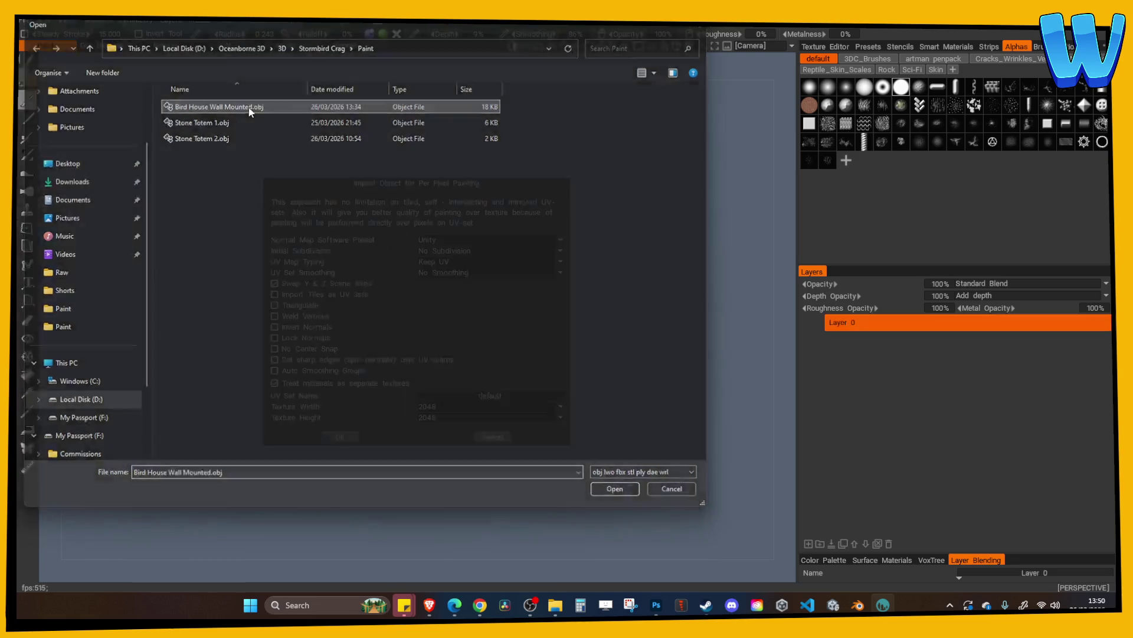
click(438, 406)
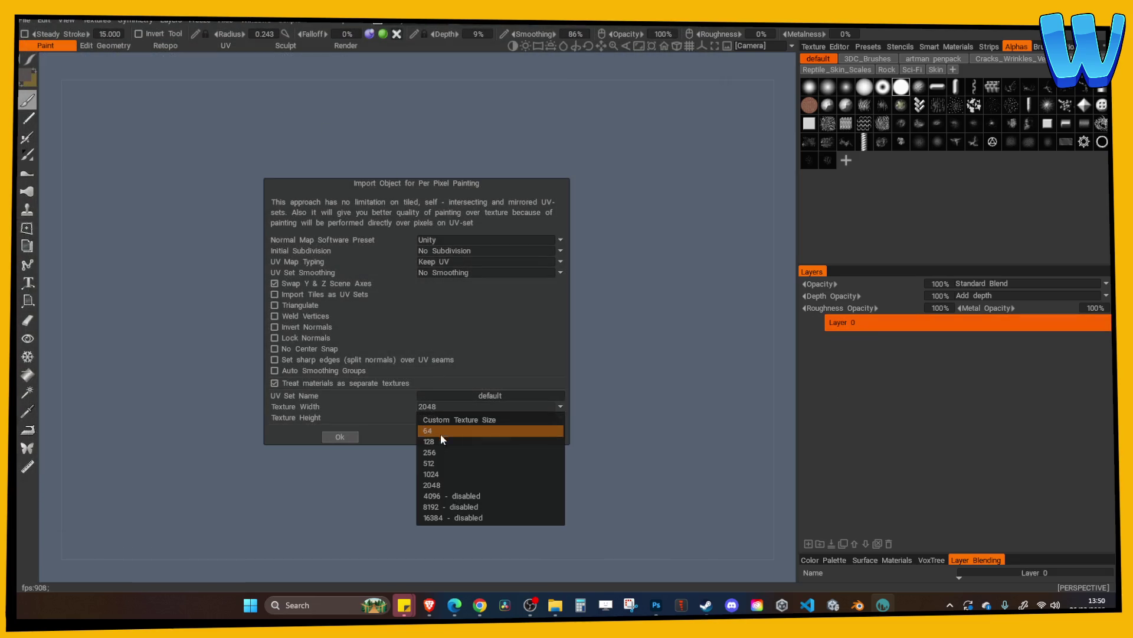
click(441, 472)
click(345, 438)
mouse_move(639, 275)
mouse_down()
mouse_move(602, 258)
mouse_move(519, 251)
mouse_move(612, 243)
mouse_move(473, 238)
mouse_move(370, 184)
mouse_move(539, 245)
mouse_move(569, 235)
mouse_move(185, 129)
mouse_up()
click(97, 19)
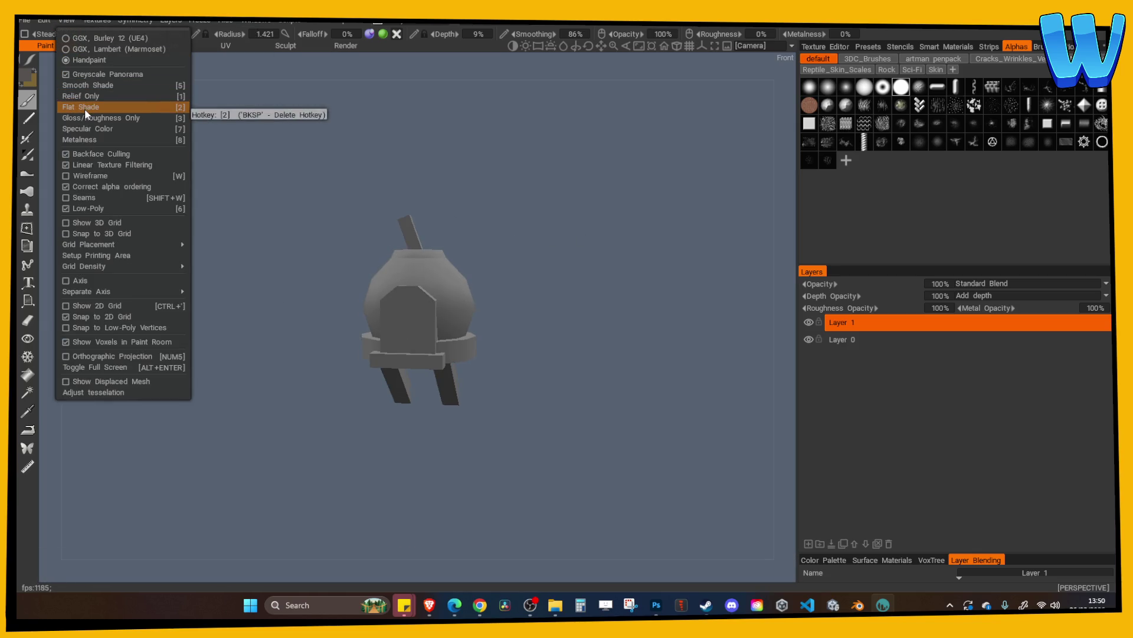
Turn on wireframe and flat shading, then enlarge the bird house from the front
click(78, 177)
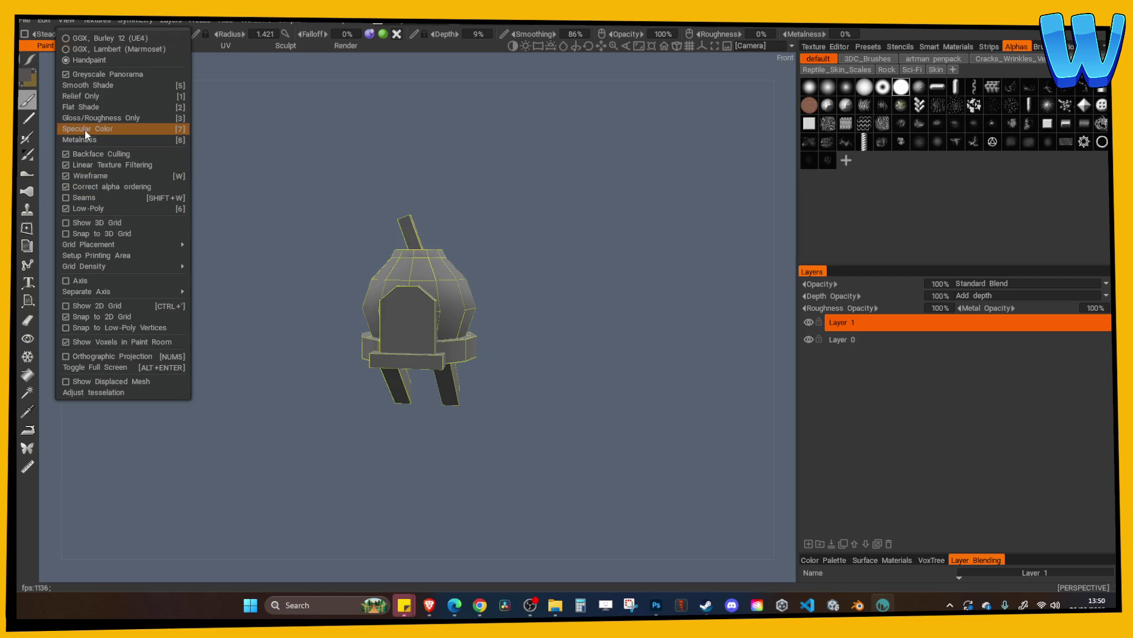
click(90, 109)
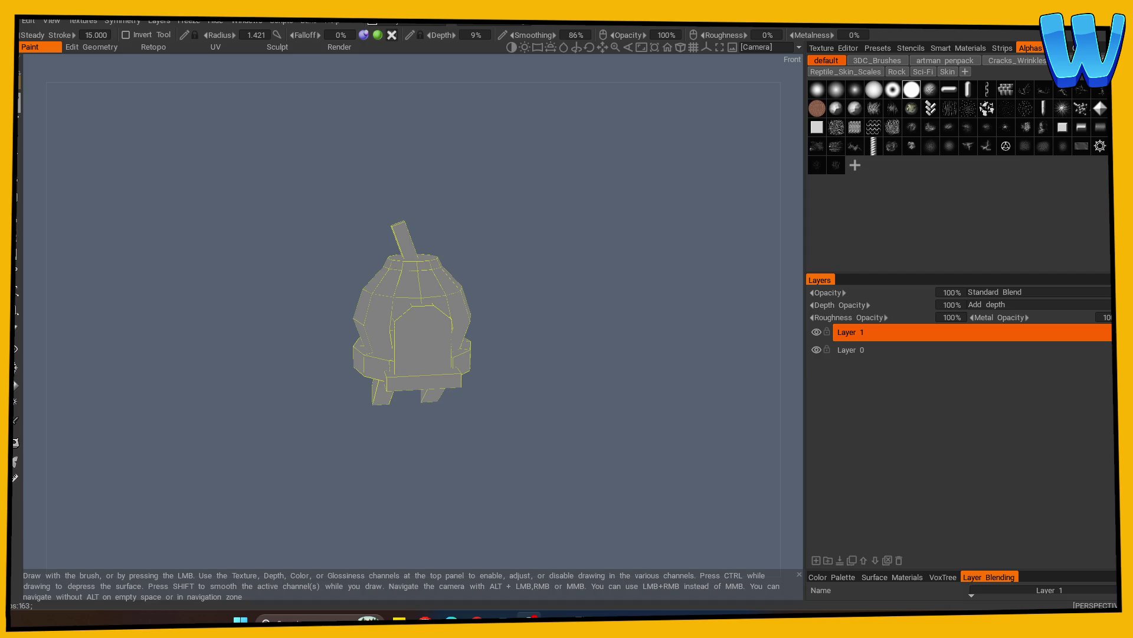
drag(560, 325, 556, 368)
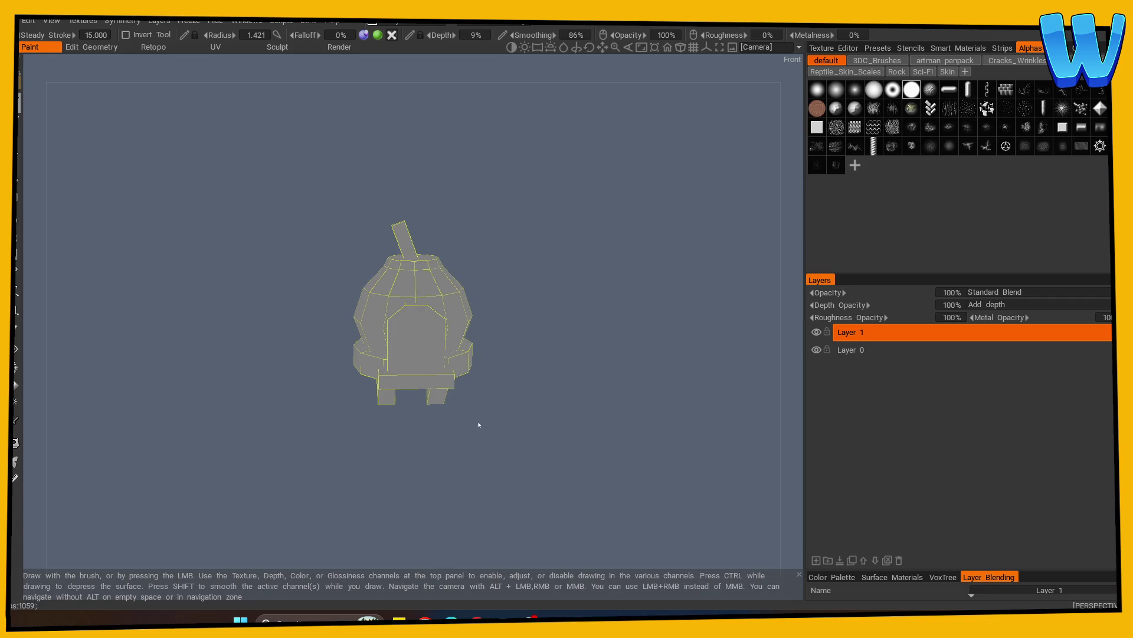
scroll(629, 475, up, 5)
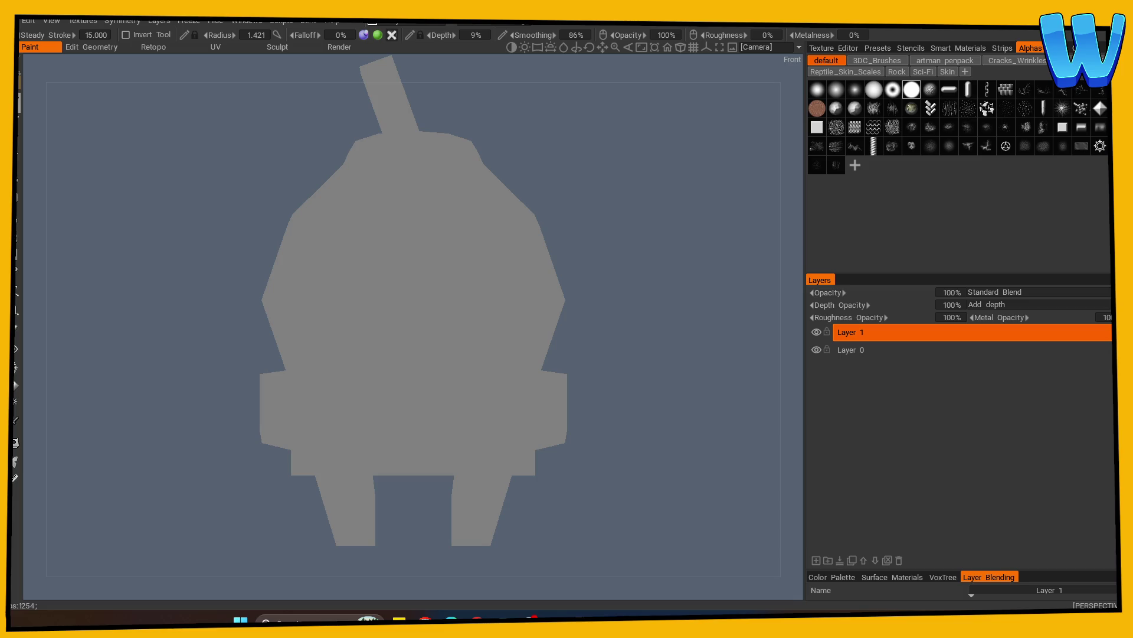
Use black paint with a small 0% depth brush, painting on Layer 0
key(shift)
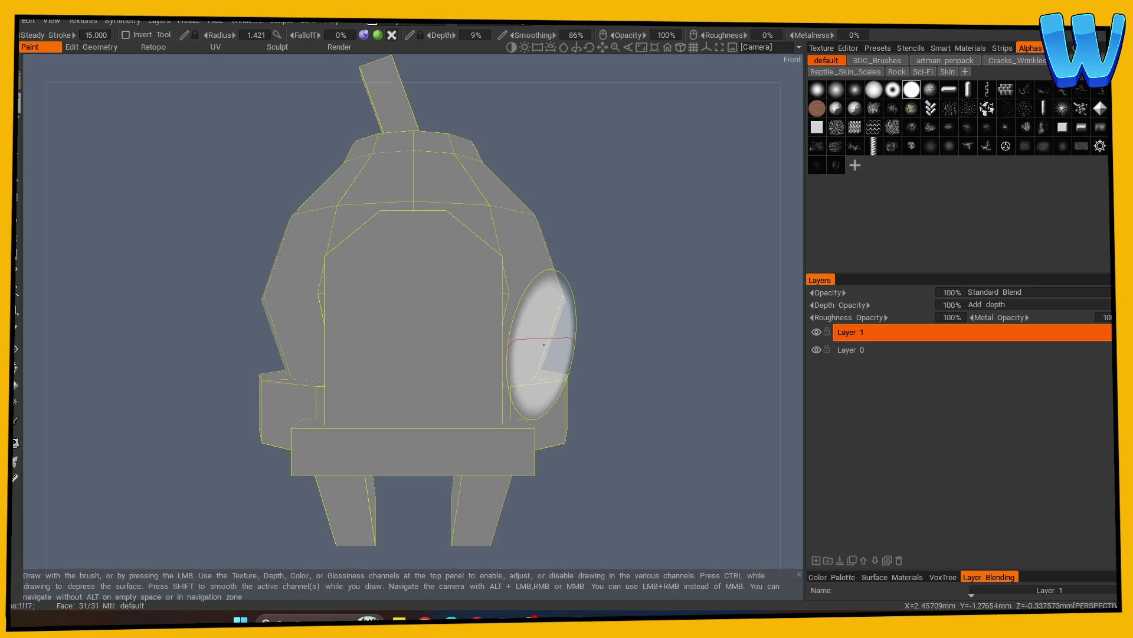
mouse_move(27, 106)
key(v)
click(380, 349)
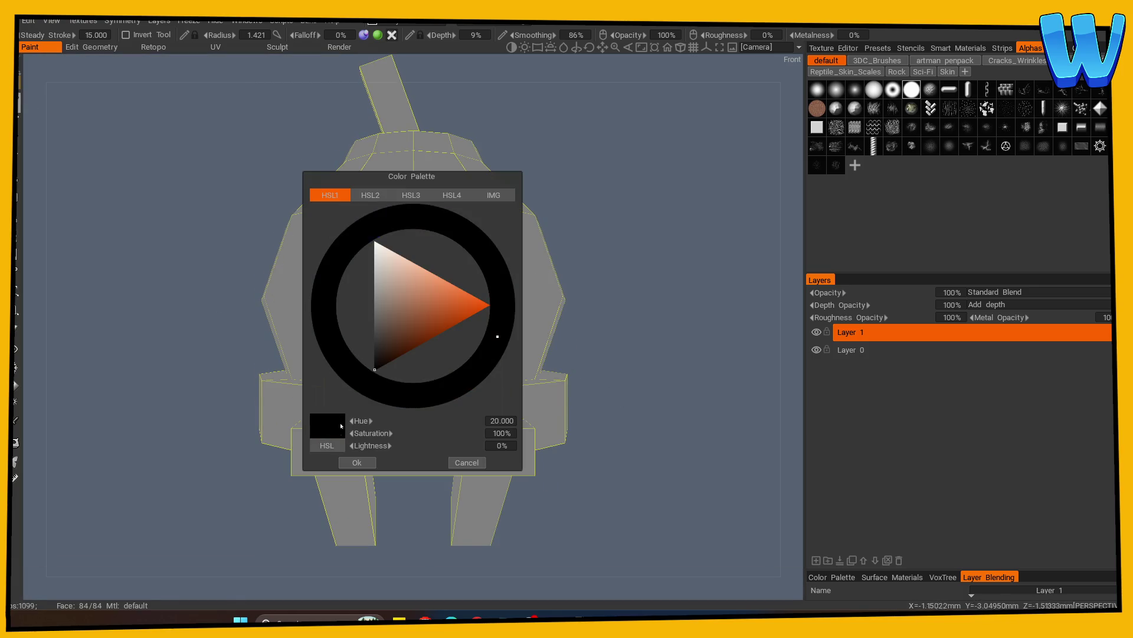
click(355, 461)
mouse_move(372, 354)
right_down()
mouse_move(303, 362)
mouse_move(337, 374)
mouse_move(310, 379)
right_up()
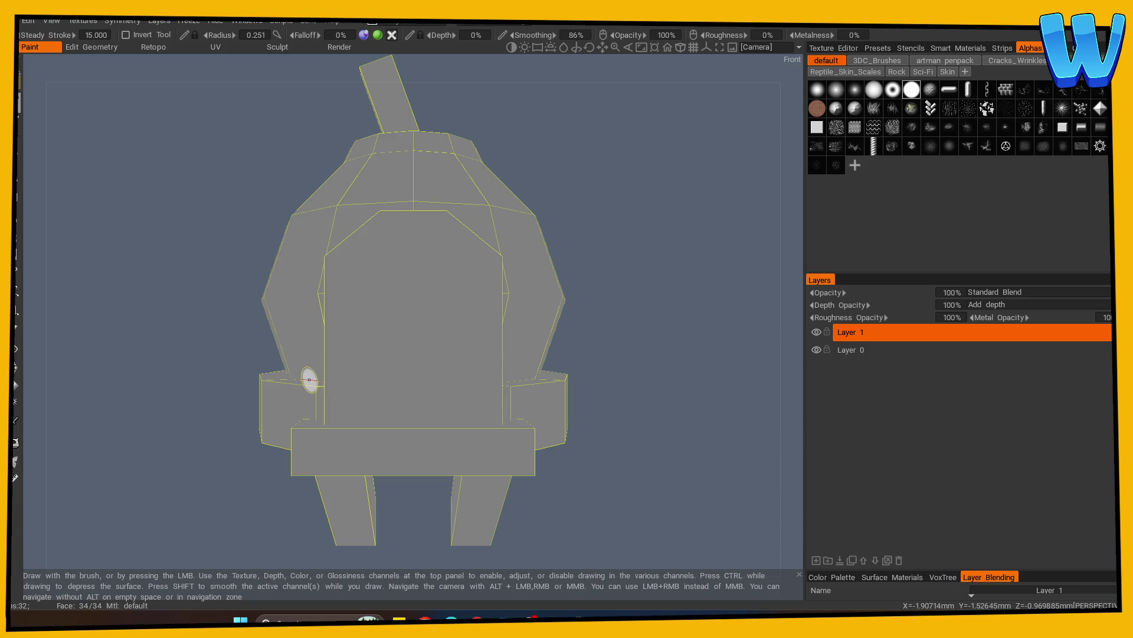
click(823, 351)
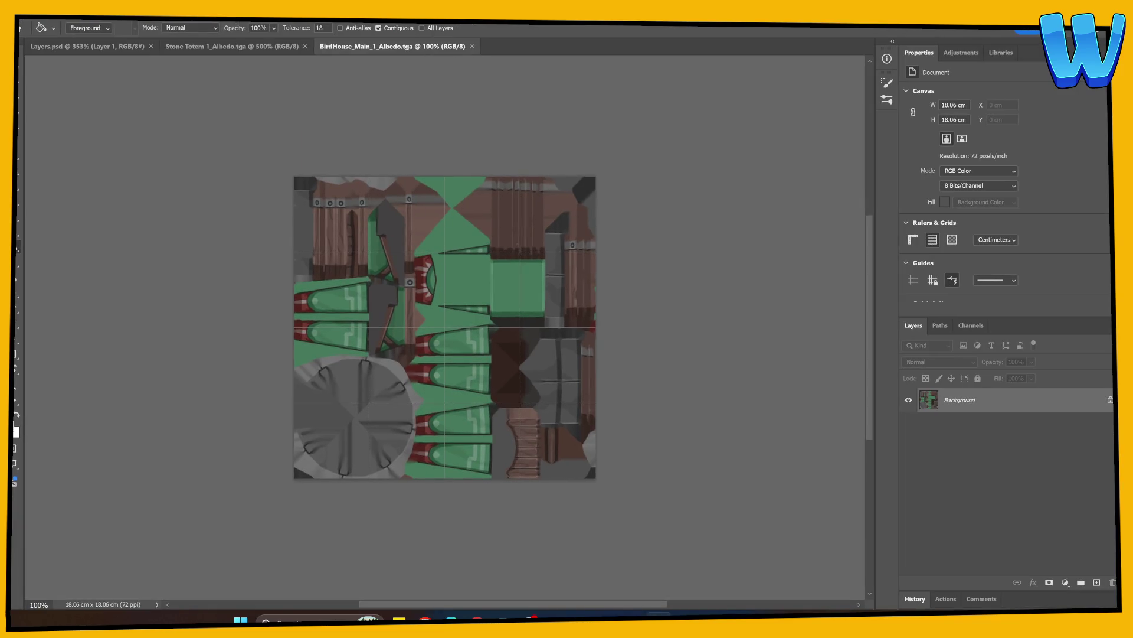
Close the Stone Totem texture and zoom out to see the whole Layers.psd canvas
key(ctrl+plus)
key(ctrl+plus)
key(ctrl+plus)
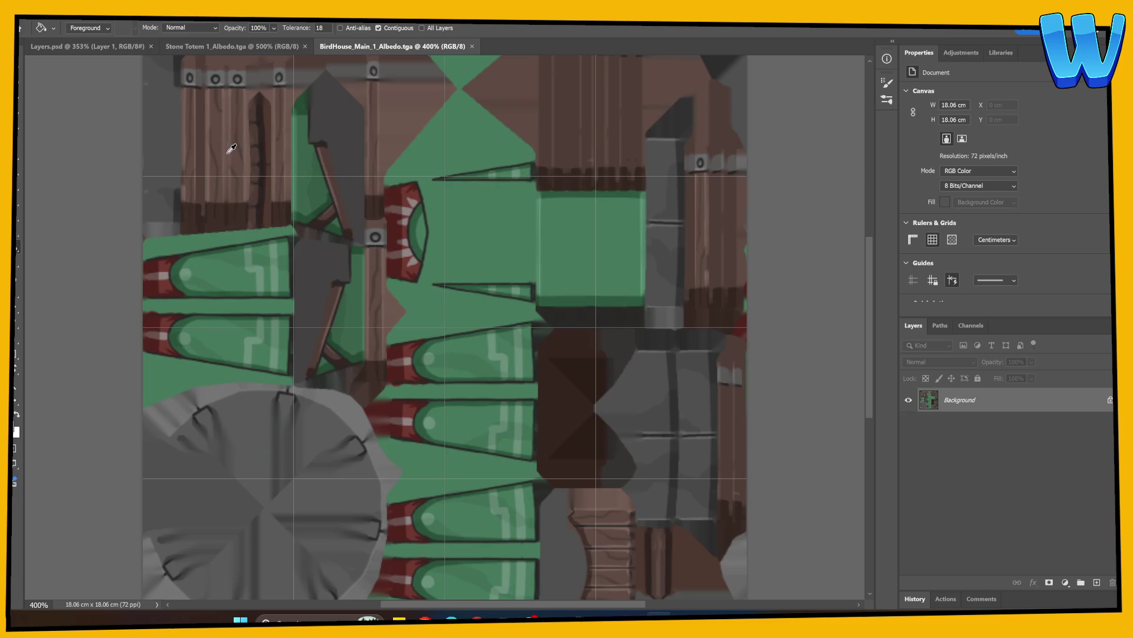
key(ctrl+shift+Tab)
key(ctrl+shift+Tab)
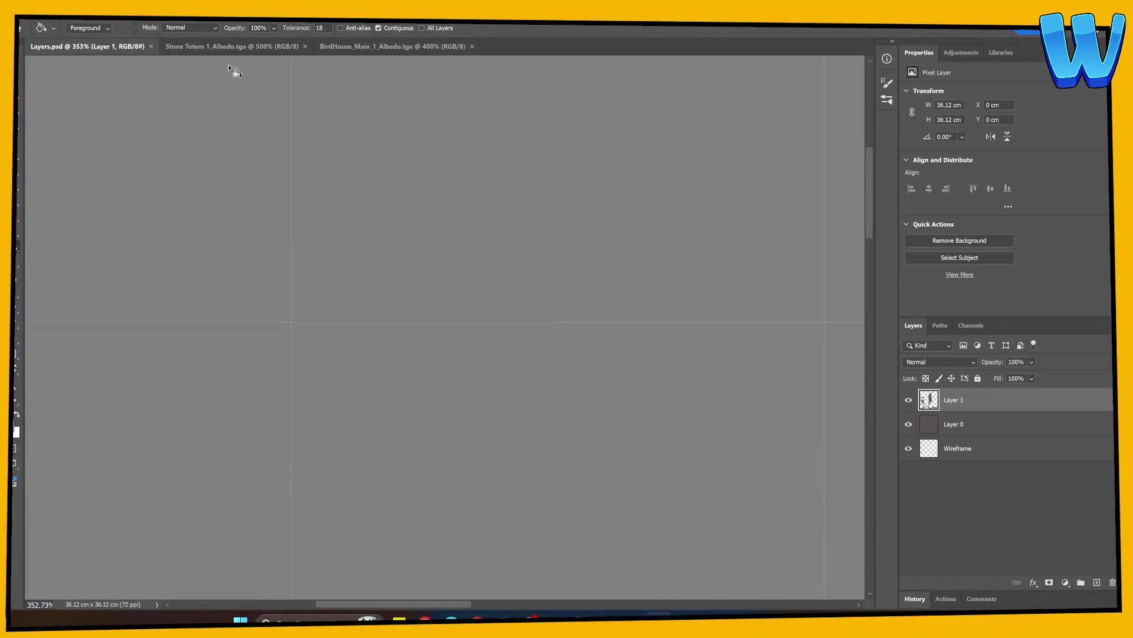
click(305, 46)
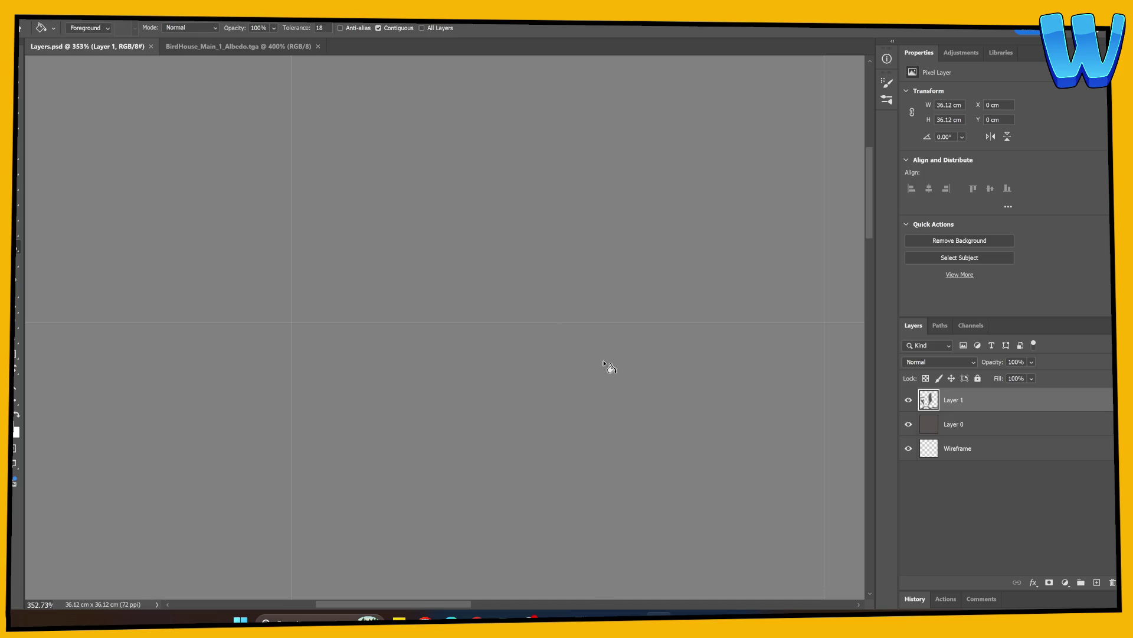
key(ctrl+minus)
key(ctrl+minus)
key(ctrl+minus)
key(ctrl+plus)
scroll(413, 295, down, 5)
ctrl+scroll(240, 238, right, 5)
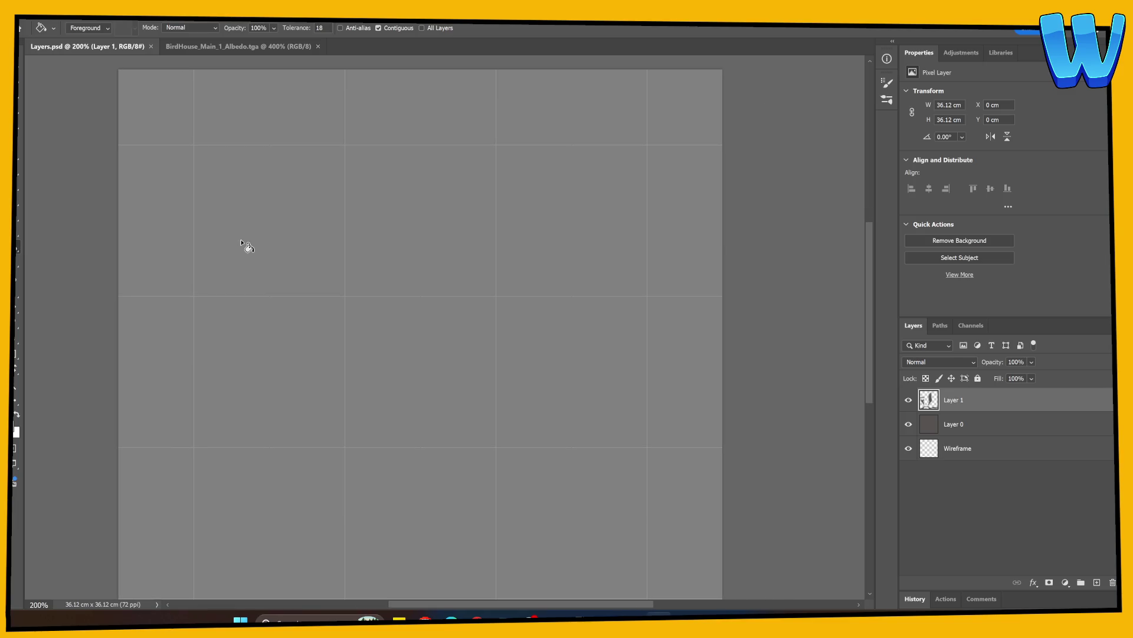
key(ctrl+minus)
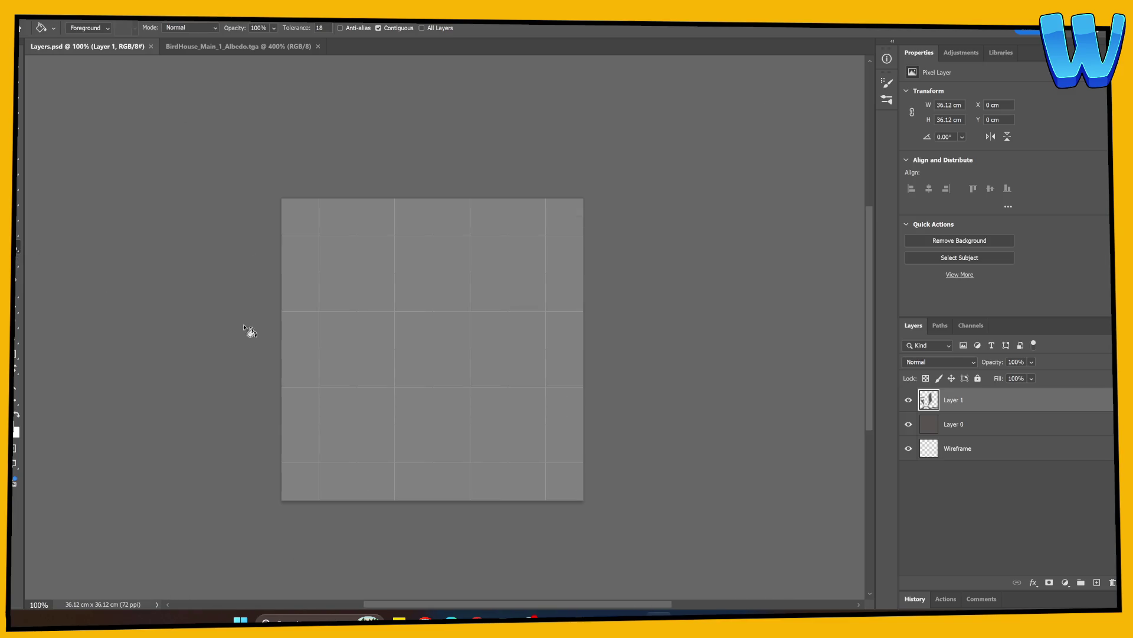
Fill Layer 0 with brown and move the Wireframe layer to the top
click(959, 424)
click(538, 415)
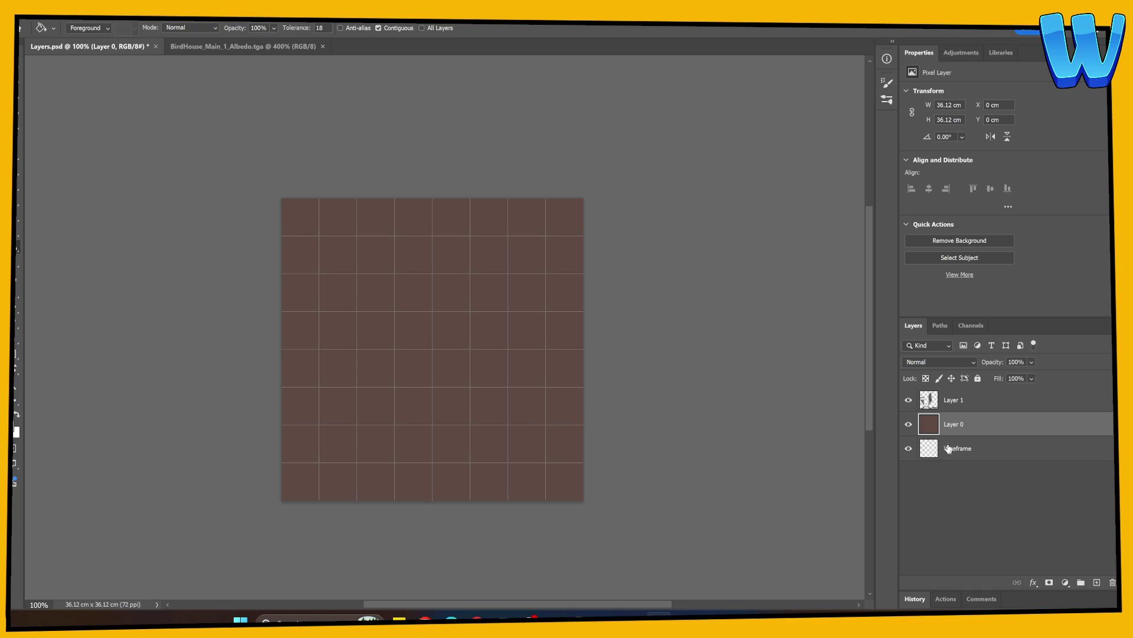
drag(948, 448, 951, 391)
key(ctrl+plus)
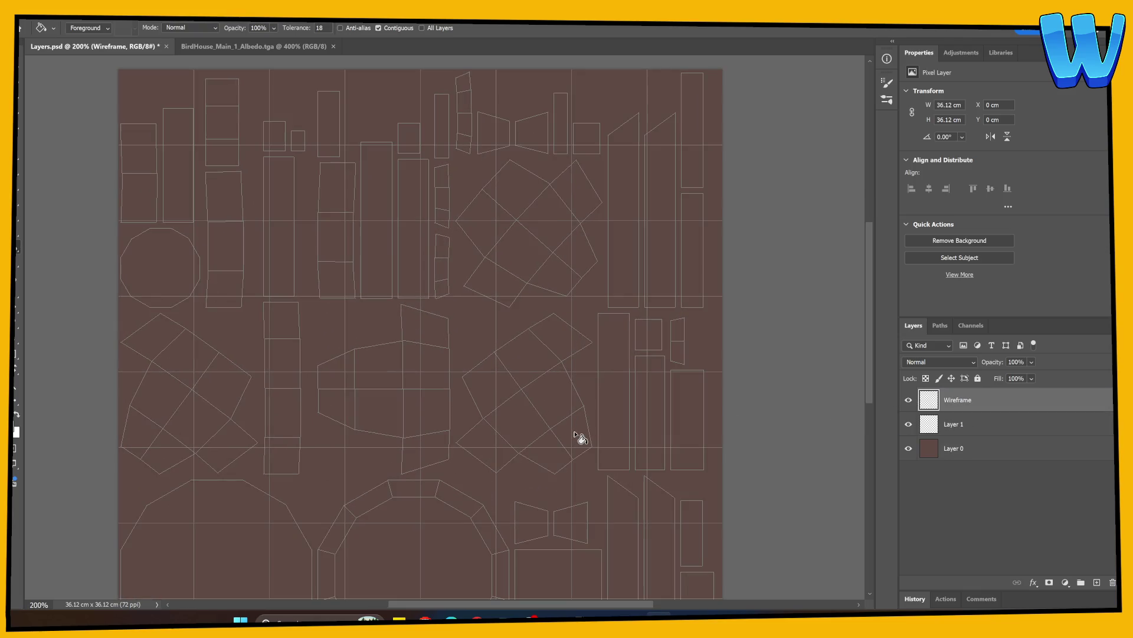
Switch to the brush and pan the Layers.psd canvas toward the octagon island
click(253, 46)
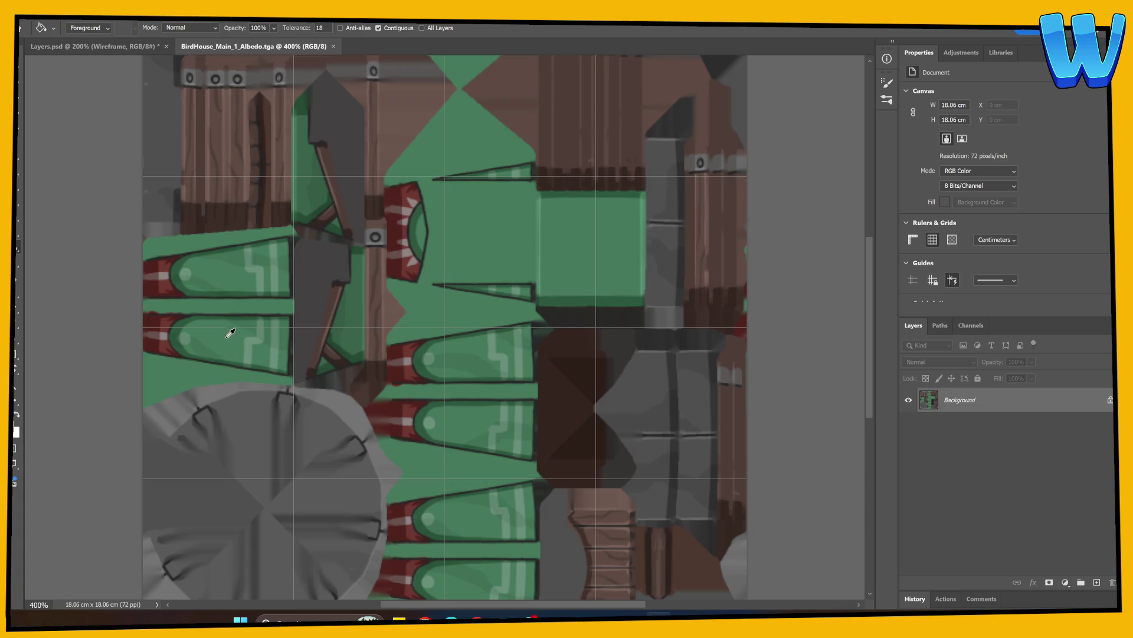
click(117, 47)
key(b)
scroll(324, 375, down, 5)
drag(310, 361, 506, 498)
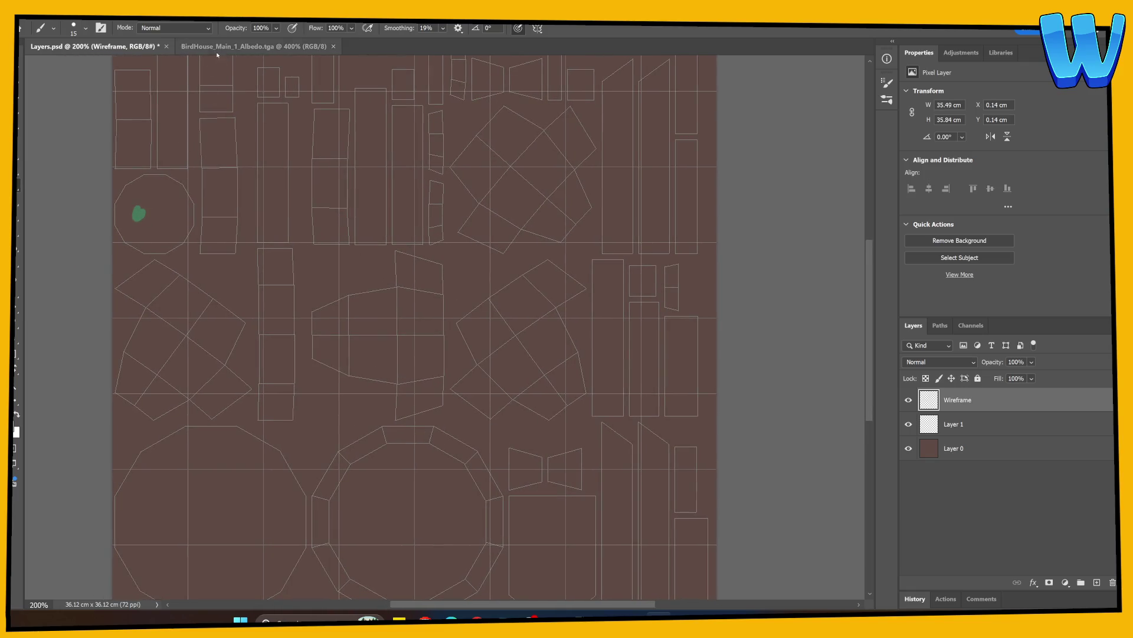
Eyedrop colours from the albedo texture and dab them into the octagon island, undoing a stray dab
click(254, 46)
alt+click(168, 280)
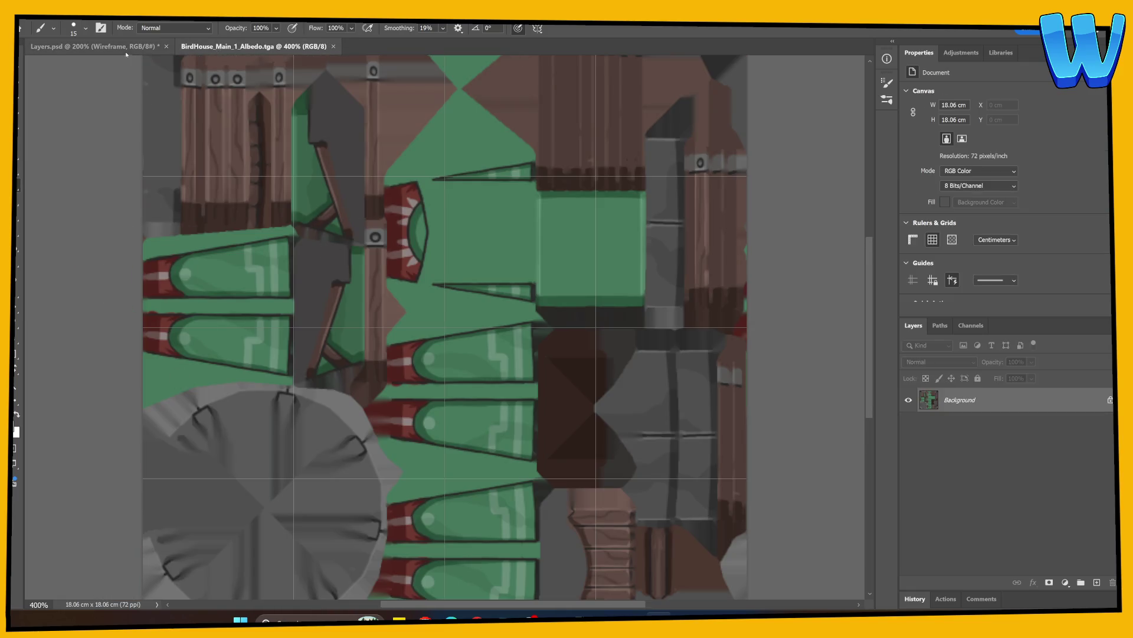
click(118, 47)
click(155, 206)
click(209, 47)
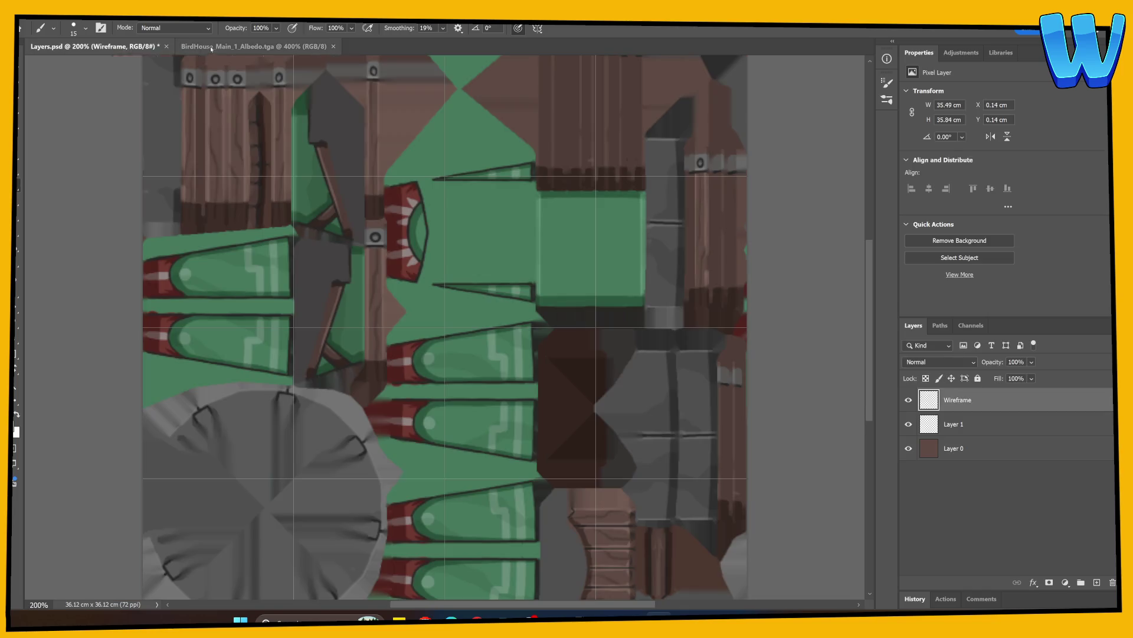
click(126, 46)
click(139, 214)
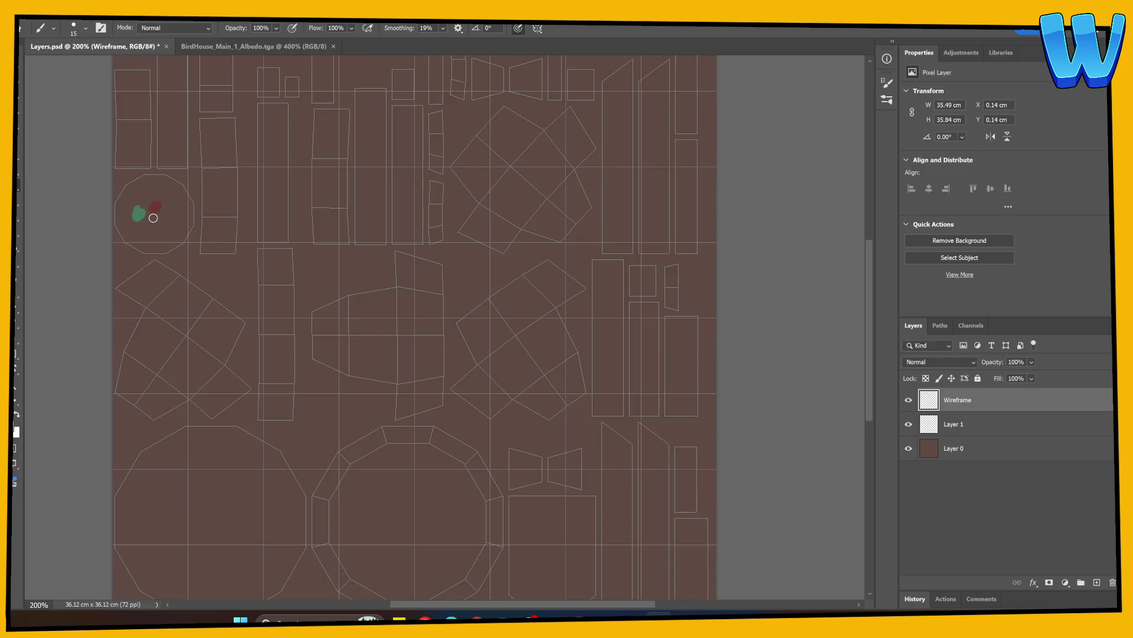
key(ctrl+z)
click(962, 424)
click(930, 449)
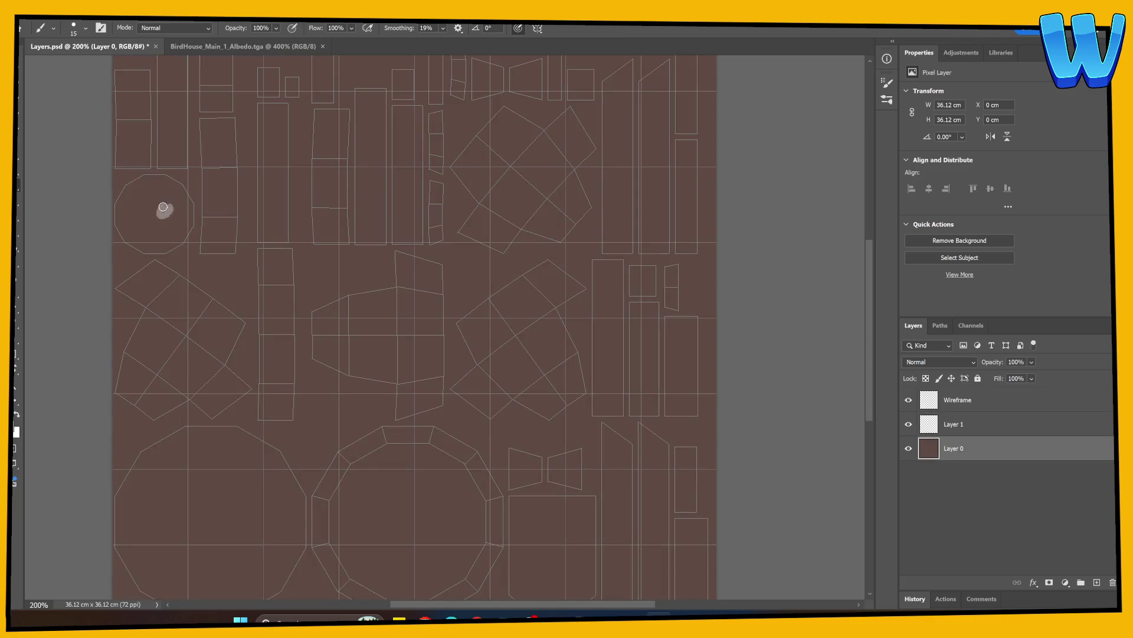
Sample green from the albedo texture and dab it into the palette circle
key(ctrl+Tab)
click(136, 46)
click(234, 46)
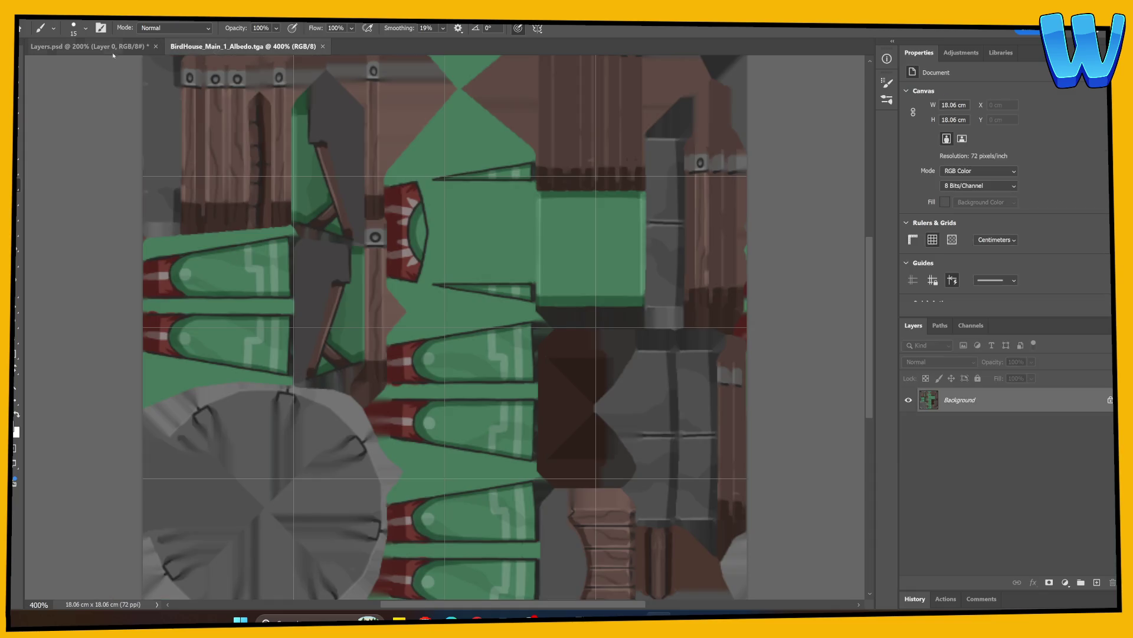
click(106, 47)
click(150, 220)
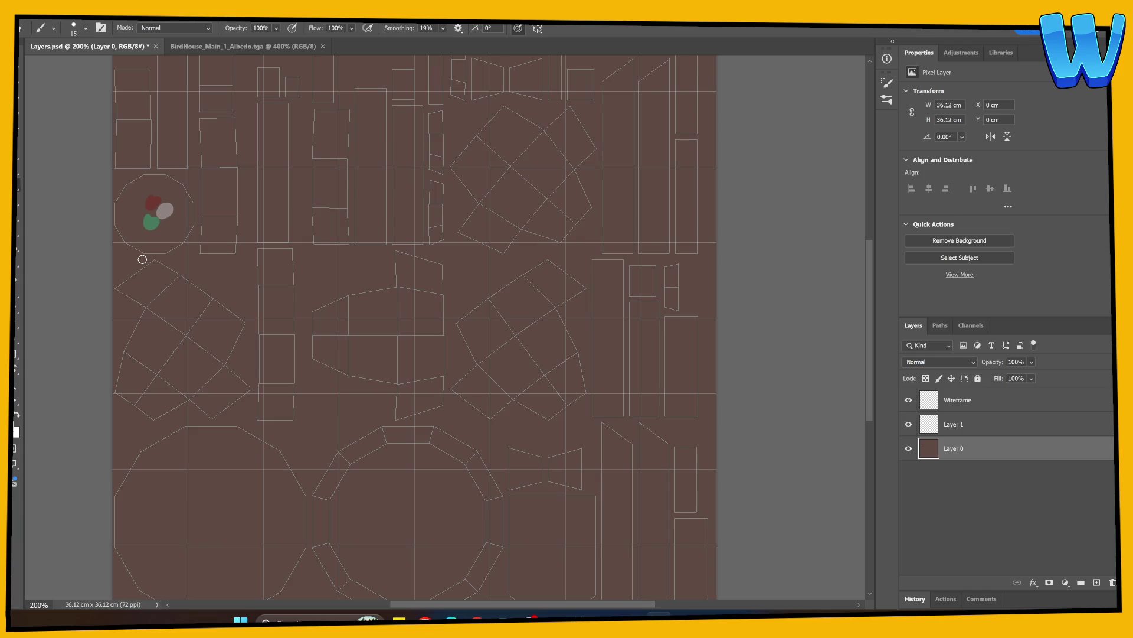
Look over the albedo texture, then switch to 3D-Coat and orbit to the model's top
click(242, 46)
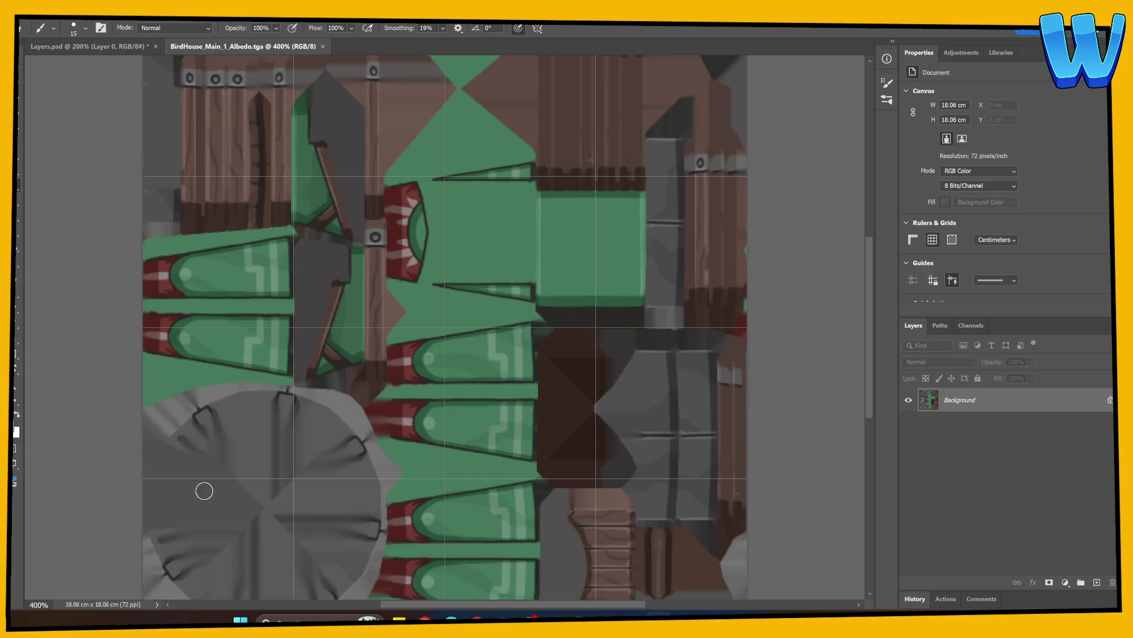
mouse_move(384, 480)
mouse_down()
mouse_move(304, 405)
mouse_move(336, 468)
mouse_move(325, 427)
mouse_up()
key(ctrl+Tab)
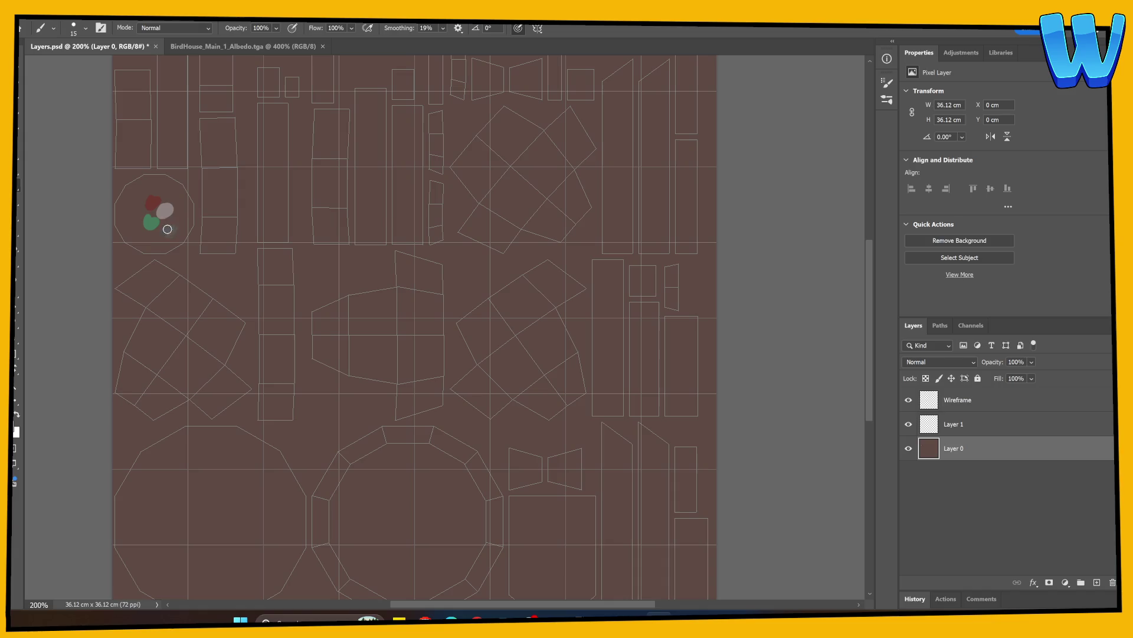
key(ctrl+Tab)
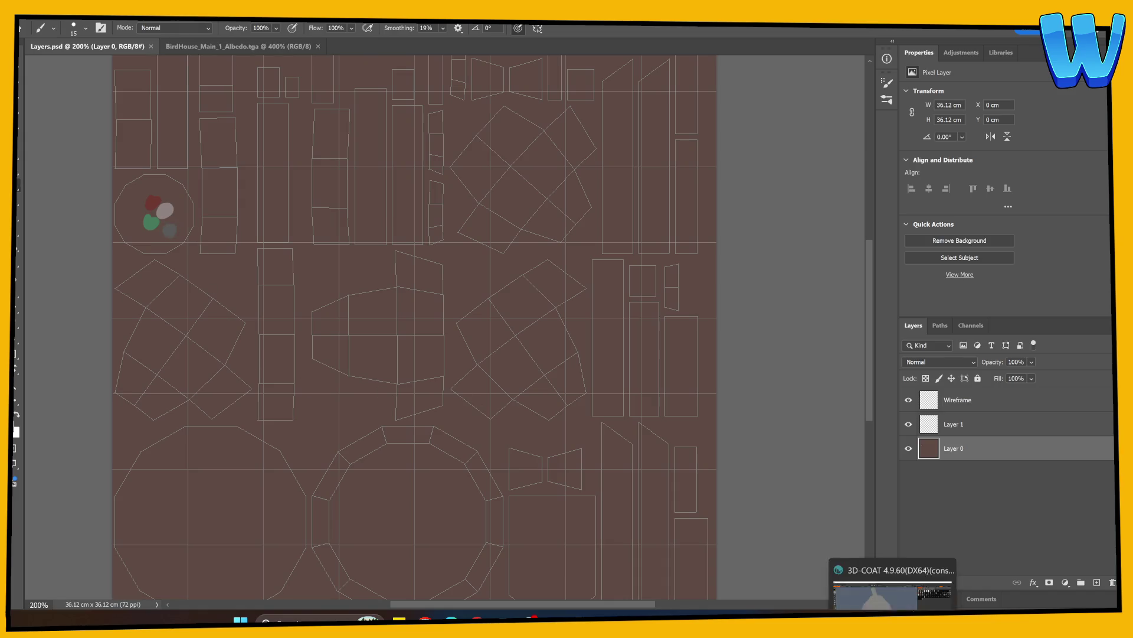
key(alt+Tab)
mouse_move(622, 329)
mouse_down()
mouse_move(618, 423)
mouse_move(525, 463)
mouse_move(389, 425)
mouse_move(536, 458)
mouse_move(683, 431)
mouse_move(587, 410)
mouse_move(549, 377)
mouse_up()
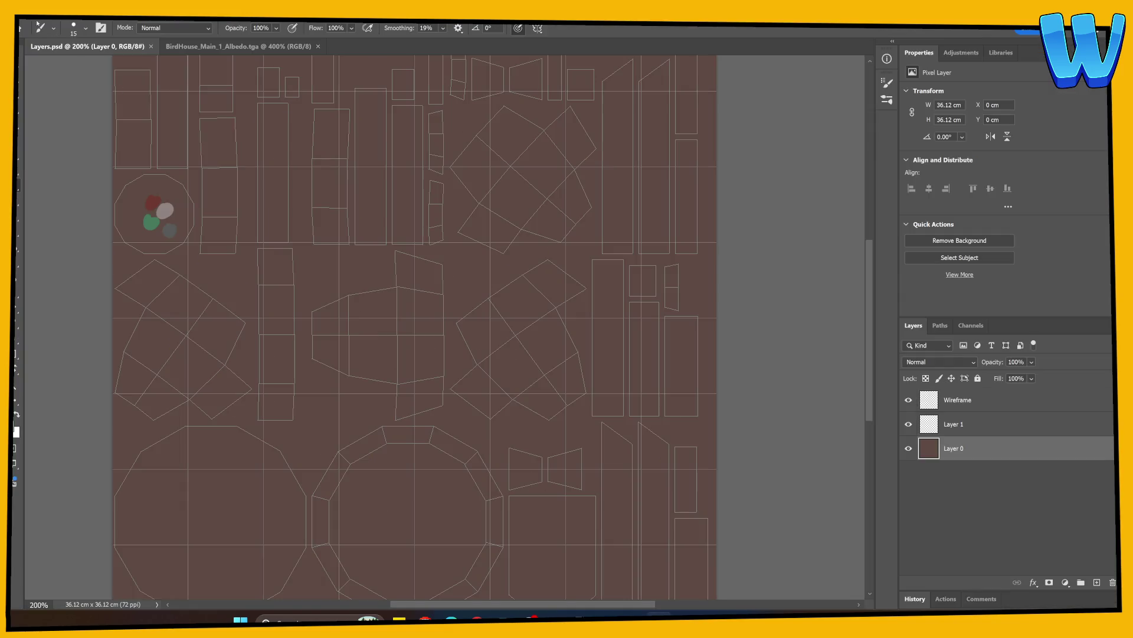
Return to Photoshop after checking the dabs on the bird house top
key(alt+f)
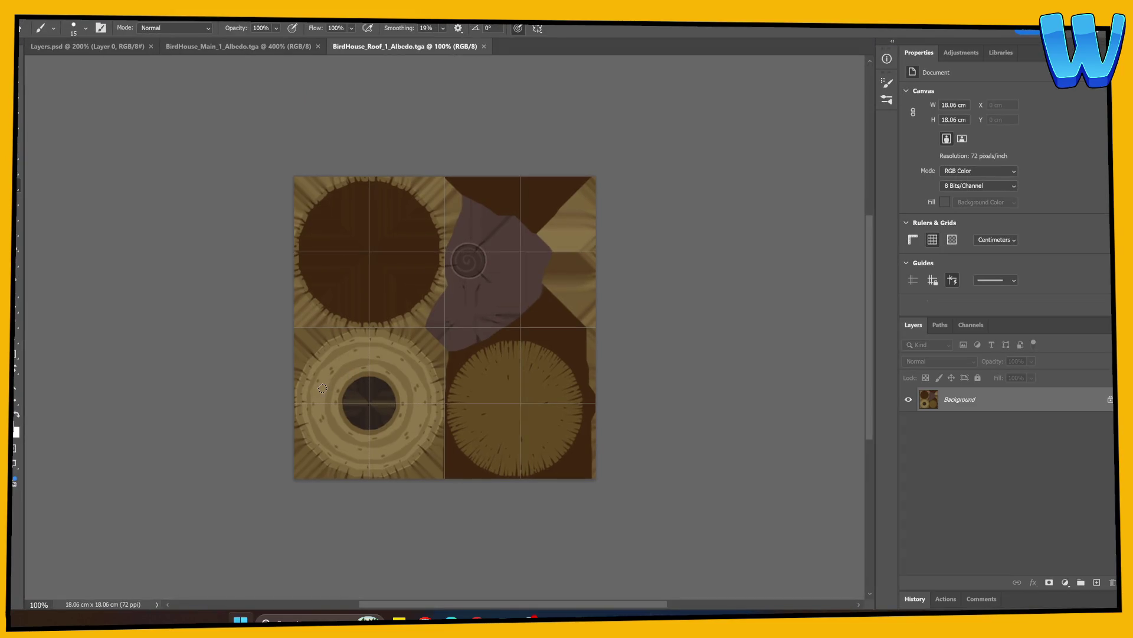
Dab the sampled roof yellow below the colour dots and save Layers.psd
key(ctrl+shift+Tab)
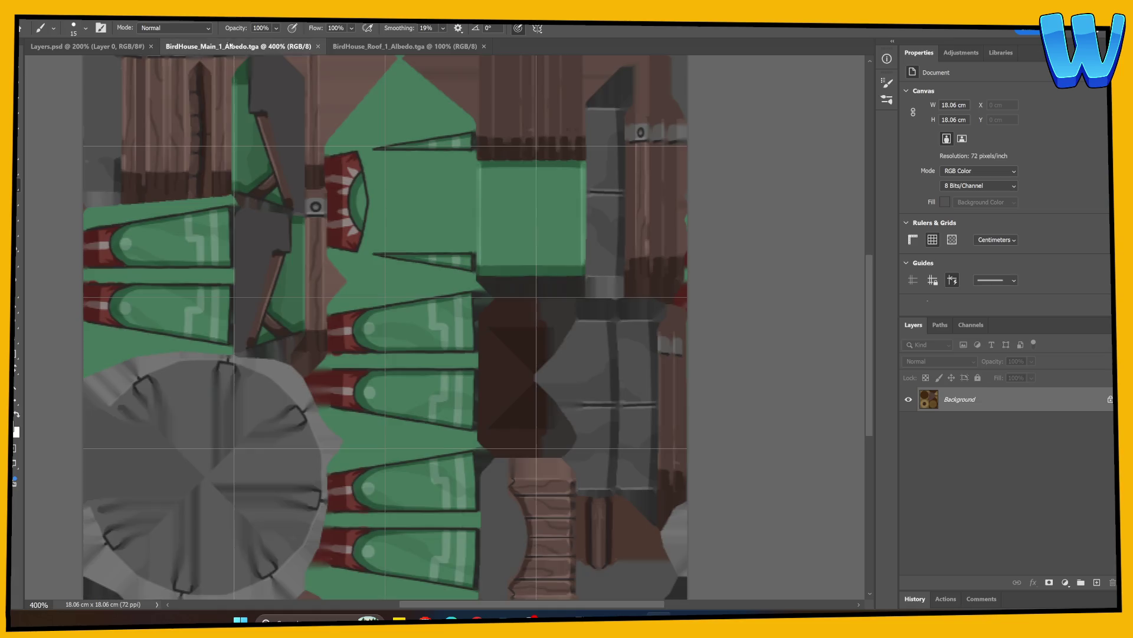
key(ctrl+shift+Tab)
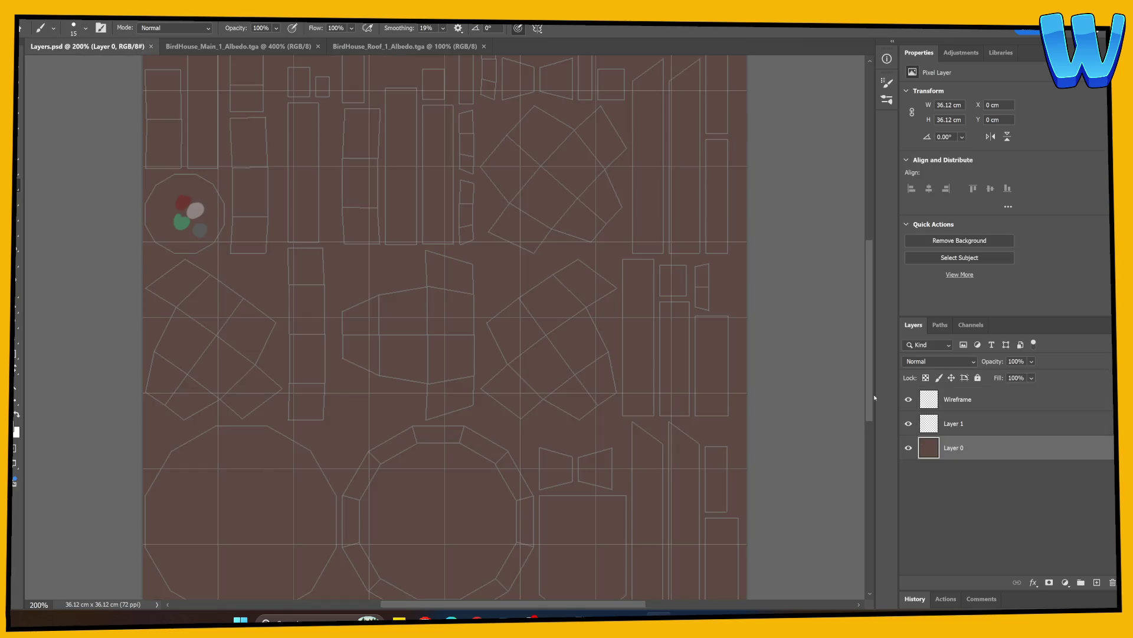
click(190, 243)
key(ctrl+s)
key(alt+Tab)
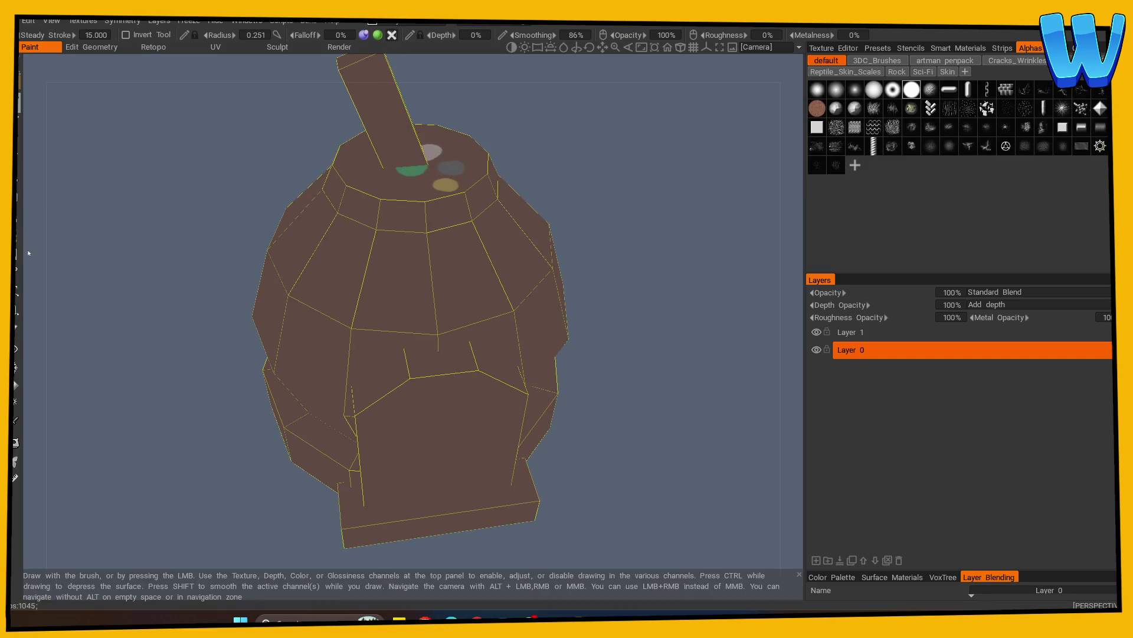
Sample the yellow swatch colour and fill the domed roof body with it, then turn the model
click(16, 420)
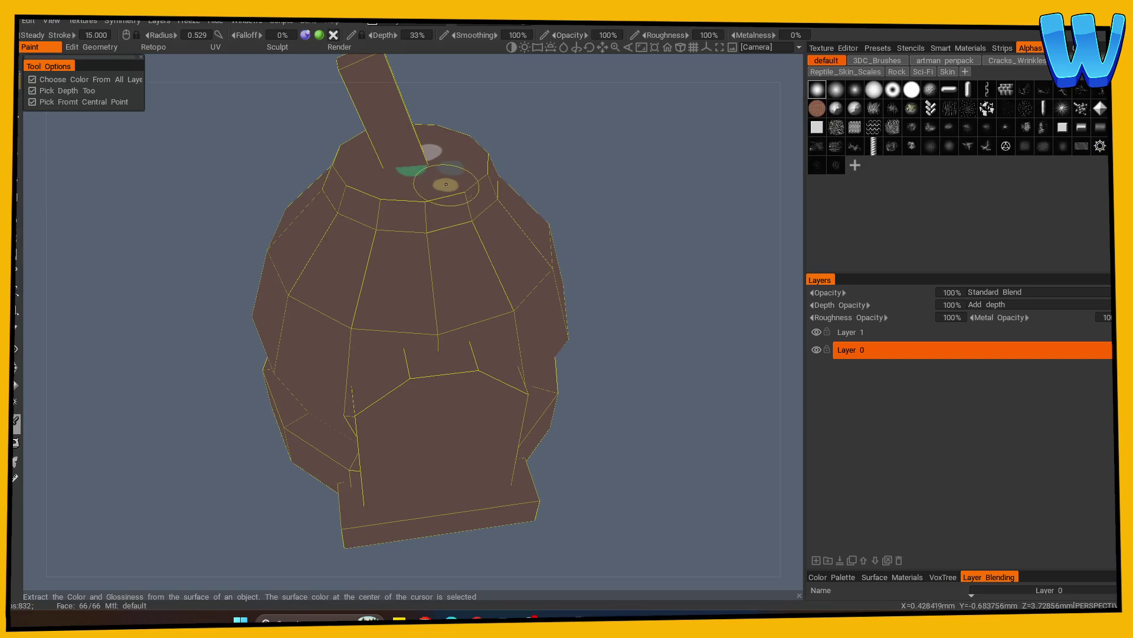
click(16, 387)
click(316, 291)
mouse_move(316, 291)
middle_down()
mouse_move(218, 458)
mouse_move(546, 354)
mouse_move(620, 405)
mouse_move(611, 419)
middle_up()
key(v)
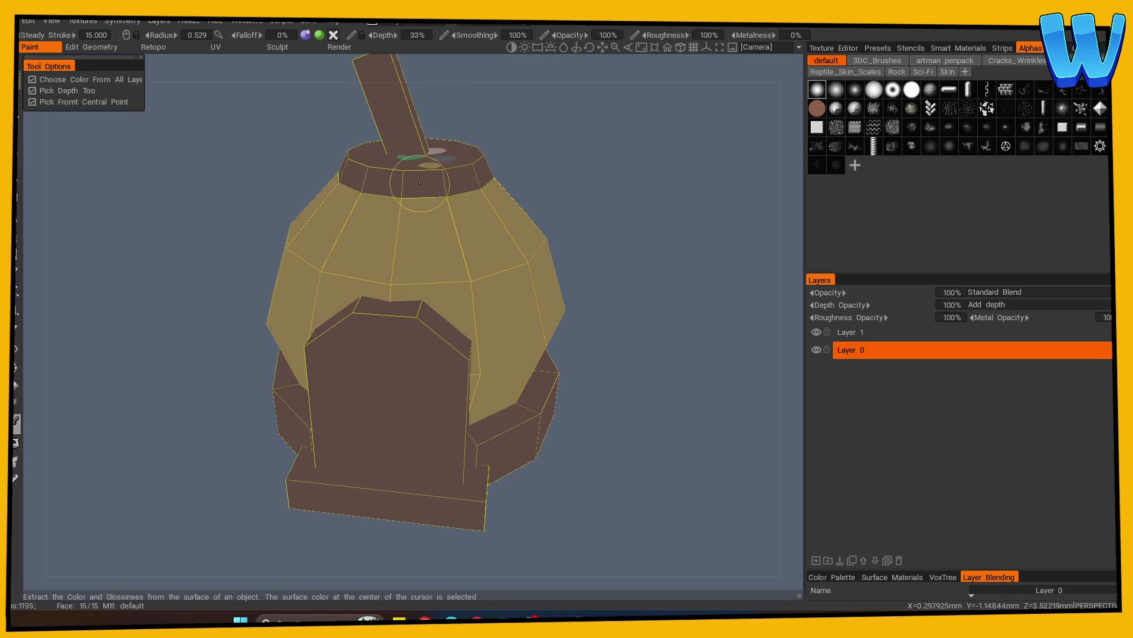
mouse_move(497, 321)
middle_down()
mouse_move(605, 359)
mouse_move(589, 371)
mouse_move(567, 354)
middle_up()
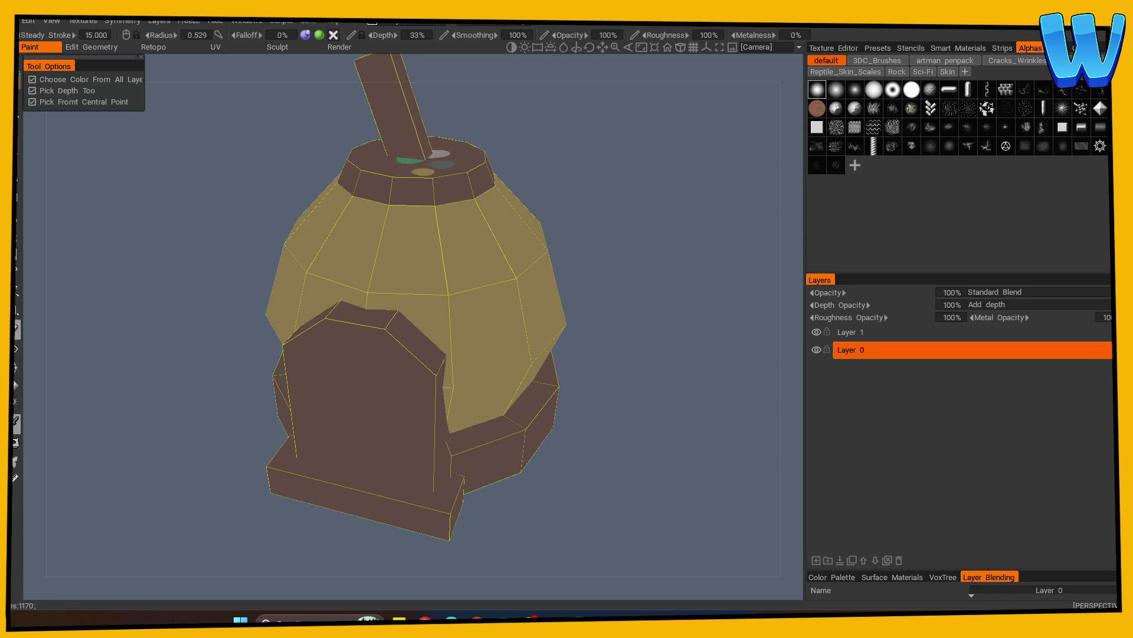
click(16, 387)
middle_drag(224, 413, 296, 437)
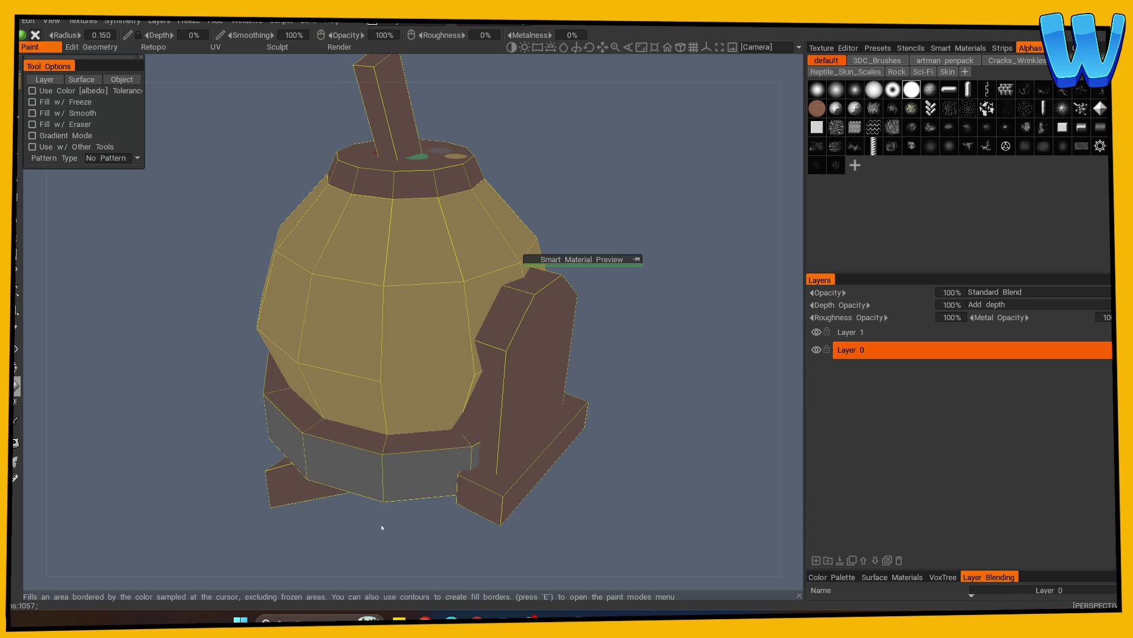
Orbit to a straight top view, set the paint colour to black and make Layer 1 the working layer
mouse_move(430, 466)
middle_down()
mouse_move(498, 496)
mouse_move(395, 435)
mouse_move(396, 448)
mouse_move(406, 411)
mouse_move(435, 443)
mouse_move(491, 442)
mouse_move(570, 468)
middle_up()
right_drag(570, 467, 632, 471)
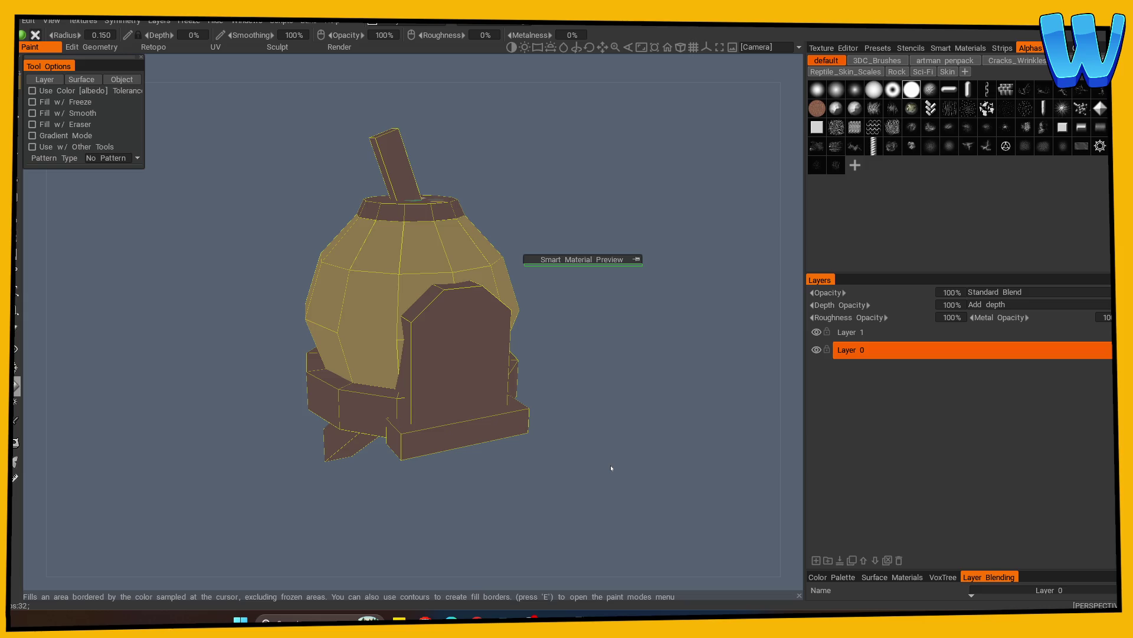
mouse_move(610, 466)
mouse_down()
mouse_move(575, 408)
mouse_move(555, 463)
mouse_up()
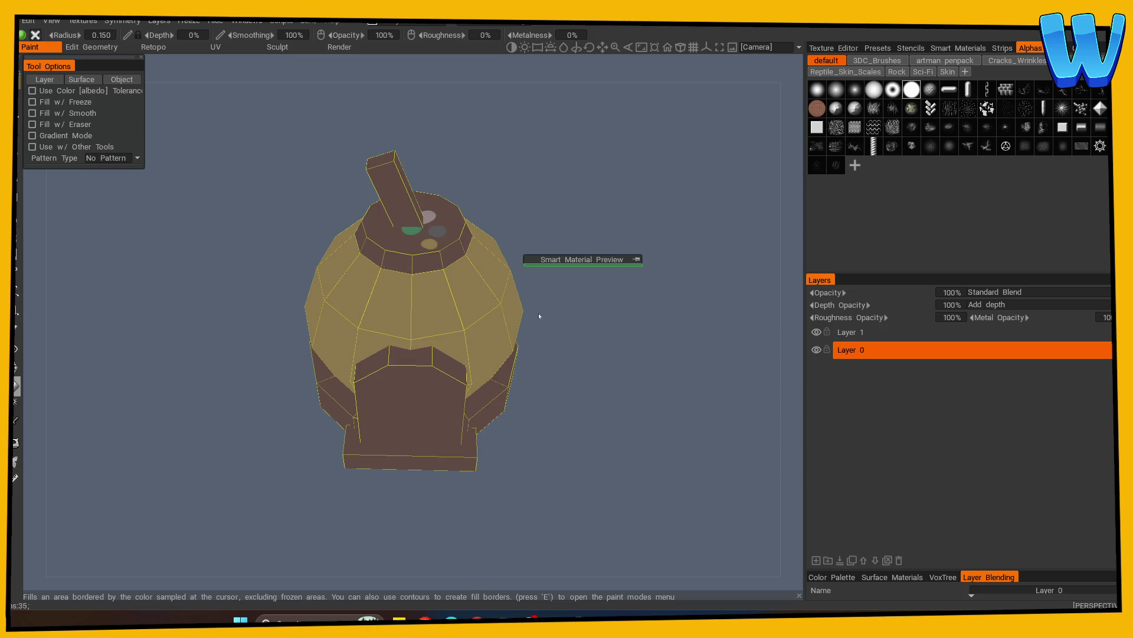
mouse_move(587, 365)
mouse_down()
mouse_move(592, 473)
mouse_move(572, 444)
mouse_move(633, 479)
mouse_move(617, 480)
mouse_move(610, 399)
mouse_move(602, 407)
mouse_move(608, 420)
mouse_move(643, 395)
mouse_move(646, 372)
mouse_up()
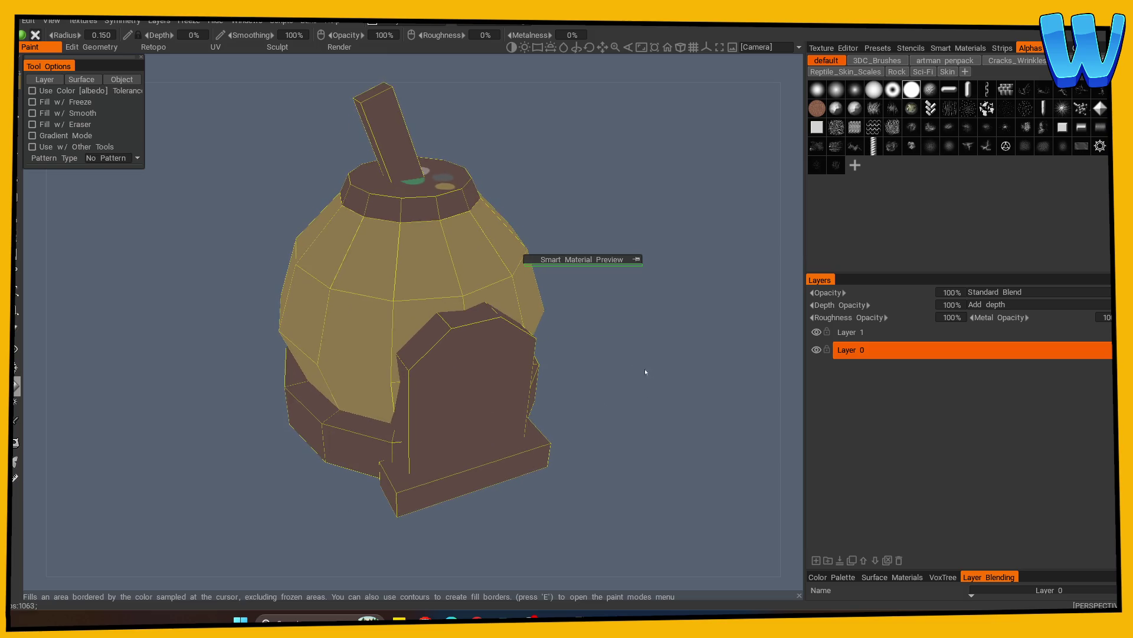
key(v)
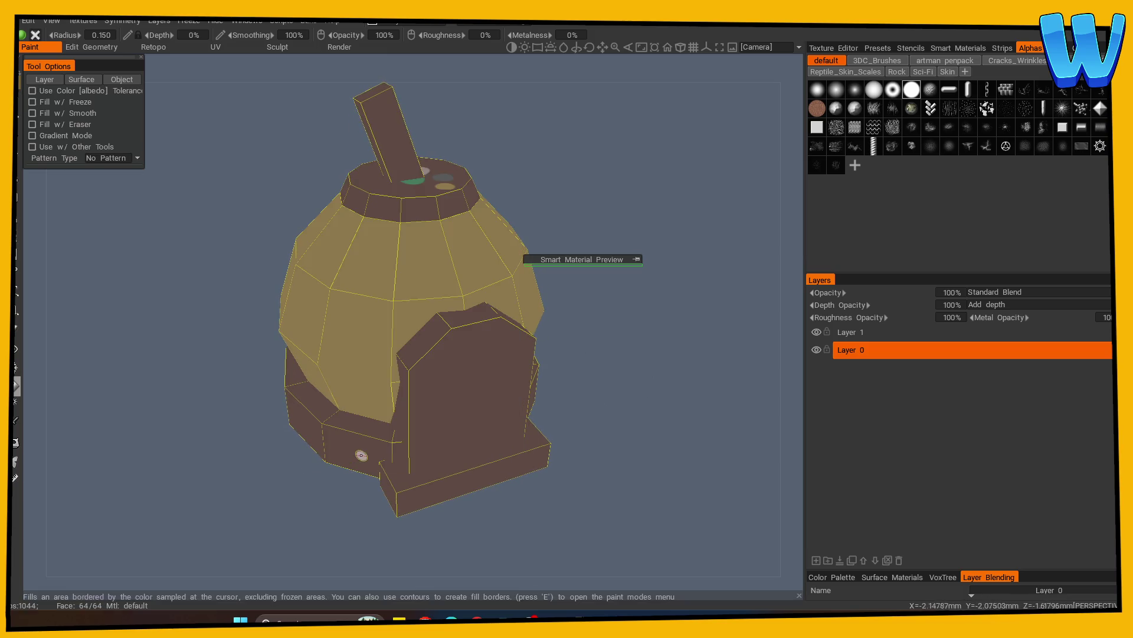
key(KP_1)
Enable X-axis symmetry in the Symmetry panel and orbit back to a front view
key(s)
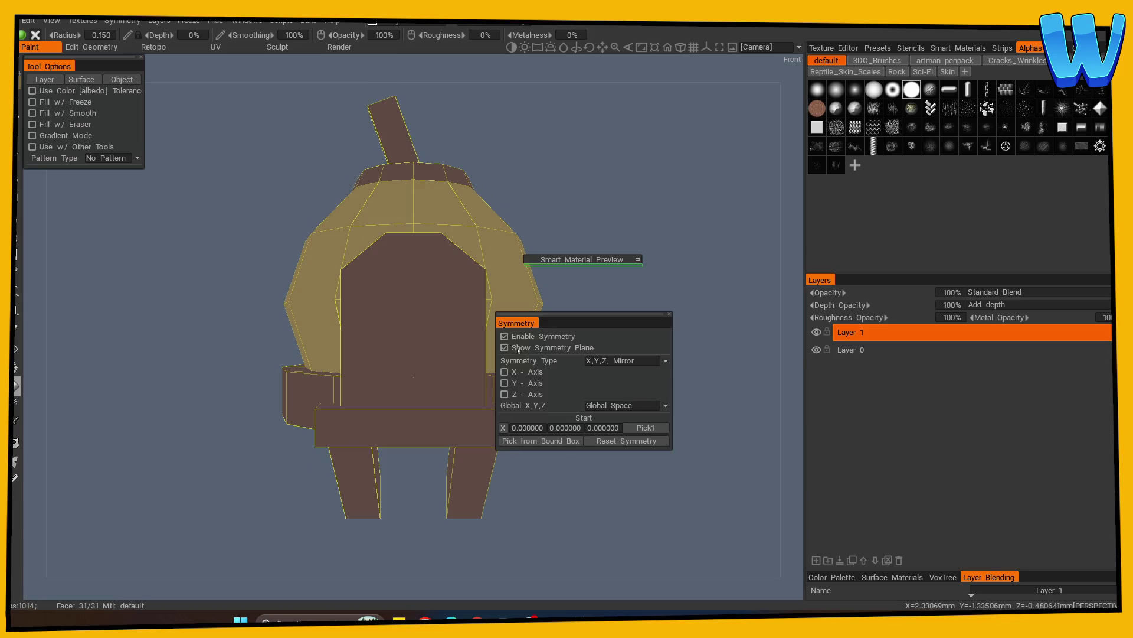
click(505, 372)
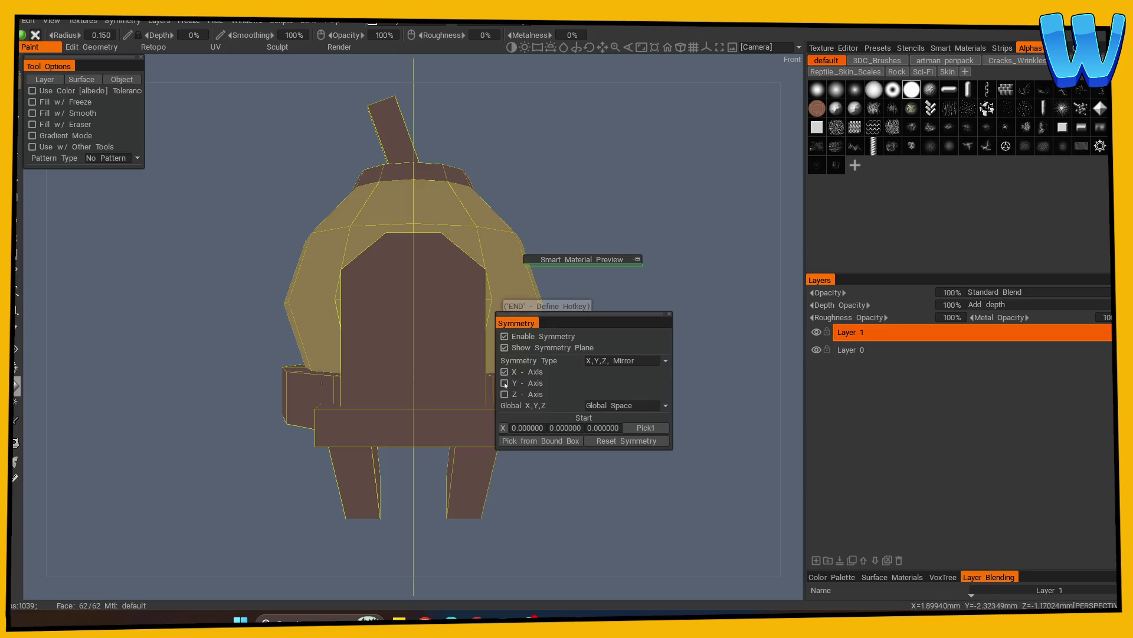
drag(582, 203, 615, 247)
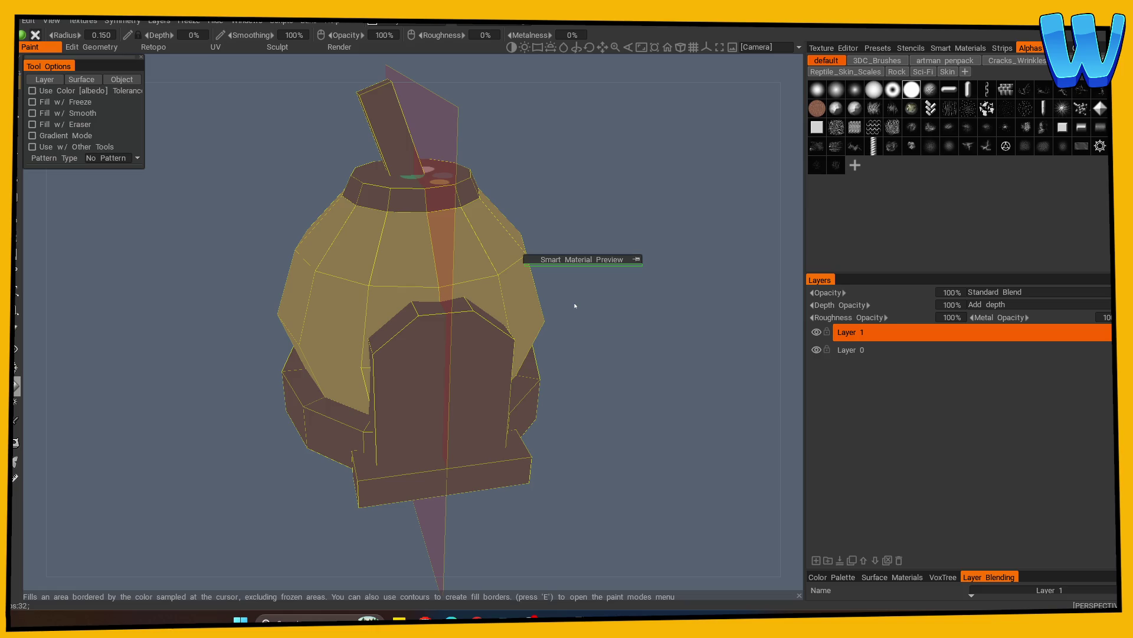
mouse_move(618, 219)
mouse_down()
mouse_move(600, 197)
mouse_move(586, 202)
mouse_up()
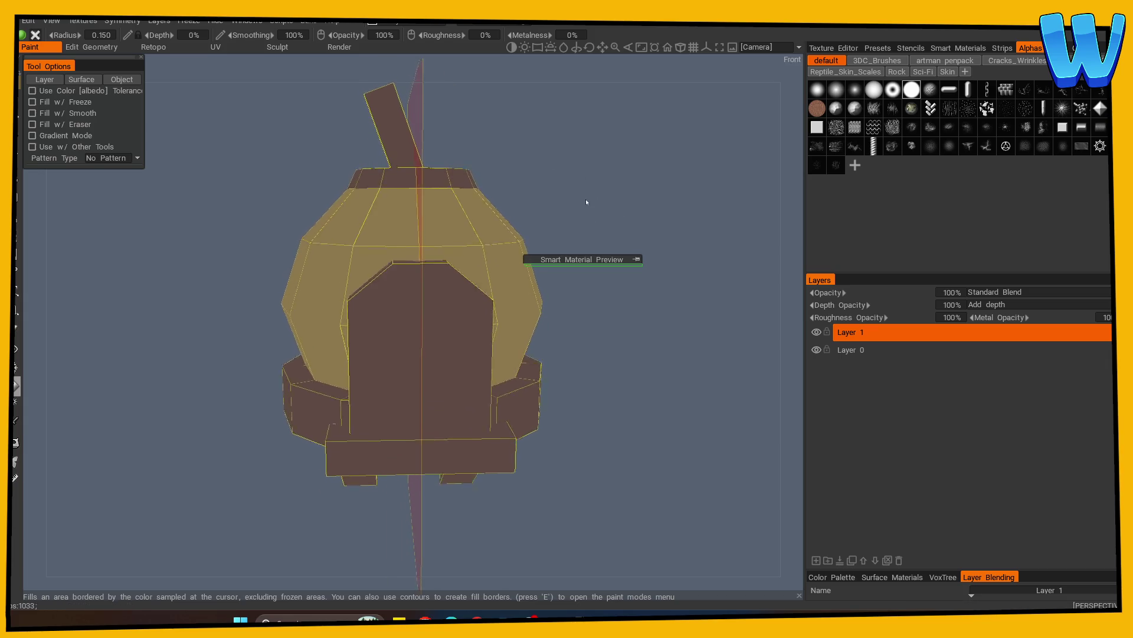
Switch the view to orthographic, undo the stray black fill and pick the paint brush
click(680, 47)
click(384, 190)
key(ctrl+z)
click(19, 102)
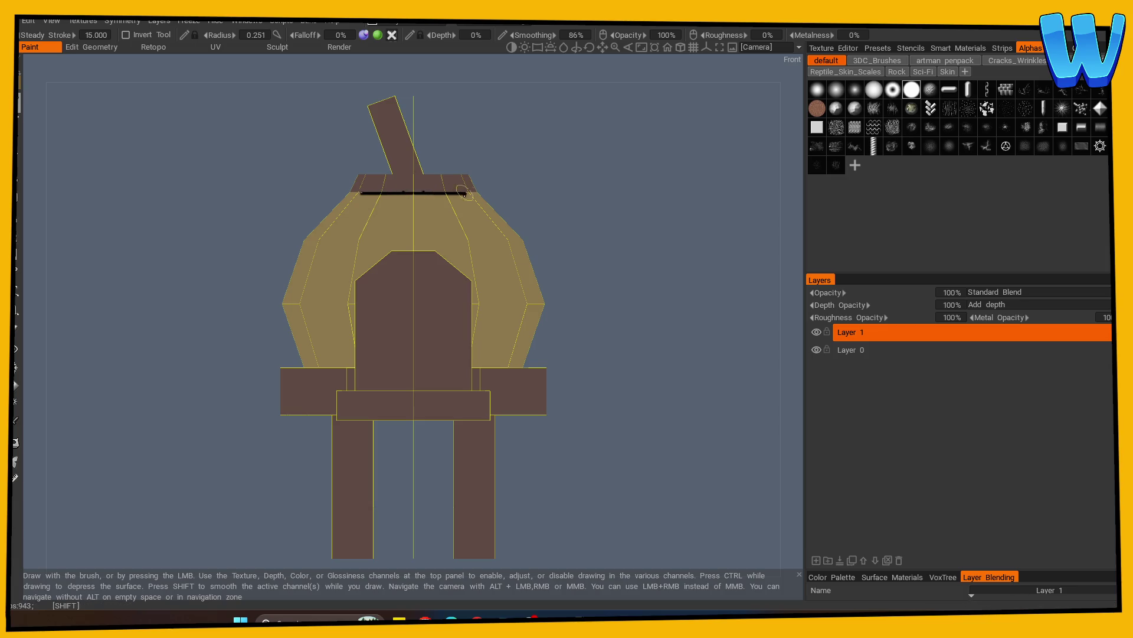
Stroke a mirrored black line along the roof-to-cap edge, orbiting around to complete the ring
mouse_move(589, 197)
mouse_down()
mouse_move(612, 260)
mouse_move(582, 208)
mouse_up()
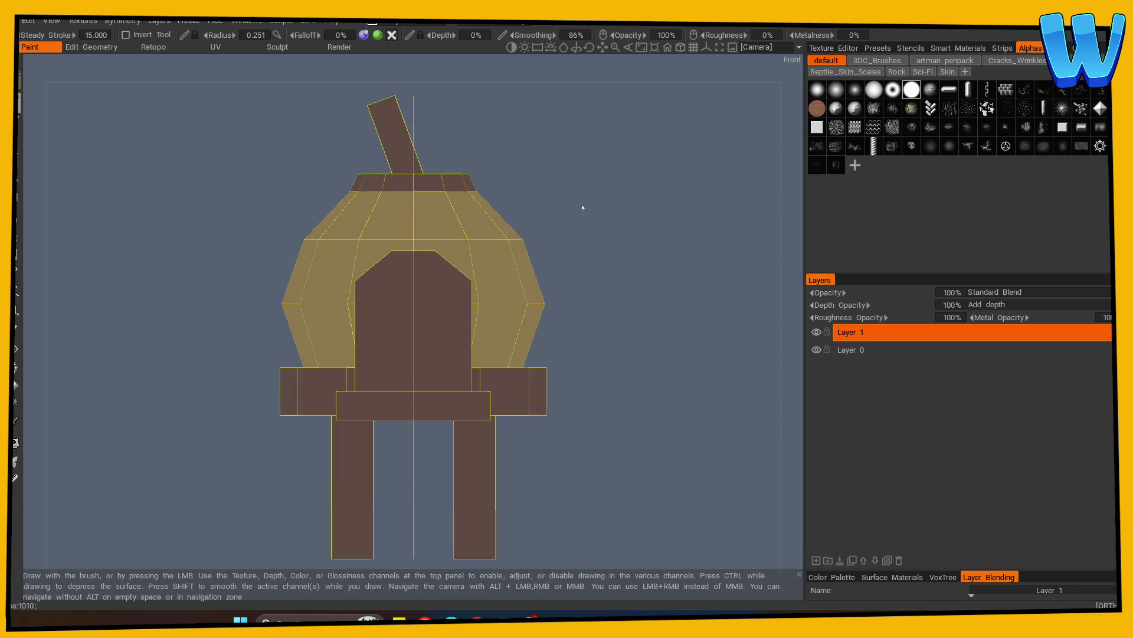
scroll(635, 187, up, 3)
scroll(595, 303, down, 1)
scroll(411, 229, up, 3)
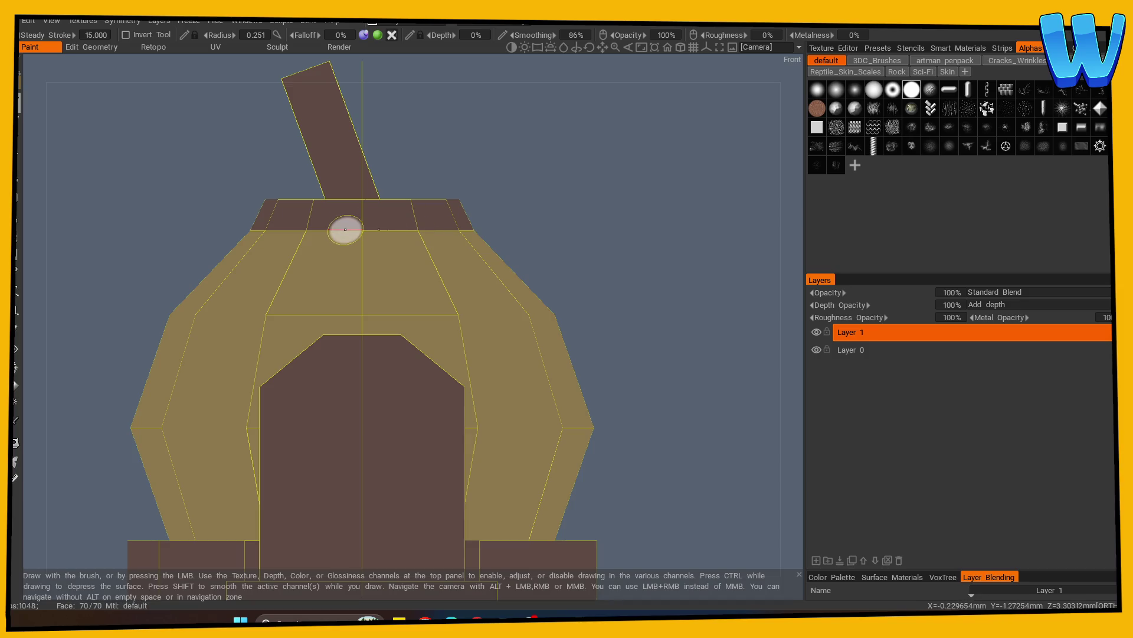
mouse_move(529, 228)
mouse_down()
mouse_move(590, 271)
mouse_move(671, 284)
mouse_move(524, 253)
mouse_up()
mouse_move(357, 231)
mouse_down()
mouse_move(177, 231)
mouse_move(284, 305)
mouse_move(342, 295)
mouse_up()
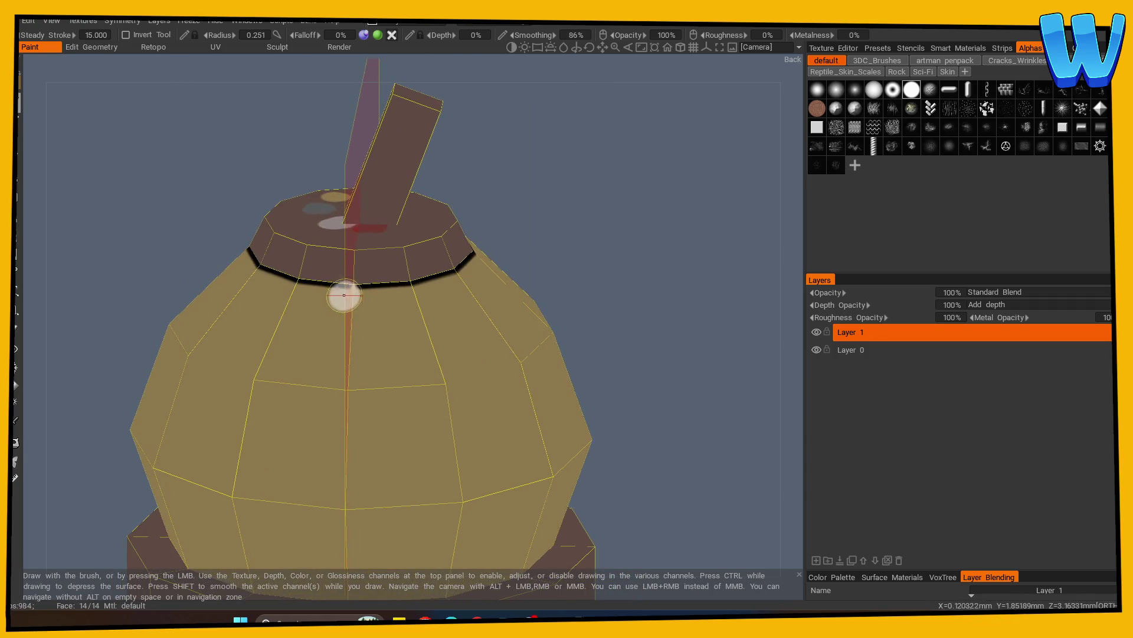
mouse_move(590, 277)
mouse_down()
mouse_move(531, 266)
mouse_move(597, 245)
mouse_move(545, 251)
mouse_move(590, 245)
mouse_move(506, 281)
mouse_up()
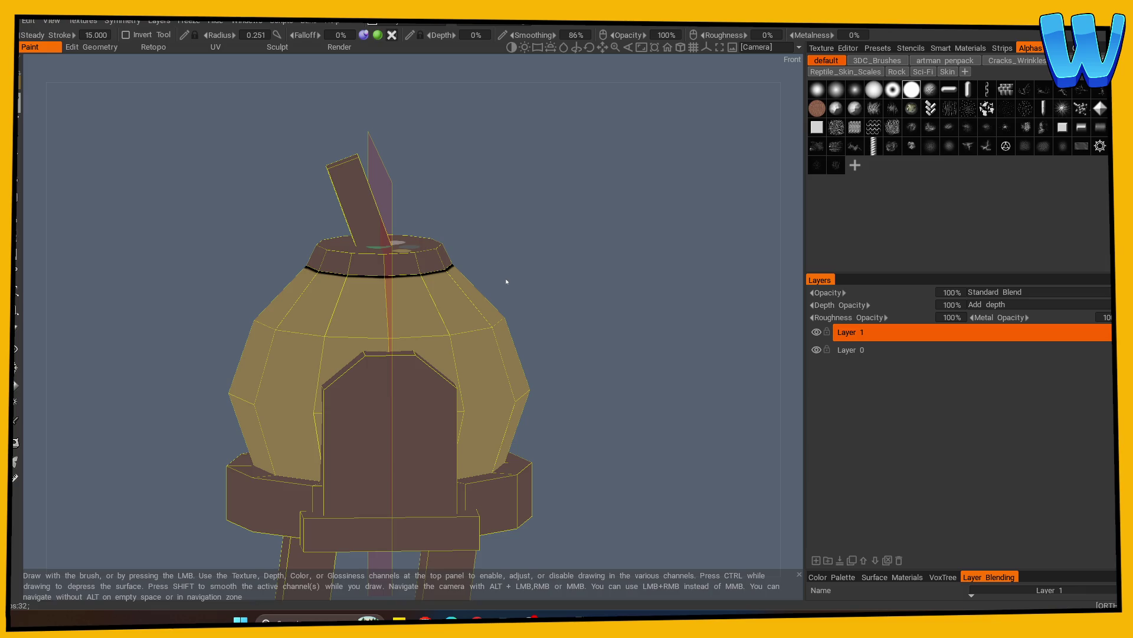
drag(616, 293, 616, 346)
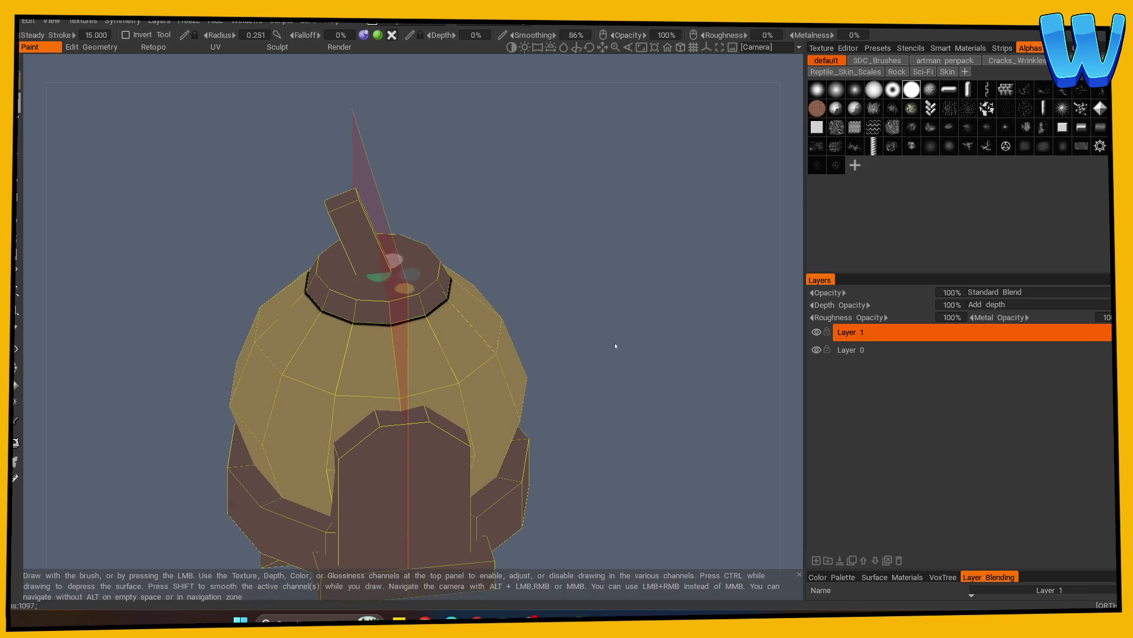
shift+drag(569, 248, 541, 346)
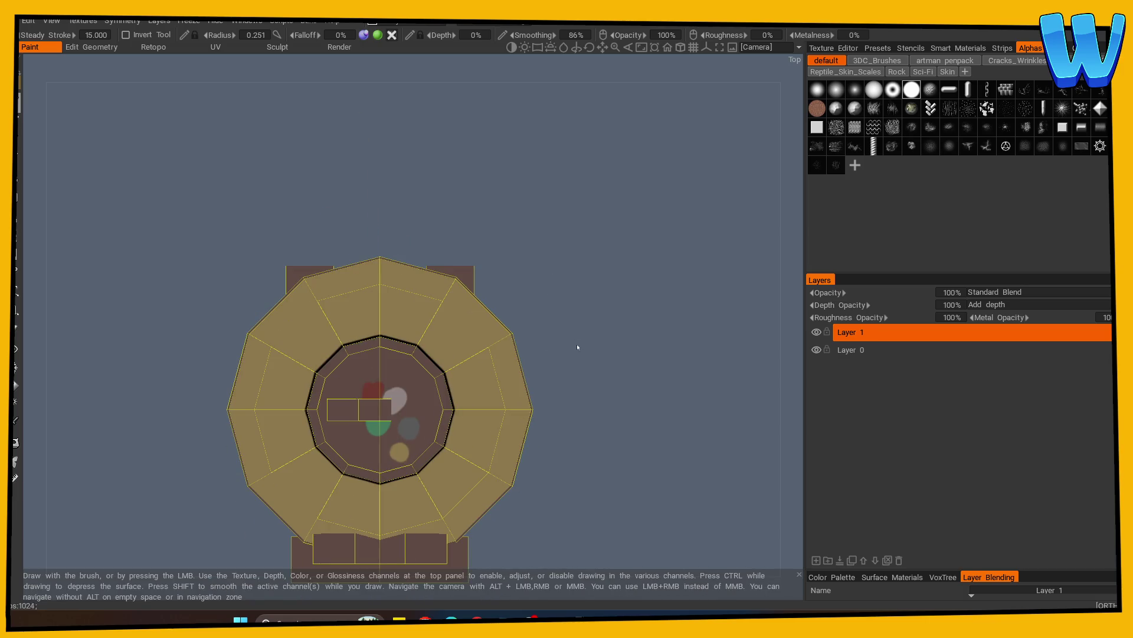
In the top view, draw a closed black circle around the top disc with mirrored brush strokes
scroll(638, 395, up, 5)
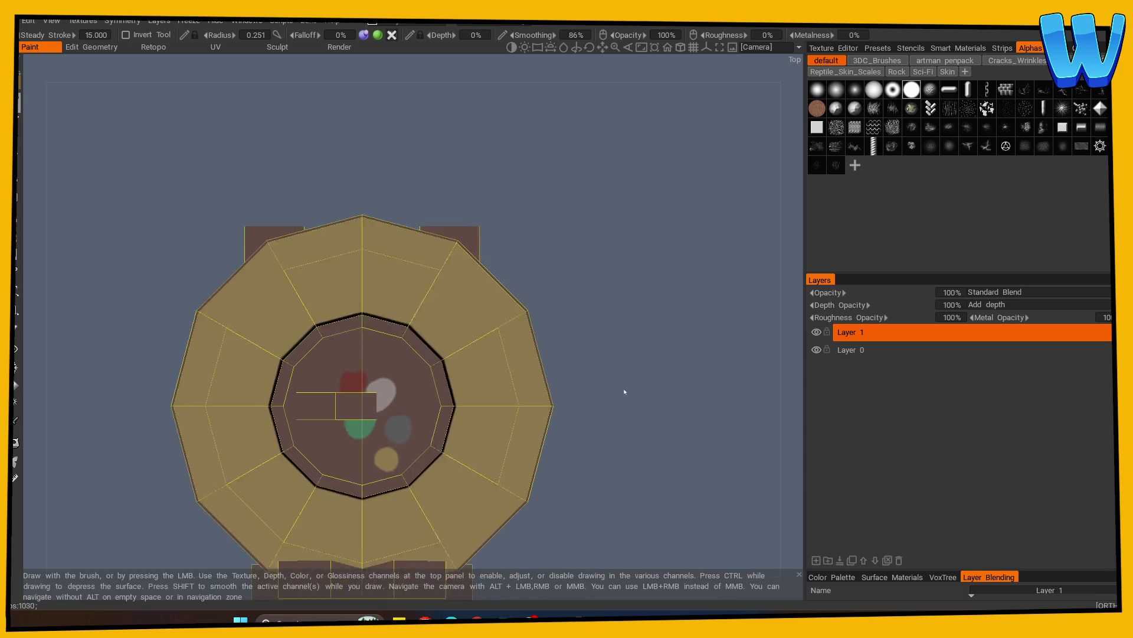
mouse_move(320, 279)
mouse_down()
mouse_move(357, 282)
mouse_move(381, 353)
mouse_move(368, 351)
mouse_up()
mouse_move(316, 271)
mouse_down()
mouse_move(349, 269)
mouse_move(385, 321)
mouse_move(381, 375)
mouse_move(330, 395)
mouse_up()
drag(376, 336, 377, 342)
mouse_move(329, 268)
mouse_down()
mouse_move(360, 276)
mouse_move(378, 356)
mouse_move(361, 286)
mouse_move(387, 321)
mouse_move(379, 362)
mouse_move(350, 383)
mouse_move(336, 377)
mouse_move(337, 271)
mouse_move(367, 294)
mouse_move(345, 358)
mouse_up()
click(330, 271)
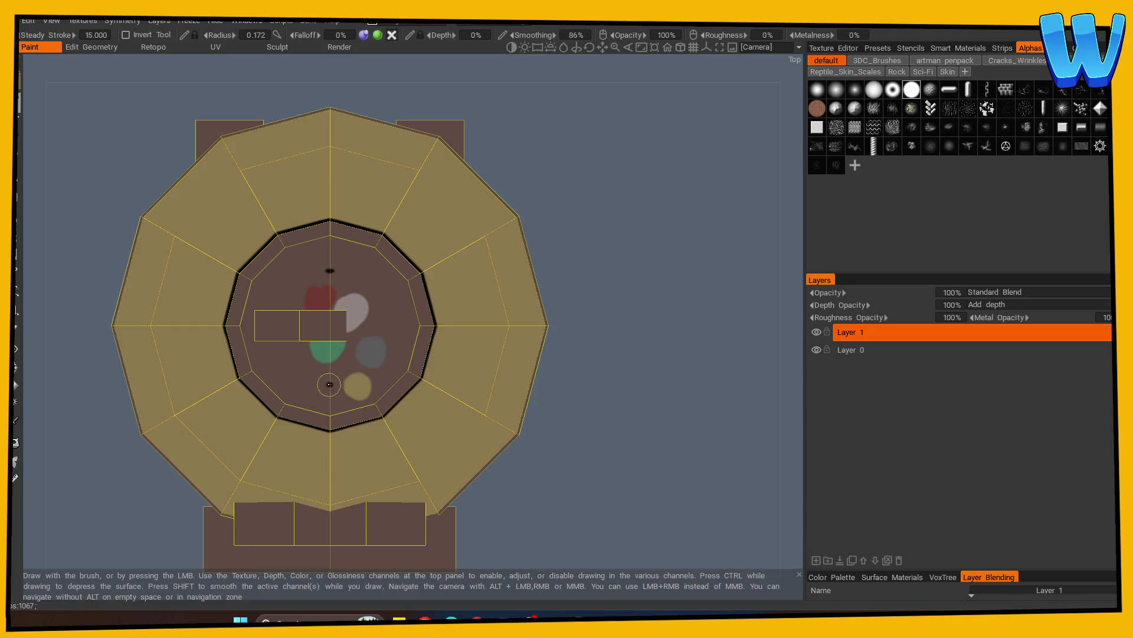
mouse_move(330, 383)
mouse_down()
mouse_move(362, 374)
mouse_move(390, 334)
mouse_move(383, 296)
mouse_move(330, 267)
mouse_move(358, 274)
mouse_move(384, 311)
mouse_move(378, 378)
mouse_move(329, 391)
mouse_up()
mouse_move(590, 378)
mouse_down()
mouse_move(616, 362)
mouse_move(614, 329)
mouse_move(622, 388)
mouse_up()
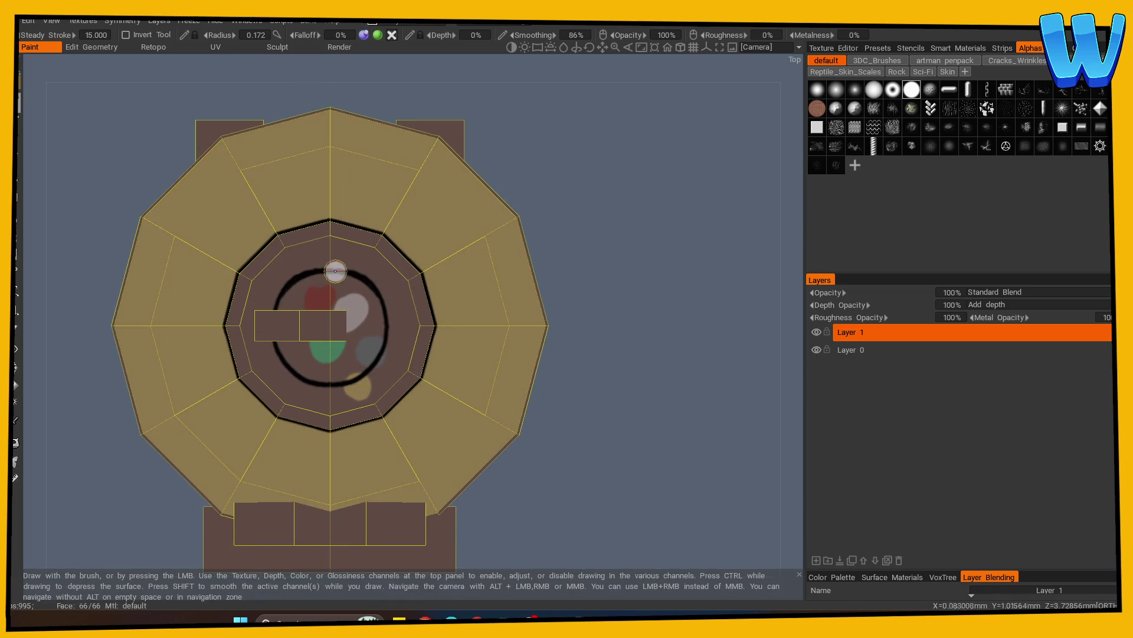
click(15, 348)
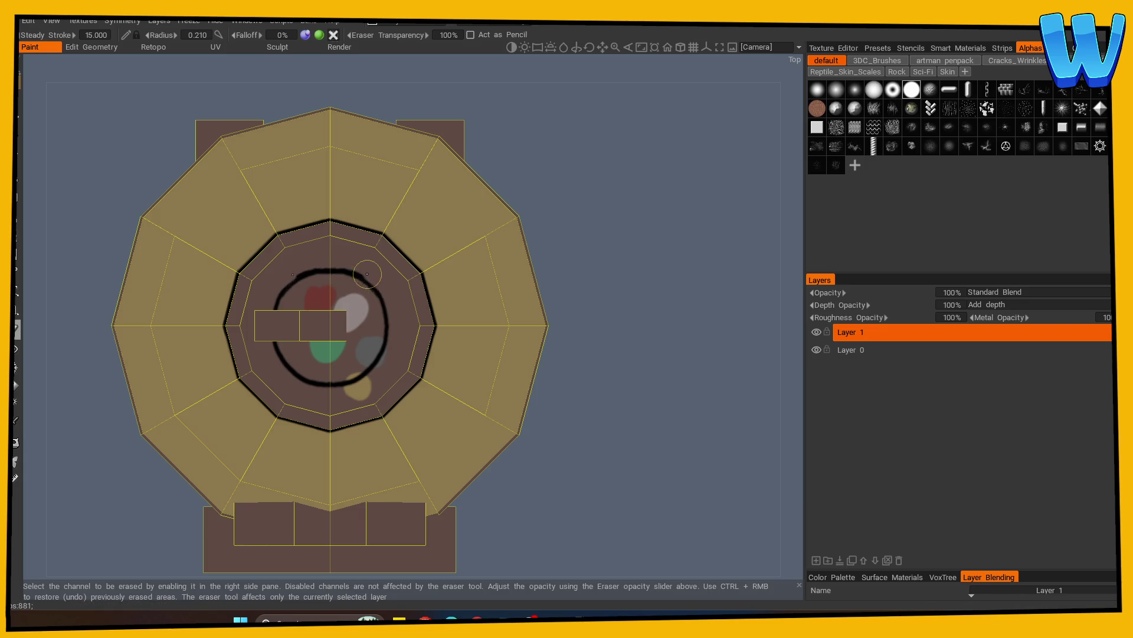
Orbit the 3D-Coat model to check the painted roof from above and from the side
mouse_move(519, 285)
mouse_down()
mouse_move(483, 436)
mouse_move(548, 375)
mouse_move(538, 405)
mouse_up()
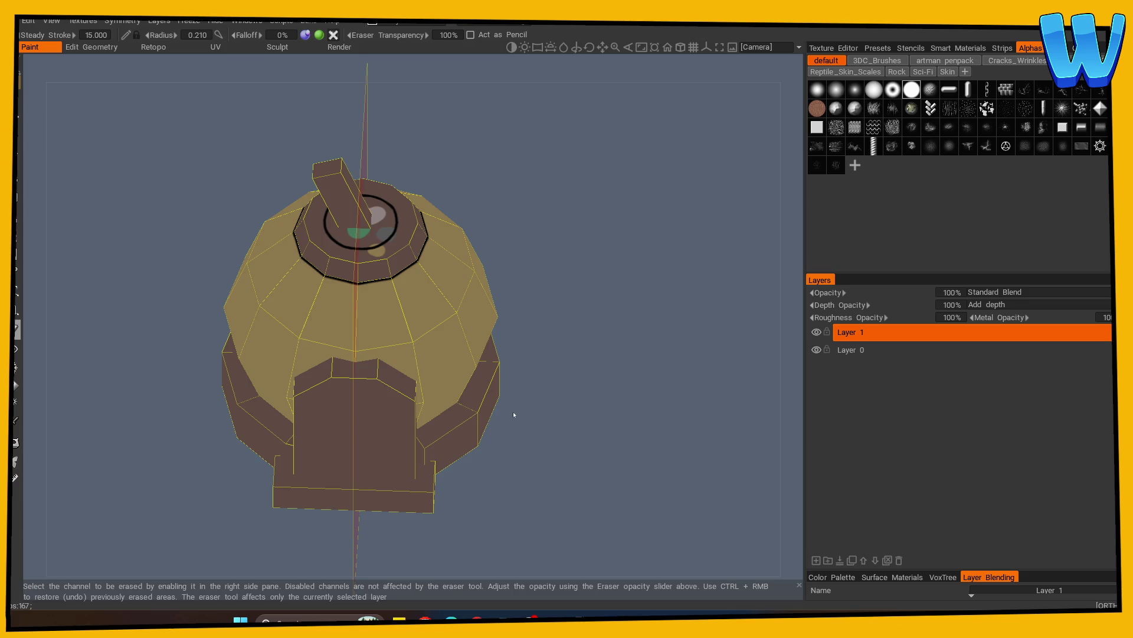
mouse_move(610, 400)
mouse_down()
mouse_move(523, 451)
mouse_move(592, 369)
mouse_move(549, 402)
mouse_move(584, 400)
mouse_up()
scroll(594, 403, up, 2)
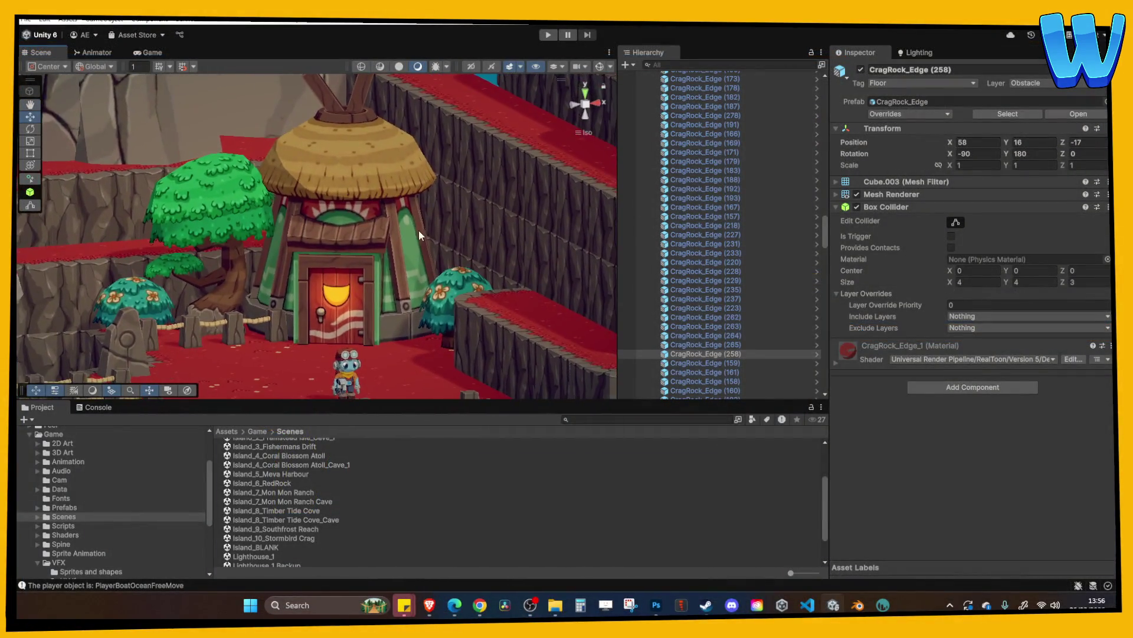
Pan and zoom Unity's Scene view to centre the grey bird house on the cliffs
mouse_move(419, 235)
middle_down()
mouse_move(427, 219)
mouse_move(442, 238)
mouse_move(346, 232)
middle_up()
scroll(335, 229, up, 2)
mouse_move(407, 259)
middle_down()
mouse_move(350, 255)
mouse_move(384, 257)
middle_up()
scroll(342, 259, down, 2)
mouse_move(301, 263)
middle_down()
mouse_move(314, 223)
mouse_move(211, 301)
middle_up()
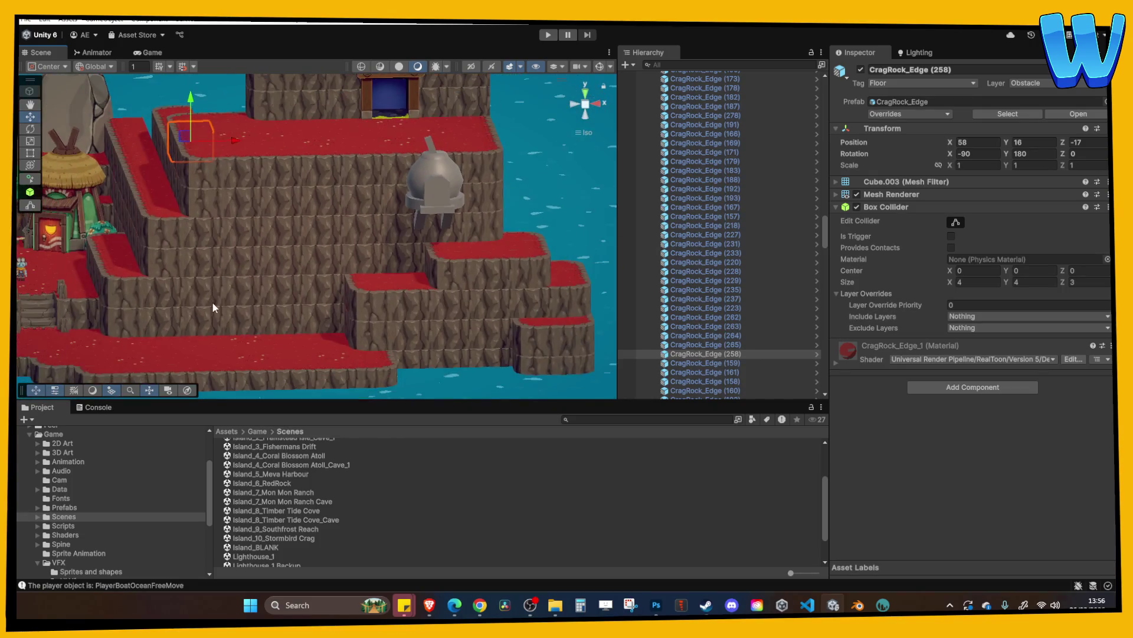
Zoom out over the island, frame cliff block CragRock_Edge (212) and select the wall-mounted bird house
scroll(241, 262, down, 2)
scroll(207, 320, down, 2)
scroll(371, 143, down, 1)
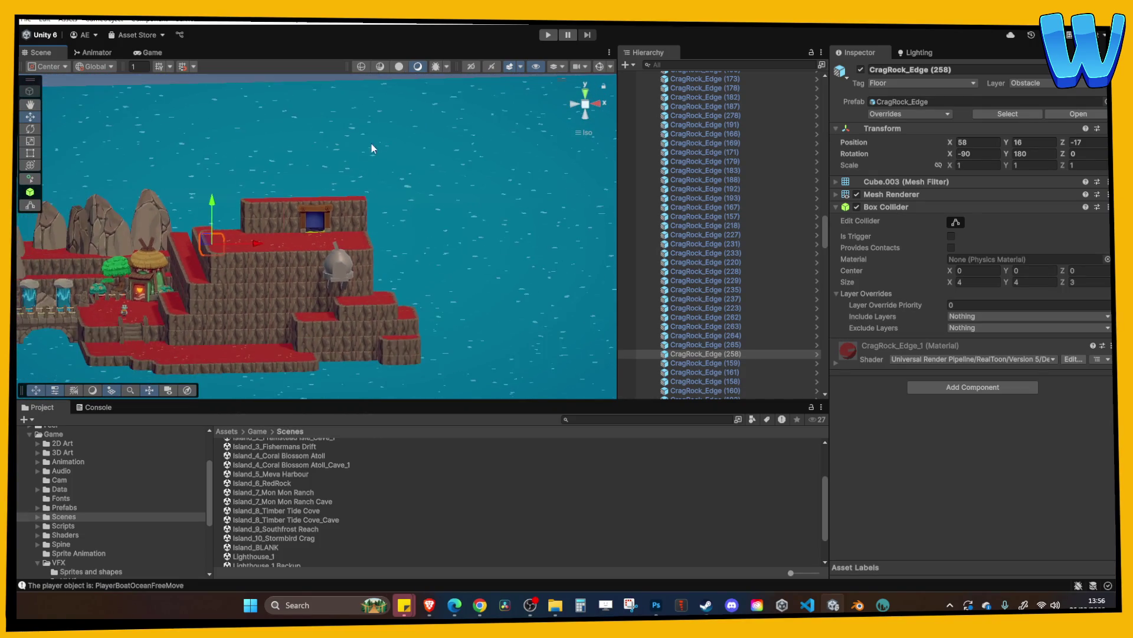
middle_drag(370, 144, 387, 70)
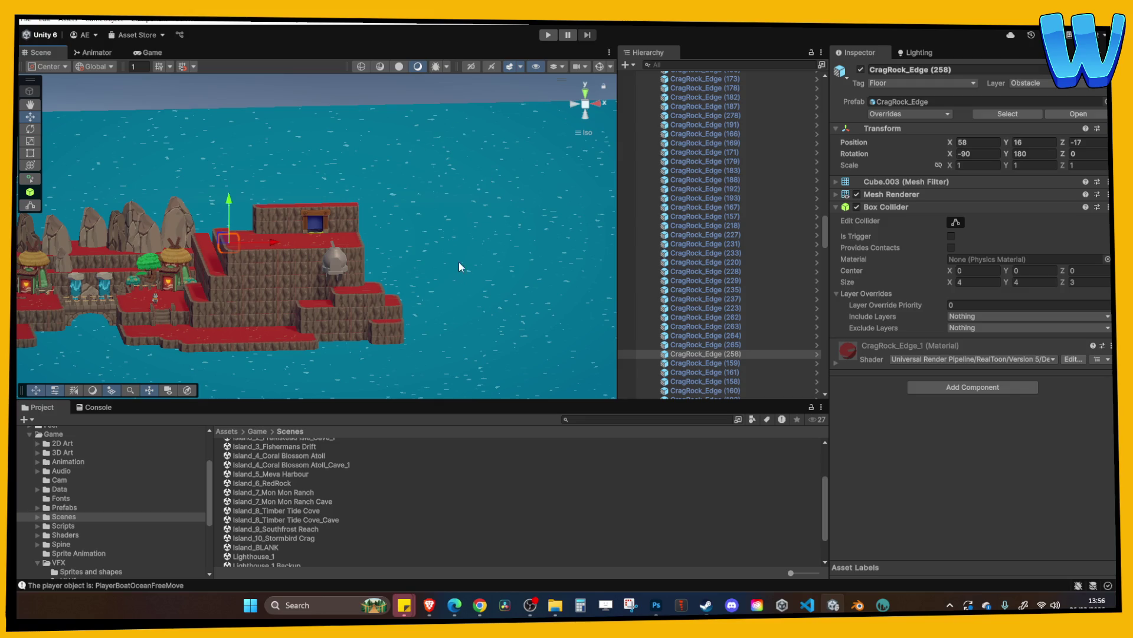
click(313, 273)
key(f)
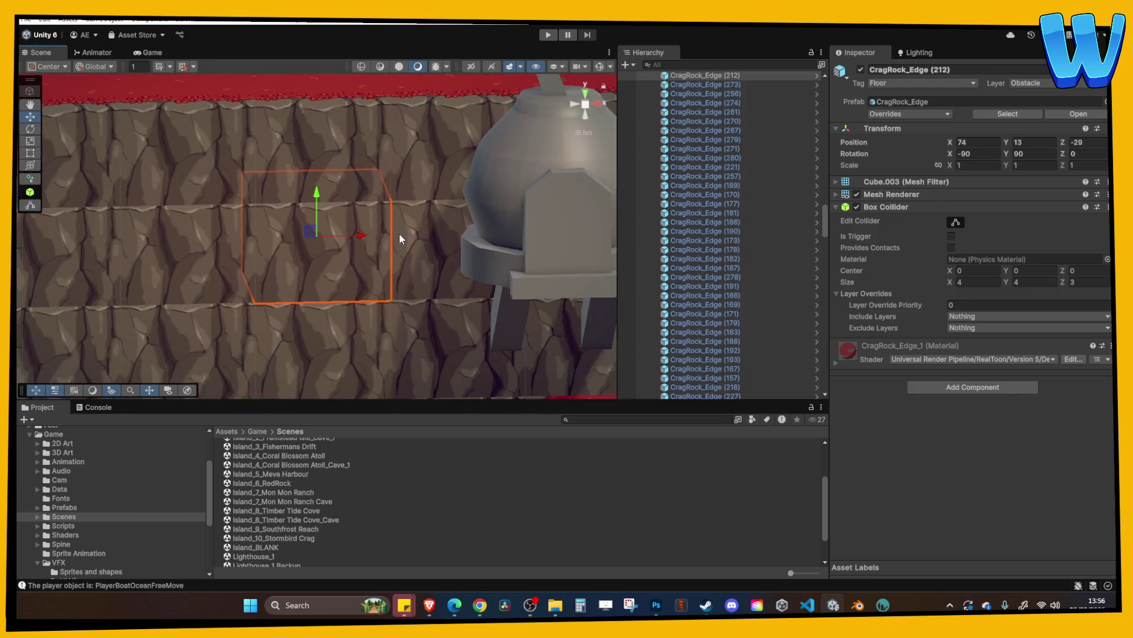
scroll(399, 233, down, 2)
click(451, 230)
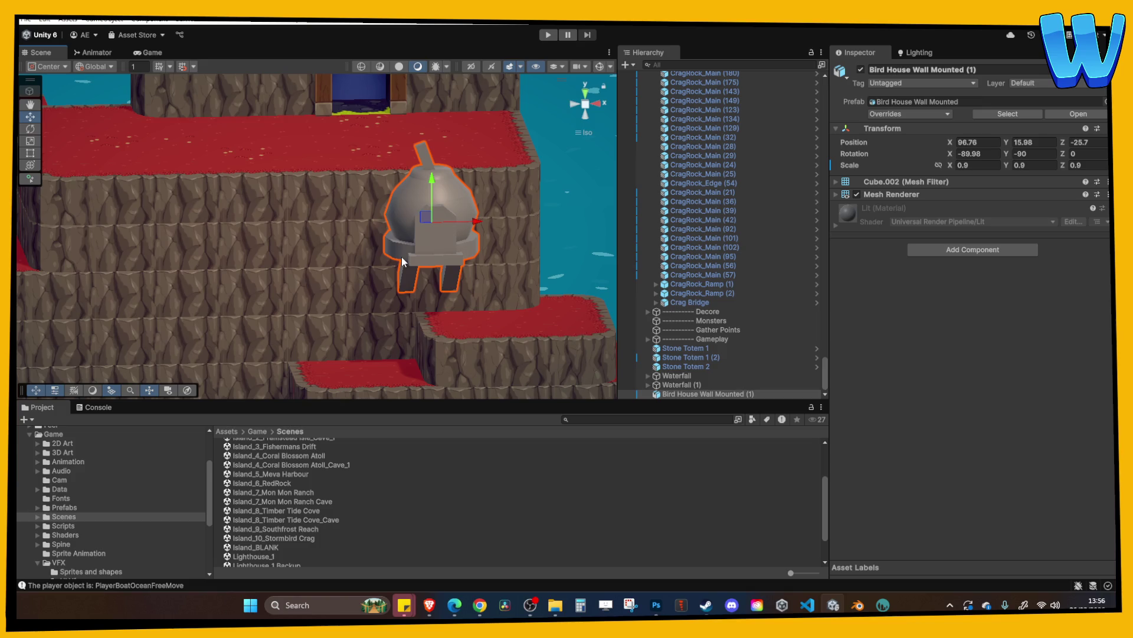
Fly and zoom around the level to preview the bird house among the cliffs and village
scroll(339, 256, down, 2)
scroll(288, 234, down, 3)
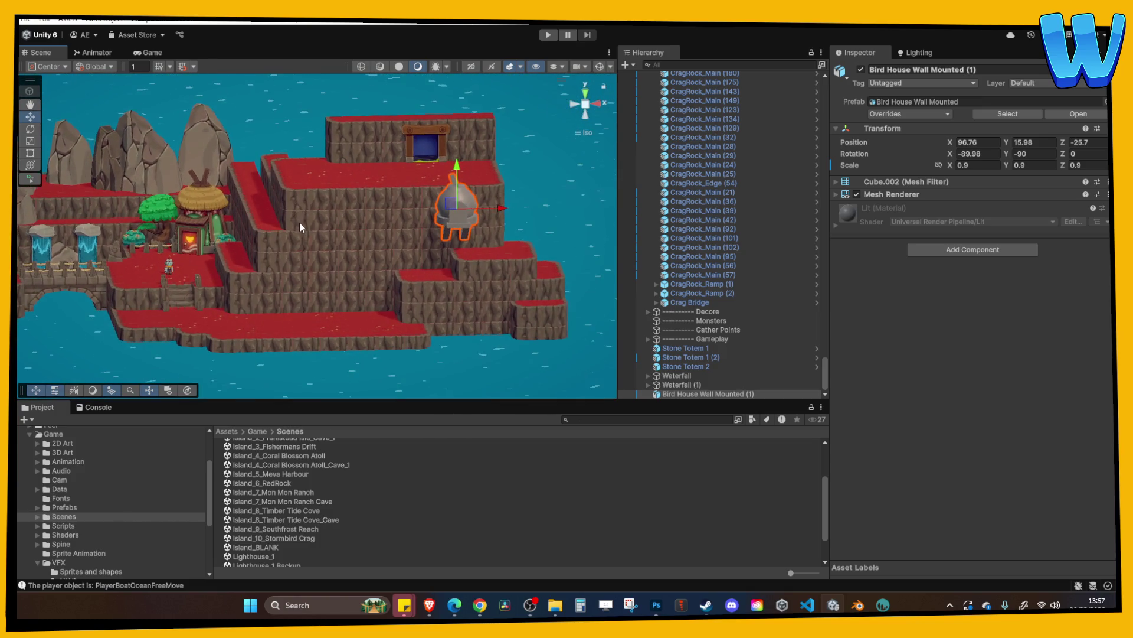
scroll(307, 231, up, 1)
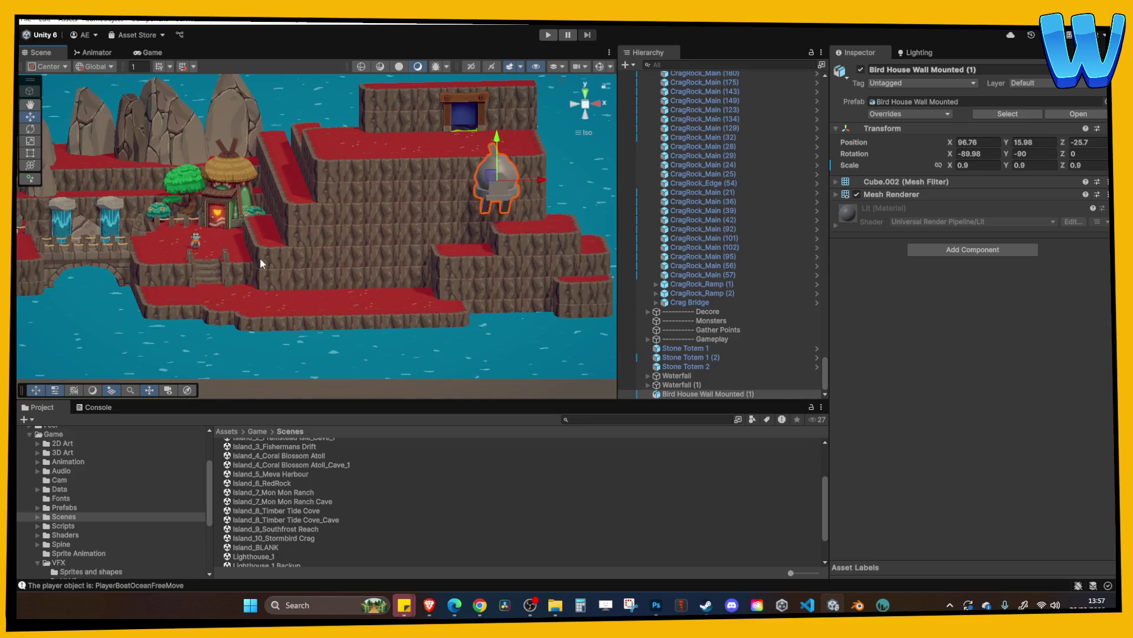
key(Left)
key(Down)
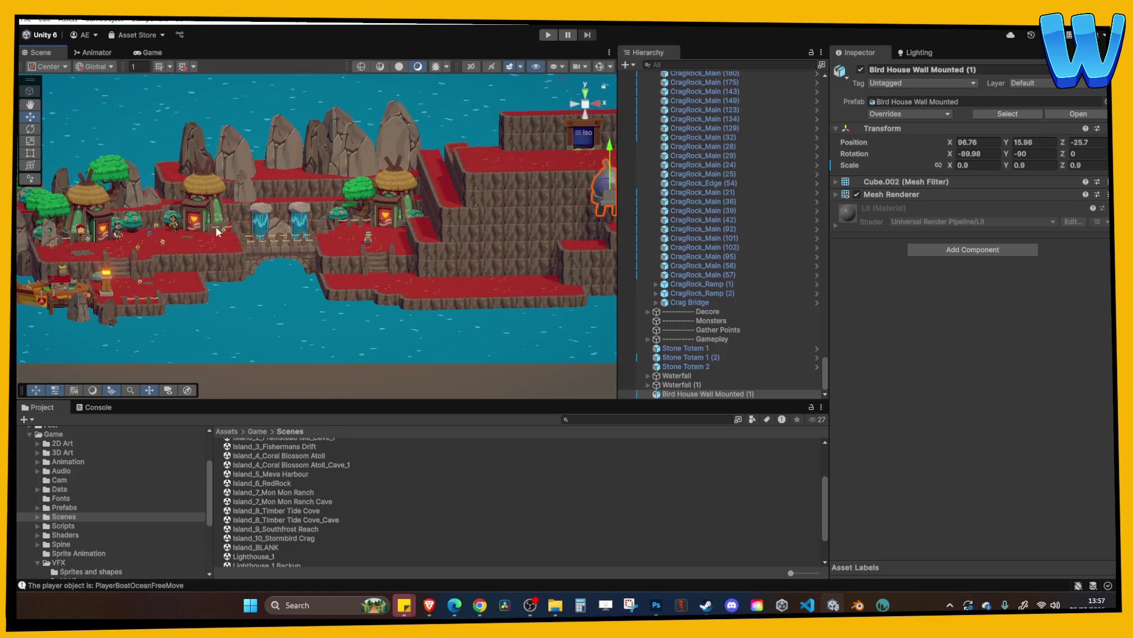
key(Right)
key(Down)
scroll(394, 260, up, 3)
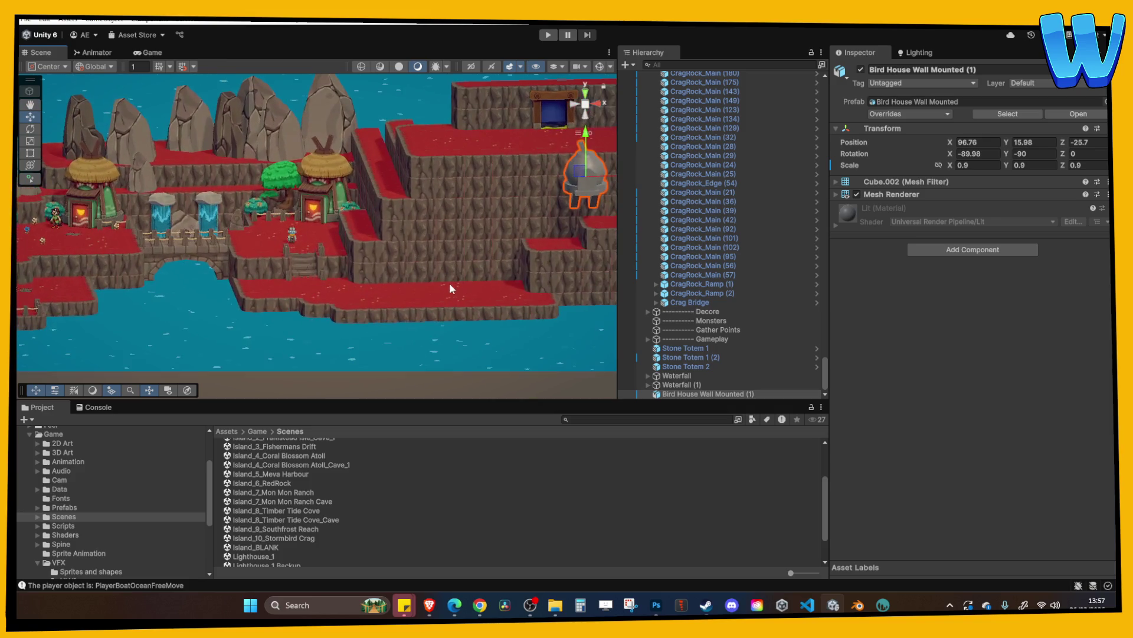
key(Right)
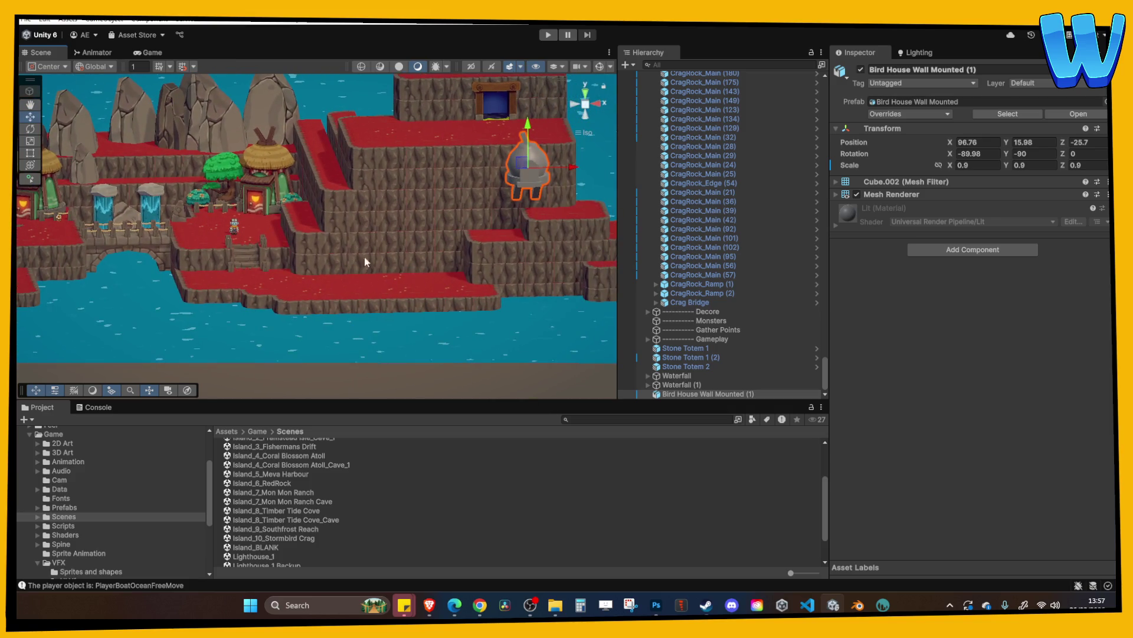
key(Up)
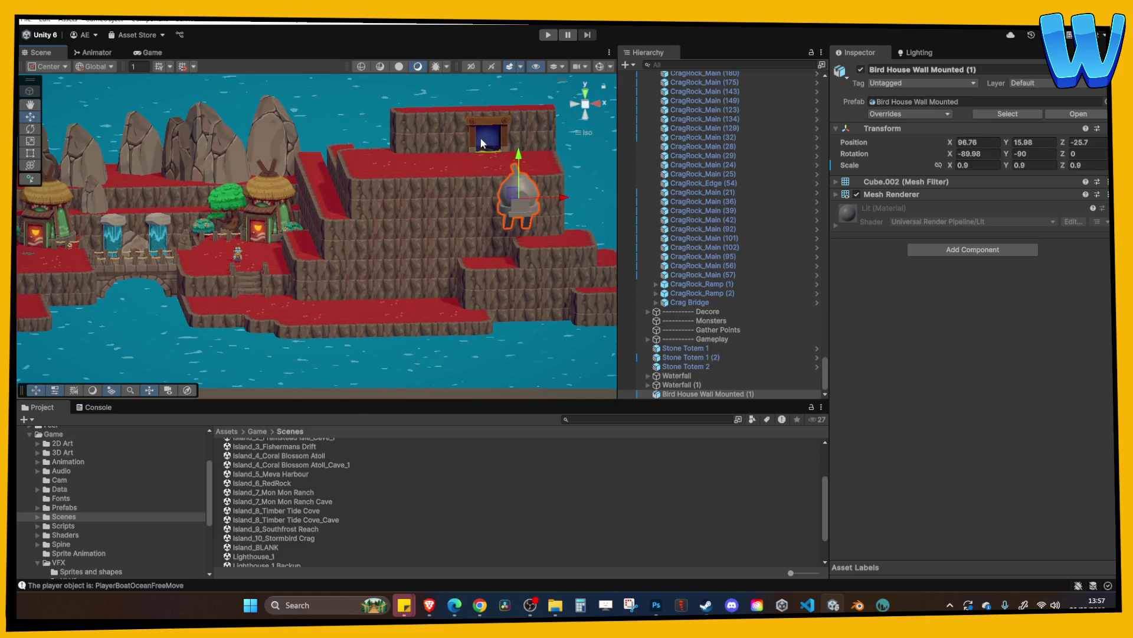
scroll(439, 144, down, 4)
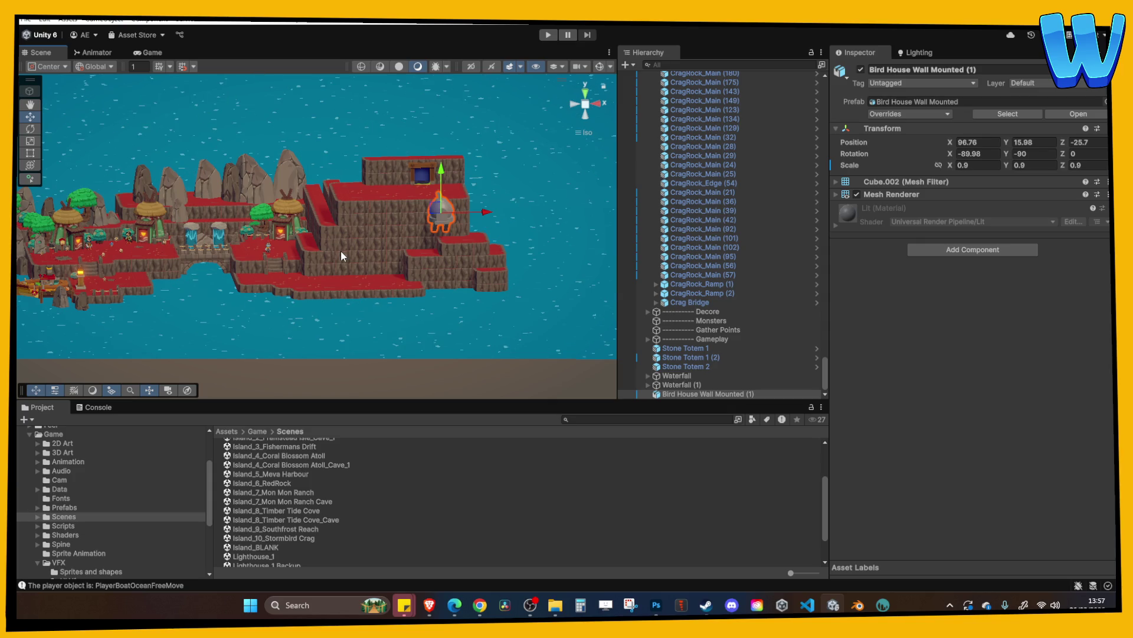
mouse_move(341, 256)
middle_down()
mouse_move(390, 260)
mouse_move(342, 253)
mouse_move(390, 234)
middle_up()
scroll(391, 235, up, 5)
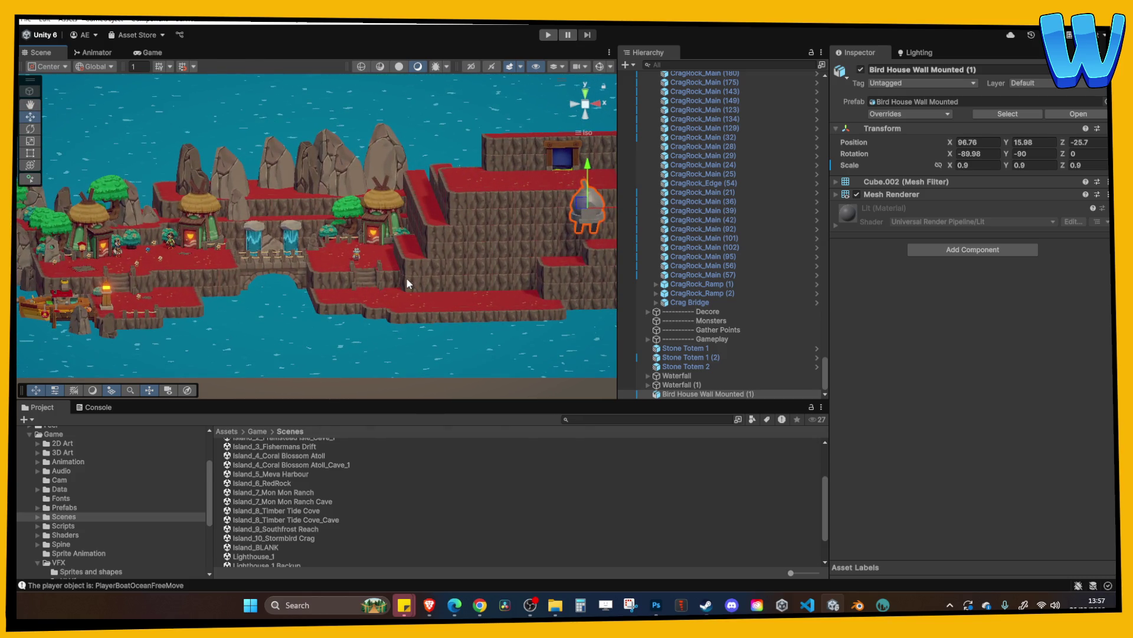
scroll(406, 278, down, 2)
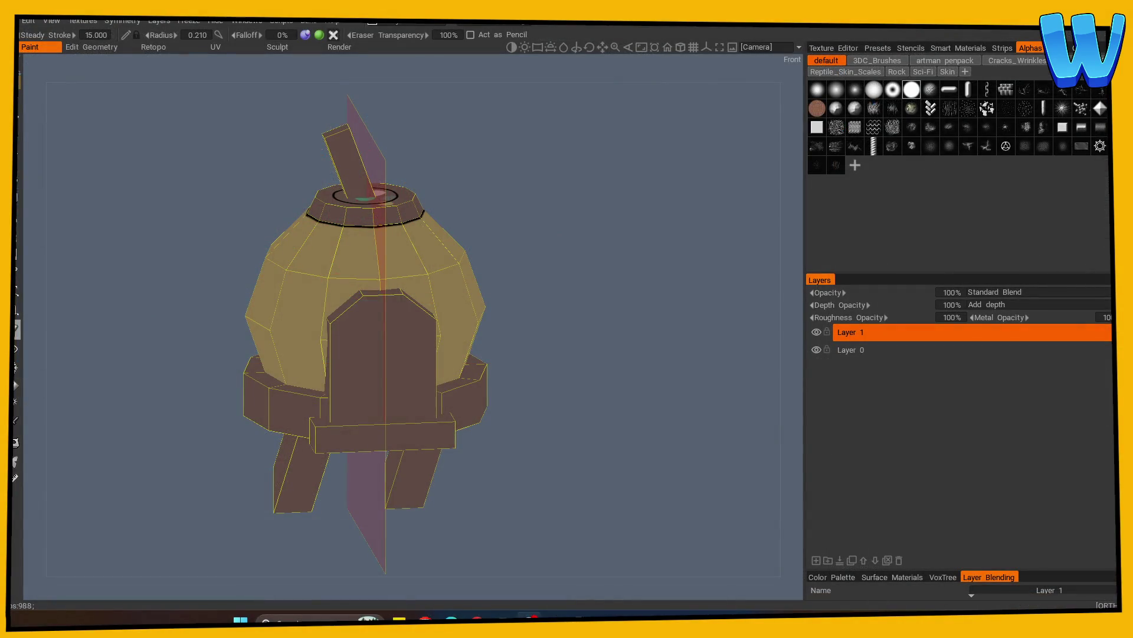
Orbit to an oblique view and ink the roof-to-ledge seam with the mirrored paint brush
drag(567, 295, 548, 302)
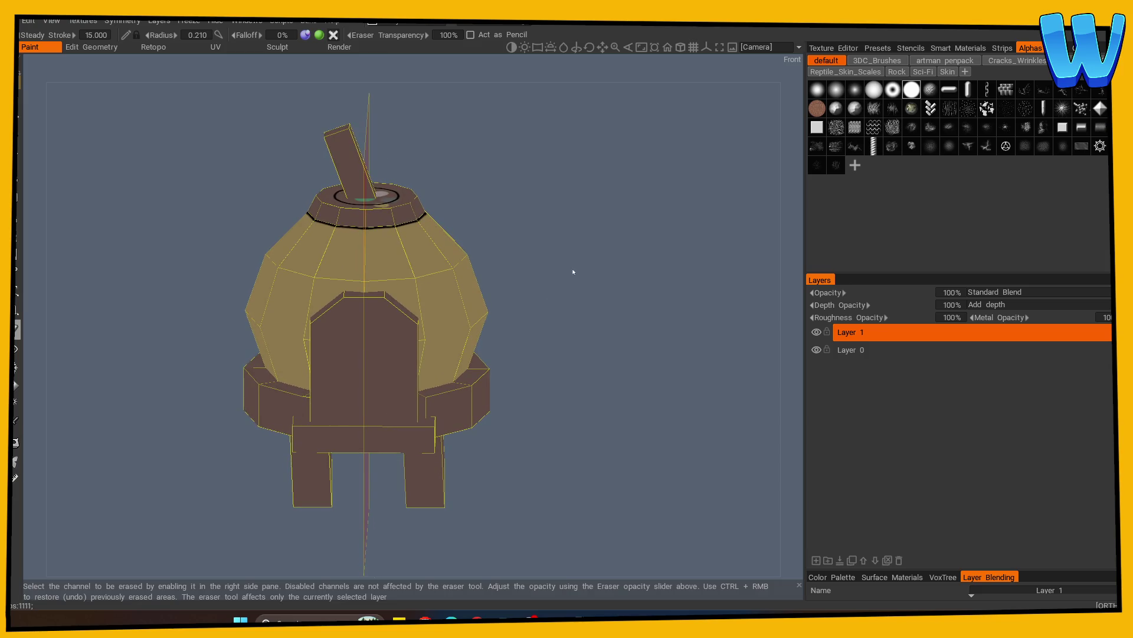
scroll(575, 273, up, 2)
scroll(587, 291, up, 2)
mouse_move(587, 291)
mouse_down()
mouse_move(604, 317)
mouse_move(501, 383)
mouse_up()
mouse_move(202, 450)
mouse_down()
mouse_move(135, 537)
mouse_move(190, 468)
mouse_up()
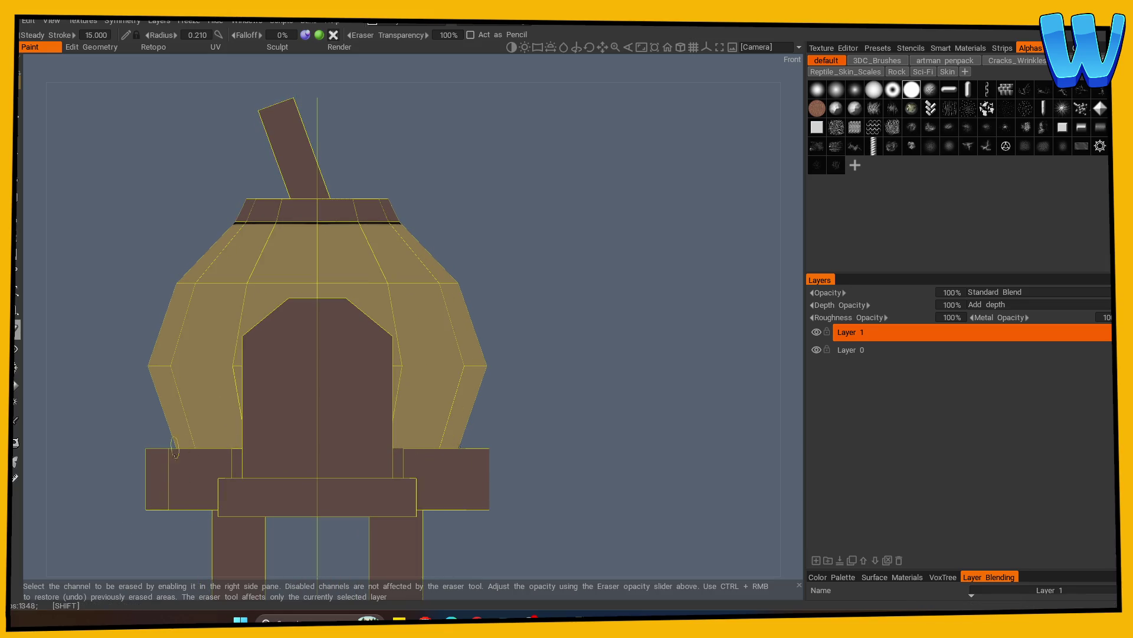
key(b)
mouse_move(238, 446)
mouse_down()
mouse_move(177, 447)
mouse_move(151, 463)
mouse_up()
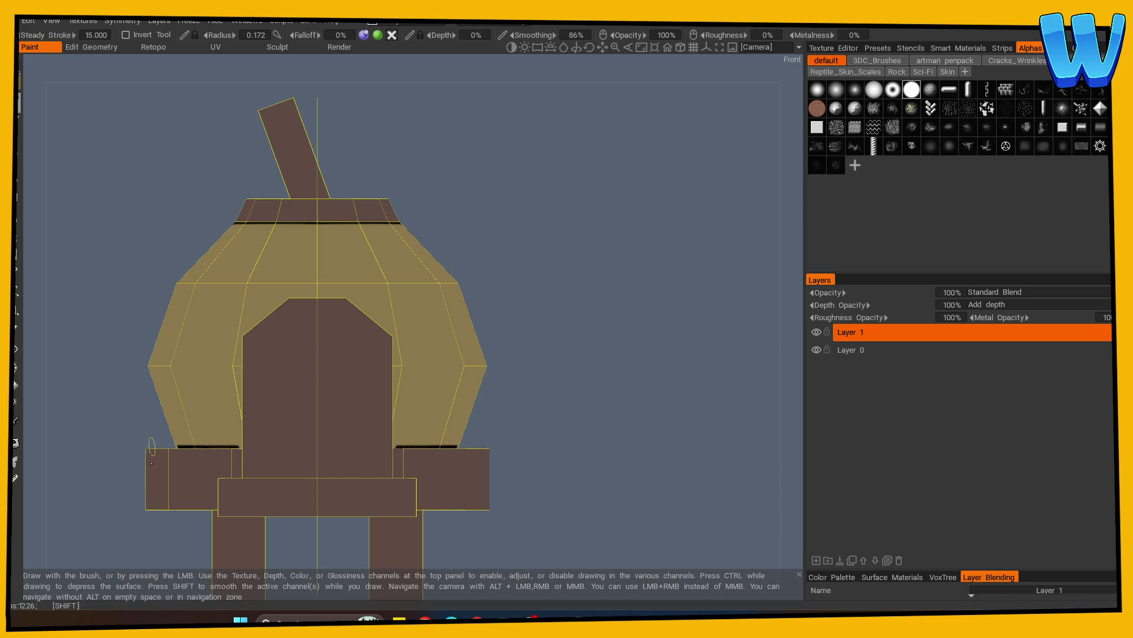
Orbit around to check the seam from behind, then face the door straight on
mouse_move(514, 401)
mouse_down()
mouse_move(601, 383)
mouse_move(723, 401)
mouse_move(331, 443)
mouse_move(150, 447)
mouse_up()
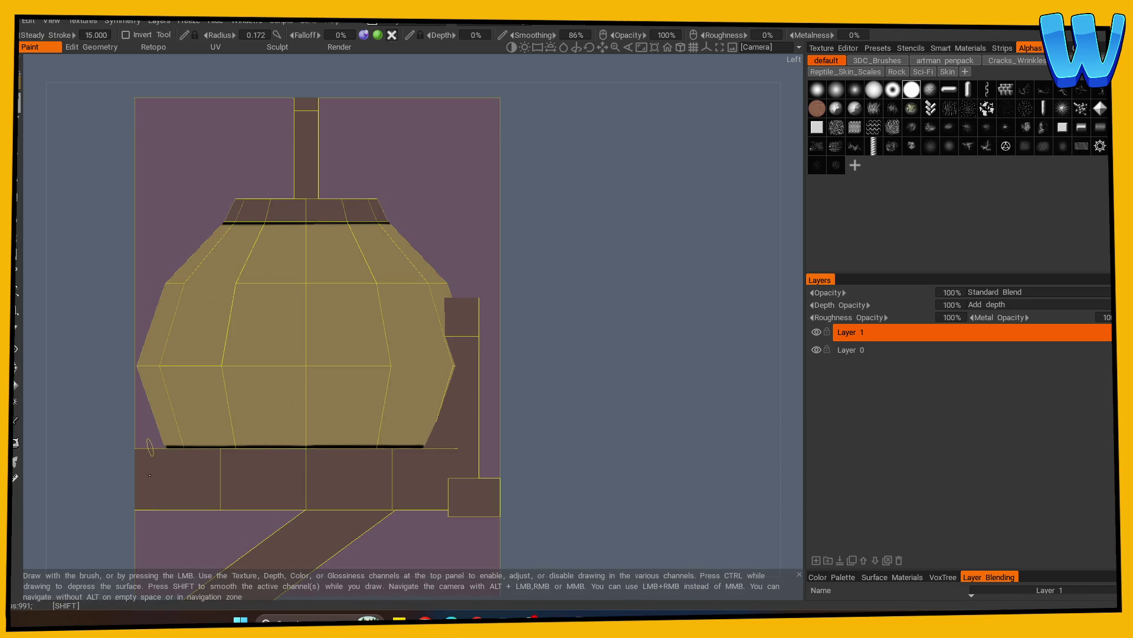
mouse_move(370, 455)
shift+mouse_down()
mouse_move(656, 430)
mouse_move(462, 423)
shift+mouse_up()
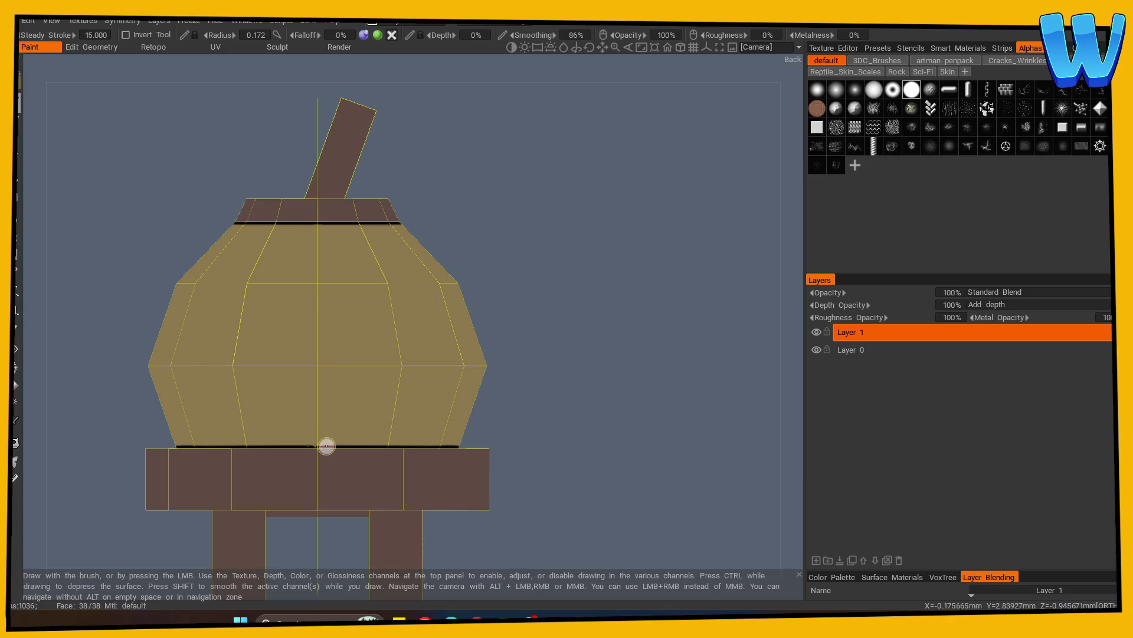
mouse_move(278, 446)
shift+mouse_down()
mouse_move(546, 418)
mouse_move(567, 378)
mouse_move(535, 348)
mouse_move(515, 366)
shift+mouse_up()
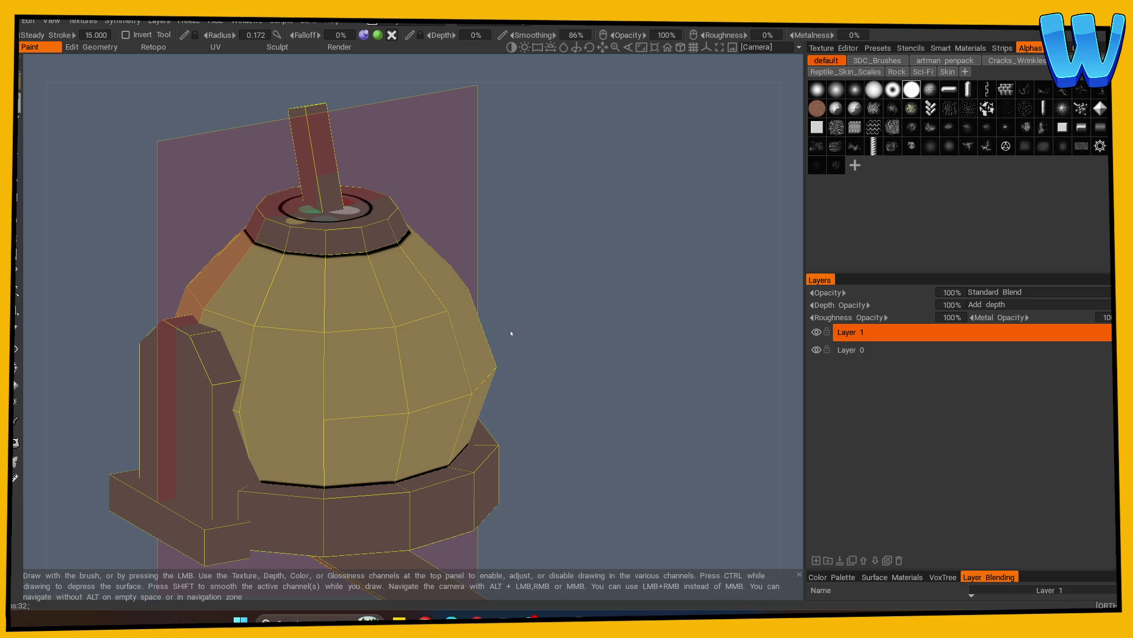
mouse_move(601, 312)
mouse_down()
mouse_move(573, 324)
mouse_move(663, 328)
mouse_up()
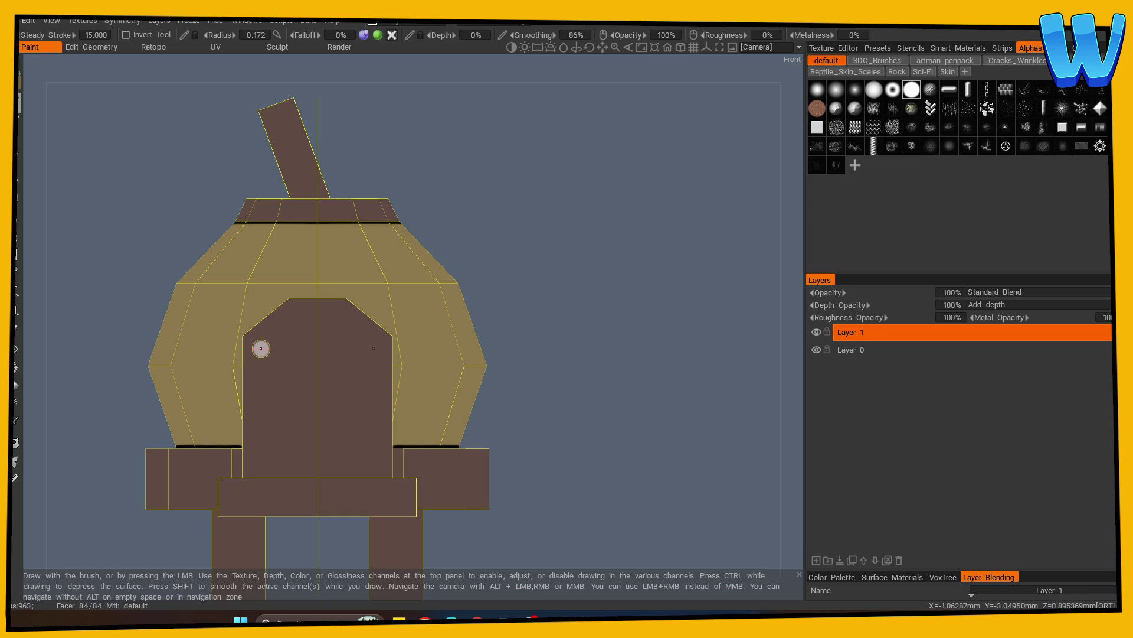
Ink the arched door outline in black, with small curls at the top and short strokes at the ends
drag(253, 364, 304, 306)
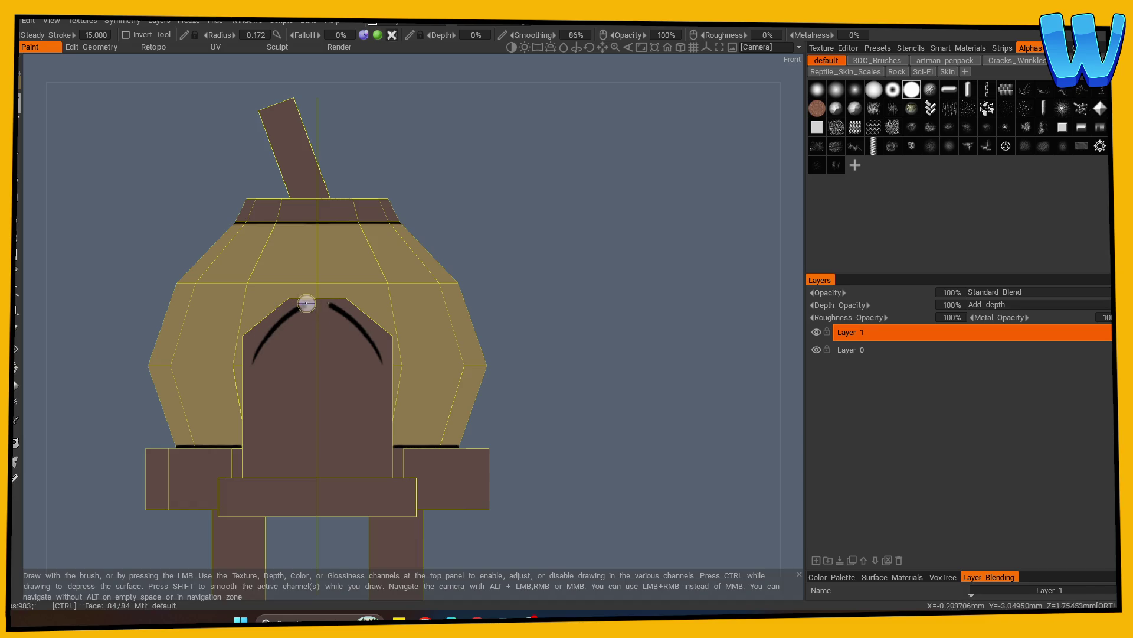
mouse_move(304, 303)
mouse_down()
mouse_move(324, 302)
mouse_move(314, 307)
mouse_move(324, 313)
mouse_up()
mouse_move(507, 307)
mouse_down()
mouse_move(544, 337)
mouse_move(528, 306)
mouse_up()
mouse_move(253, 363)
mouse_down()
mouse_move(265, 359)
mouse_move(253, 379)
mouse_up()
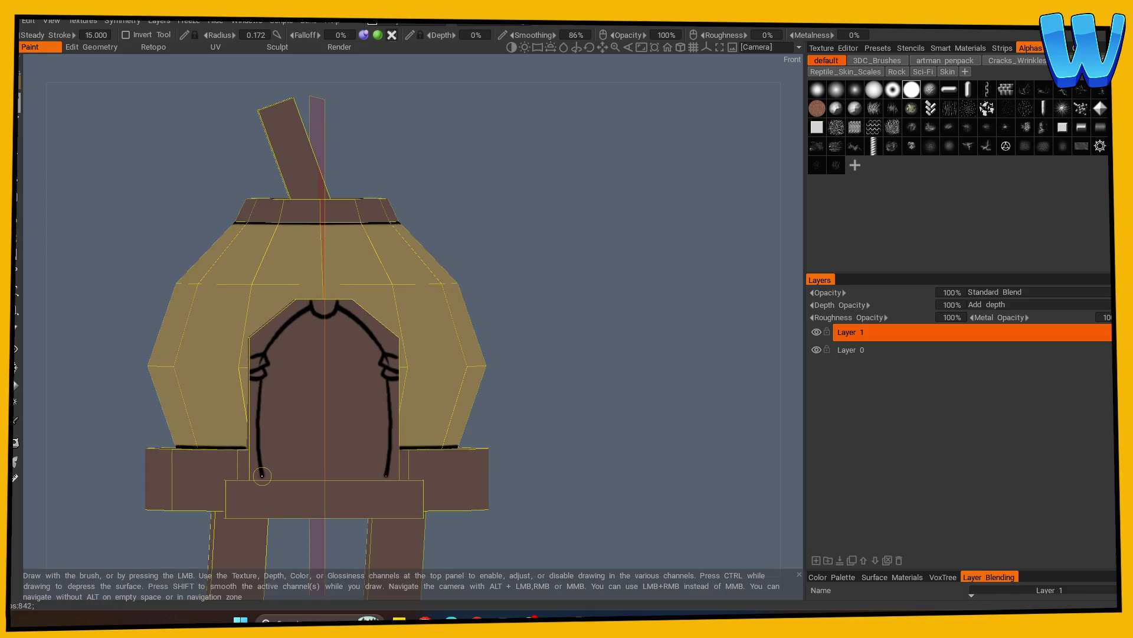
mouse_move(520, 407)
mouse_down()
mouse_move(544, 397)
mouse_move(624, 410)
mouse_move(610, 399)
mouse_move(554, 397)
mouse_move(673, 388)
mouse_up()
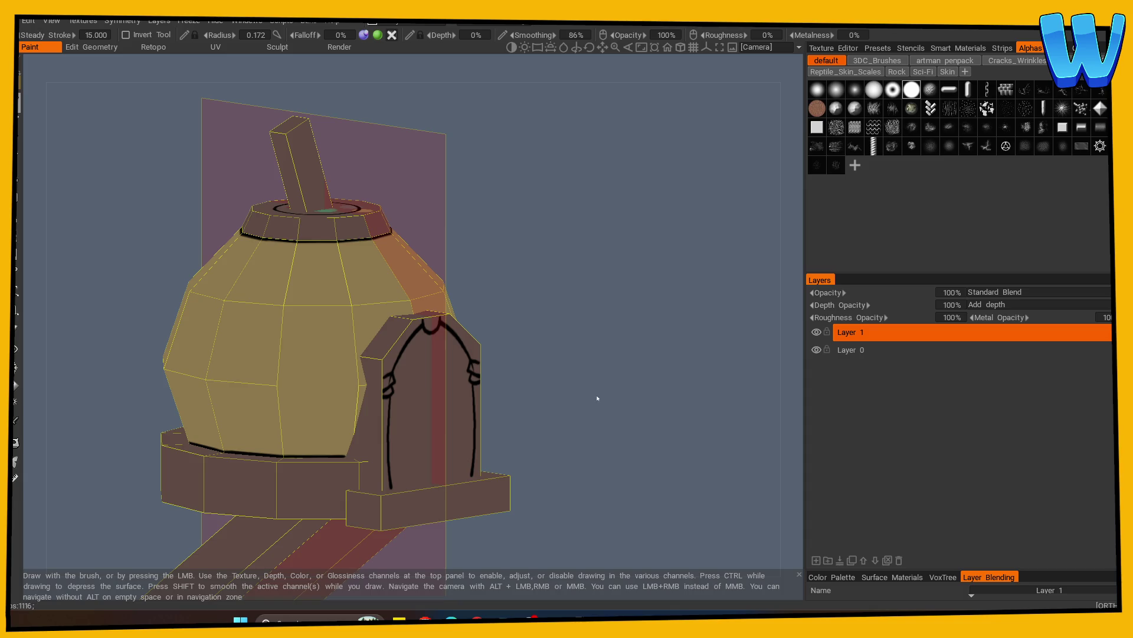
mouse_move(615, 392)
mouse_down()
mouse_move(589, 388)
mouse_move(670, 382)
mouse_up()
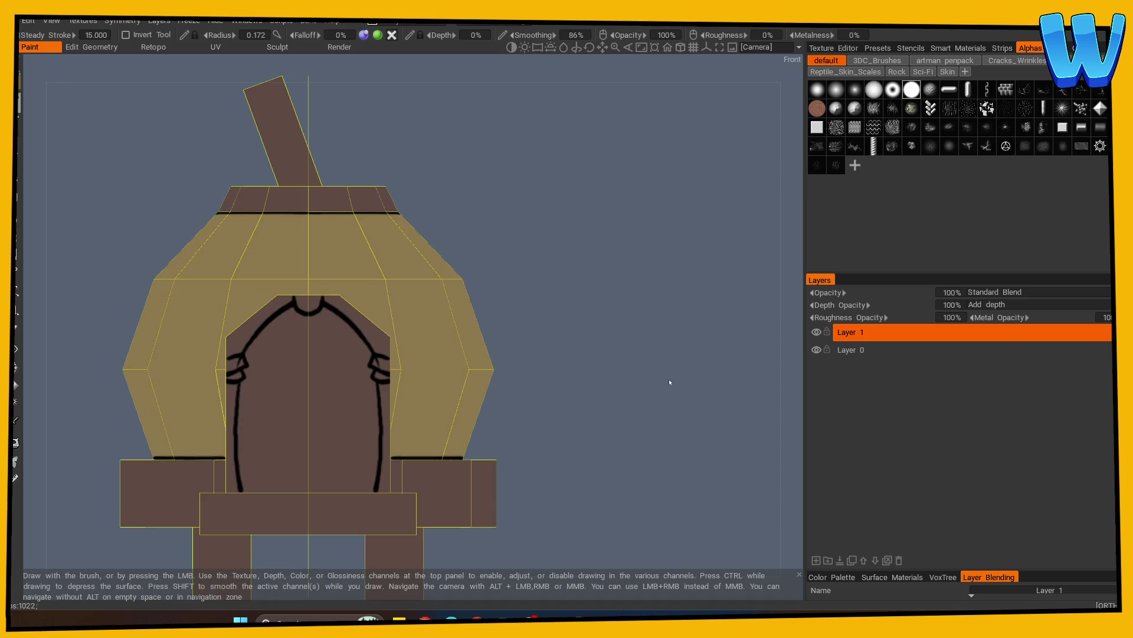
Orbit around the bird house, disable mirrored symmetry and return to a straight front view
click(17, 329)
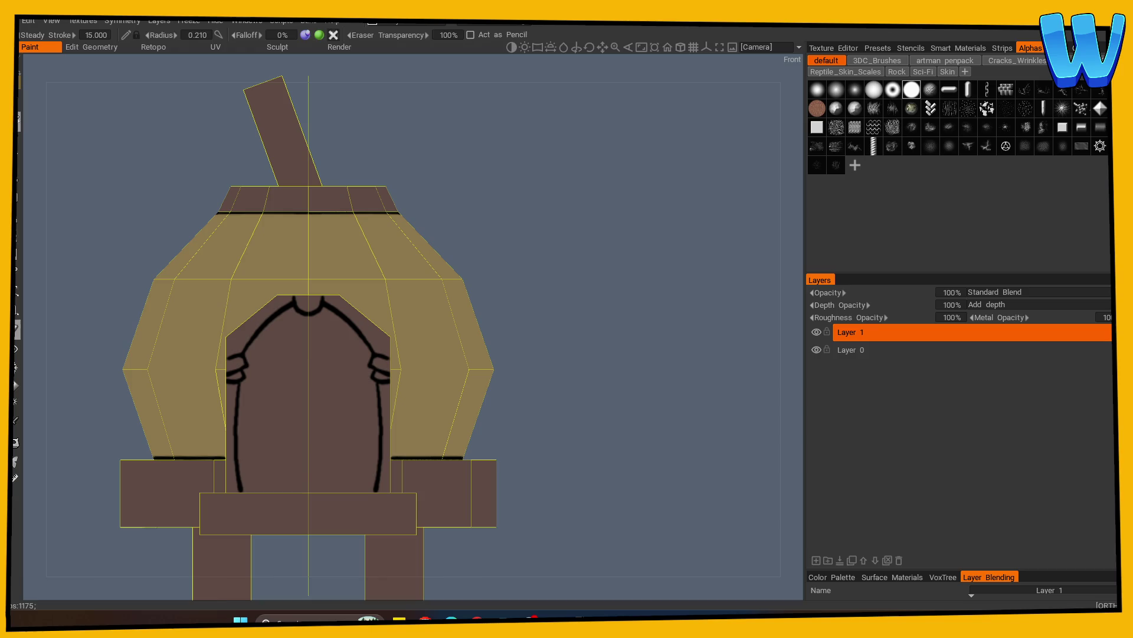
key(e)
mouse_move(546, 290)
mouse_down()
mouse_move(357, 361)
mouse_move(538, 385)
mouse_up()
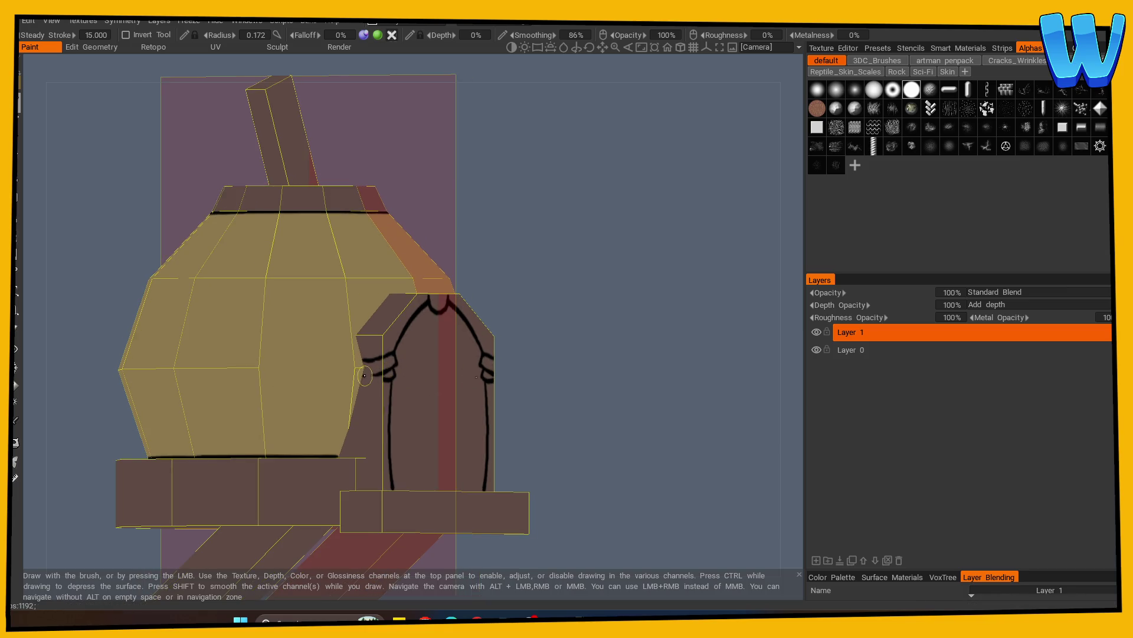
mouse_move(381, 378)
alt+mouse_down()
mouse_move(549, 391)
mouse_move(332, 377)
alt+mouse_up()
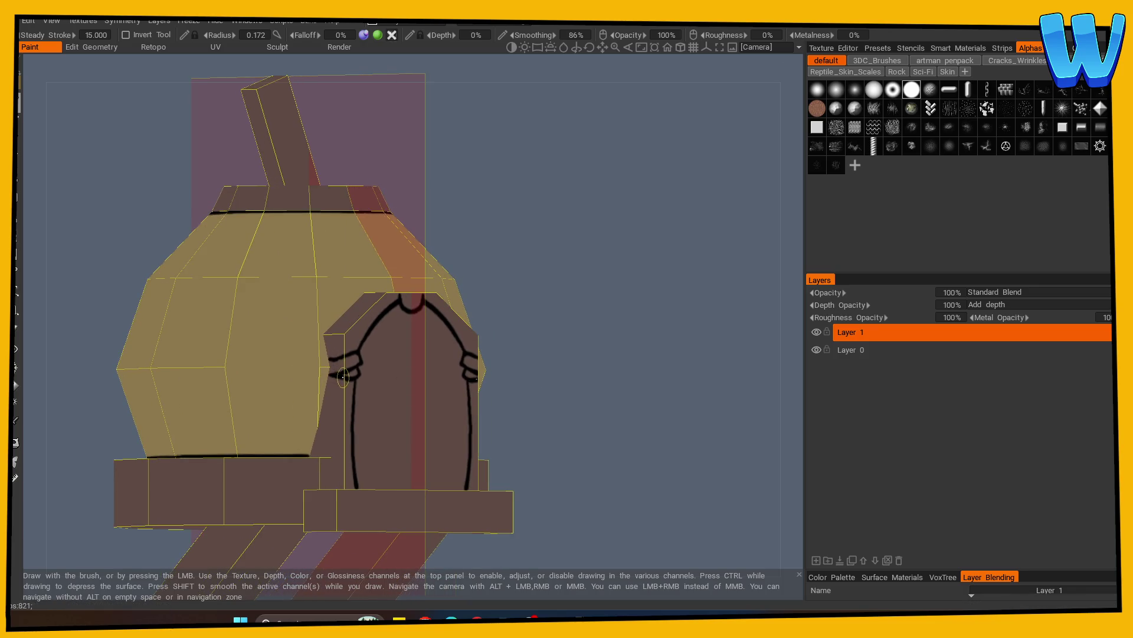
mouse_move(580, 381)
alt+mouse_down()
mouse_move(550, 392)
mouse_move(547, 422)
alt+mouse_up()
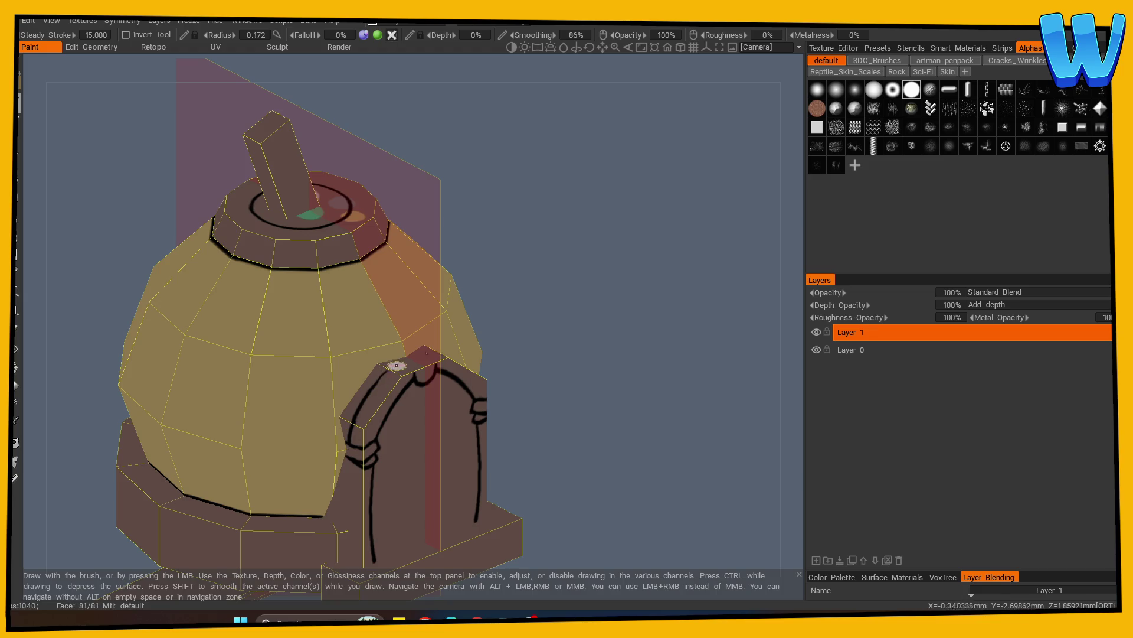
mouse_move(425, 385)
alt+mouse_down()
mouse_move(534, 392)
mouse_move(527, 405)
mouse_move(510, 389)
alt+mouse_up()
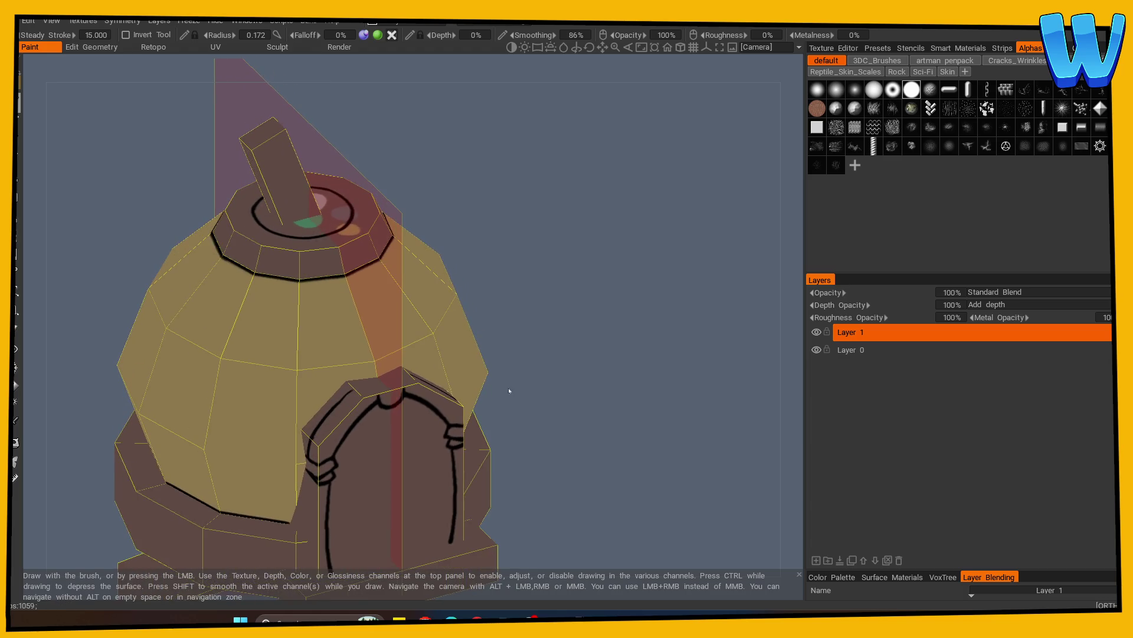
mouse_move(351, 406)
alt+mouse_down()
mouse_move(518, 367)
mouse_move(559, 372)
mouse_move(569, 388)
mouse_move(323, 396)
alt+mouse_up()
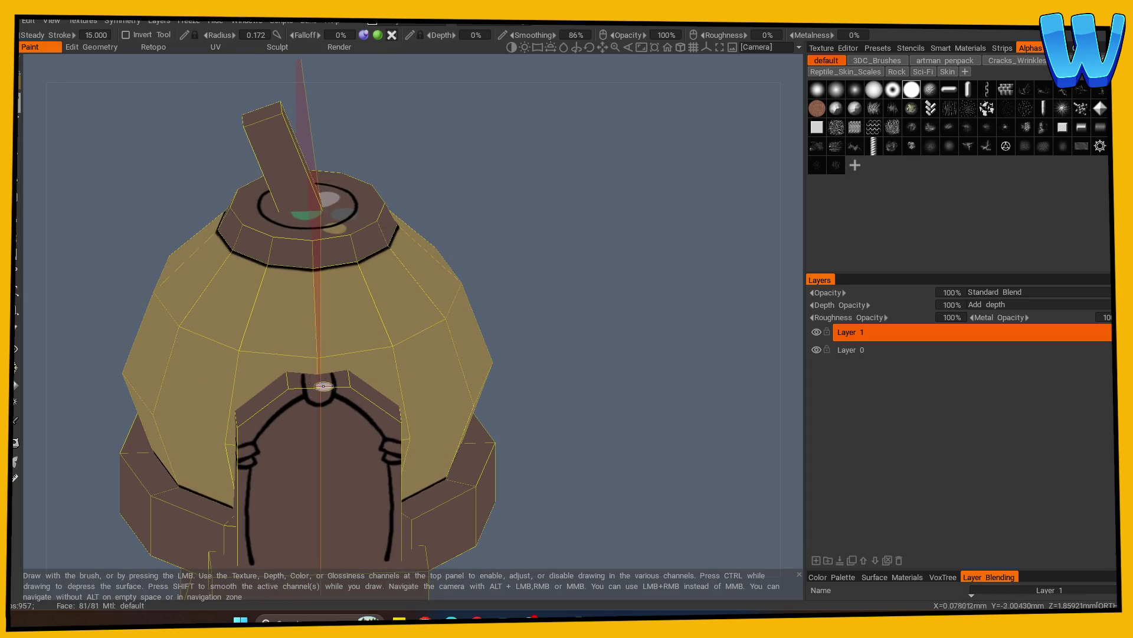
key(s)
click(254, 345)
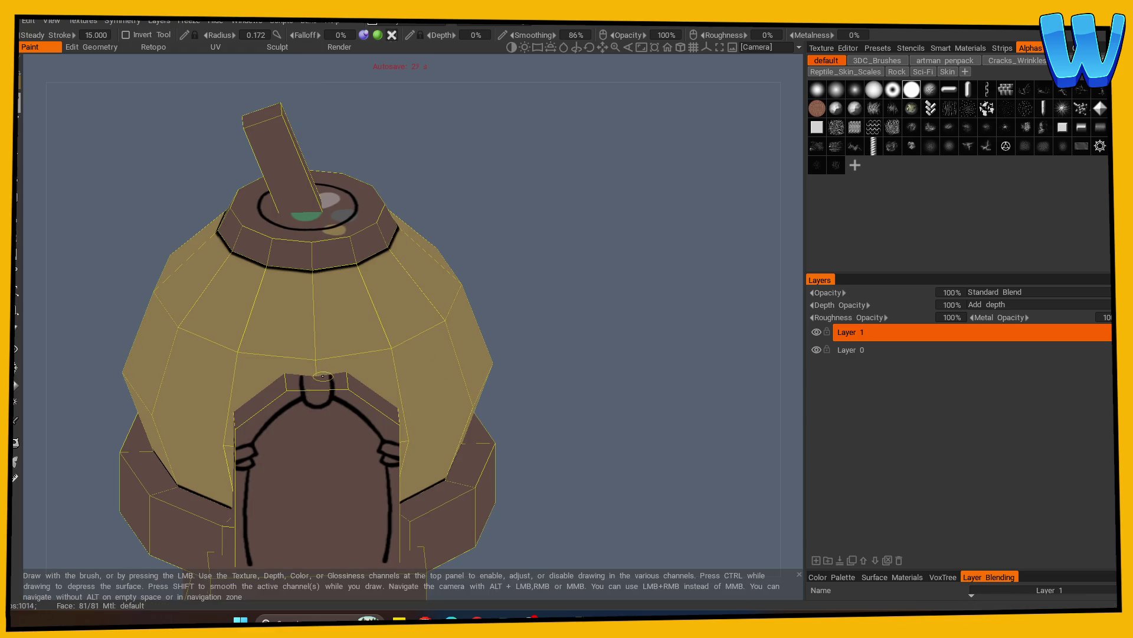
drag(519, 336, 545, 324)
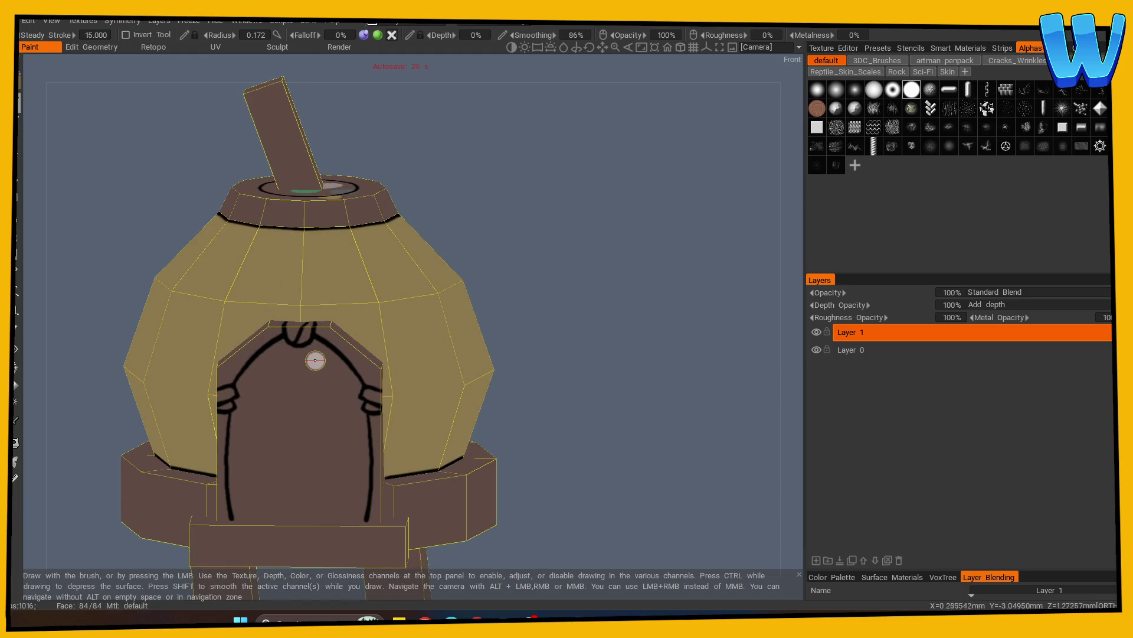
Undo the stray stroke below the door top and test a straight line at the door's upper-left corner
key(e)
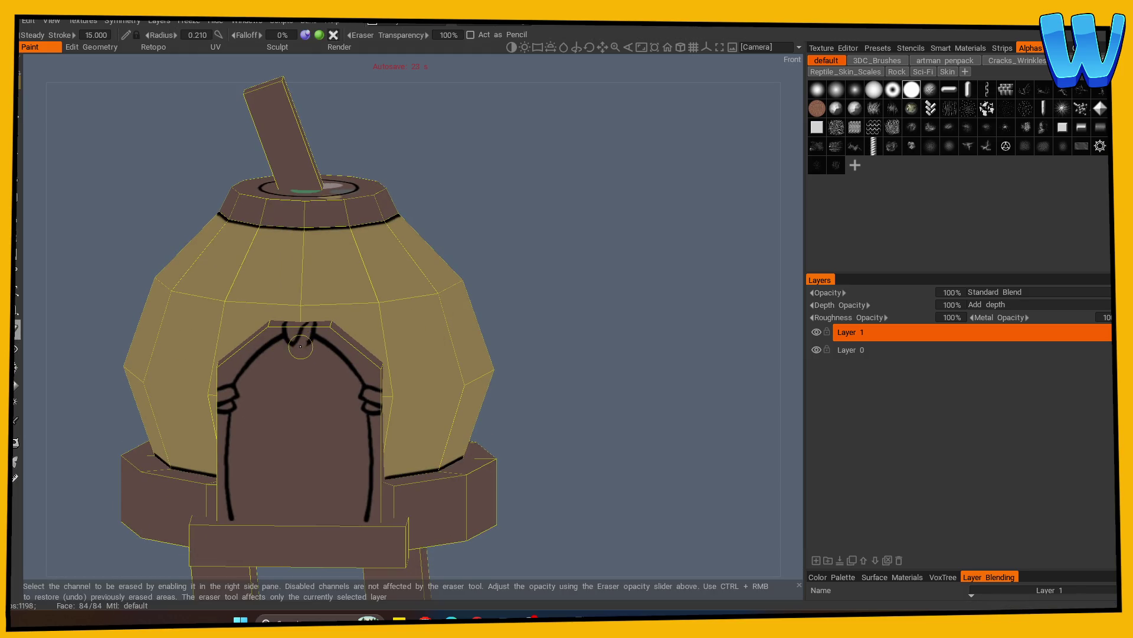
key(e)
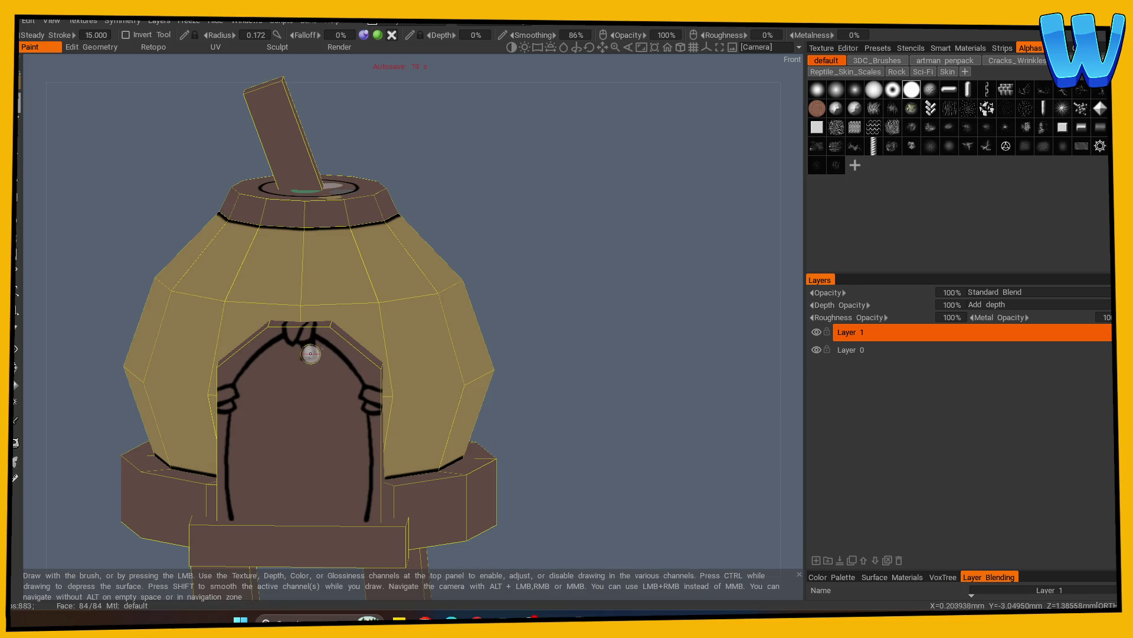
key(KP_1)
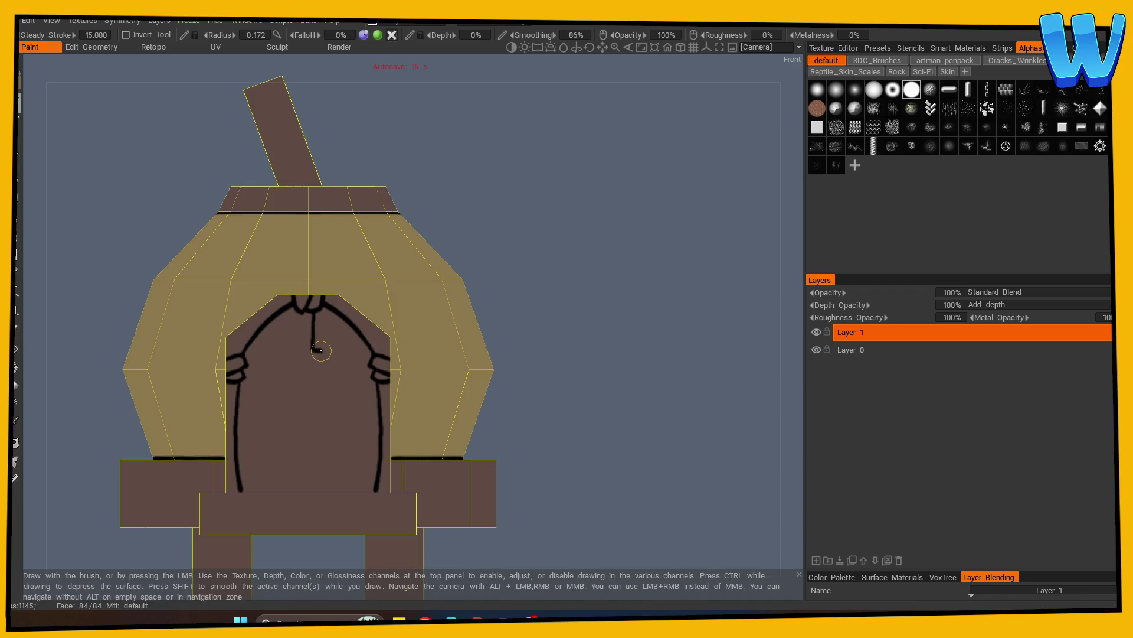
key(ctrl+z)
mouse_move(329, 322)
alt+mouse_down()
mouse_move(556, 314)
mouse_move(544, 321)
mouse_move(582, 335)
mouse_move(620, 319)
mouse_move(579, 296)
mouse_move(663, 349)
mouse_move(614, 359)
alt+mouse_up()
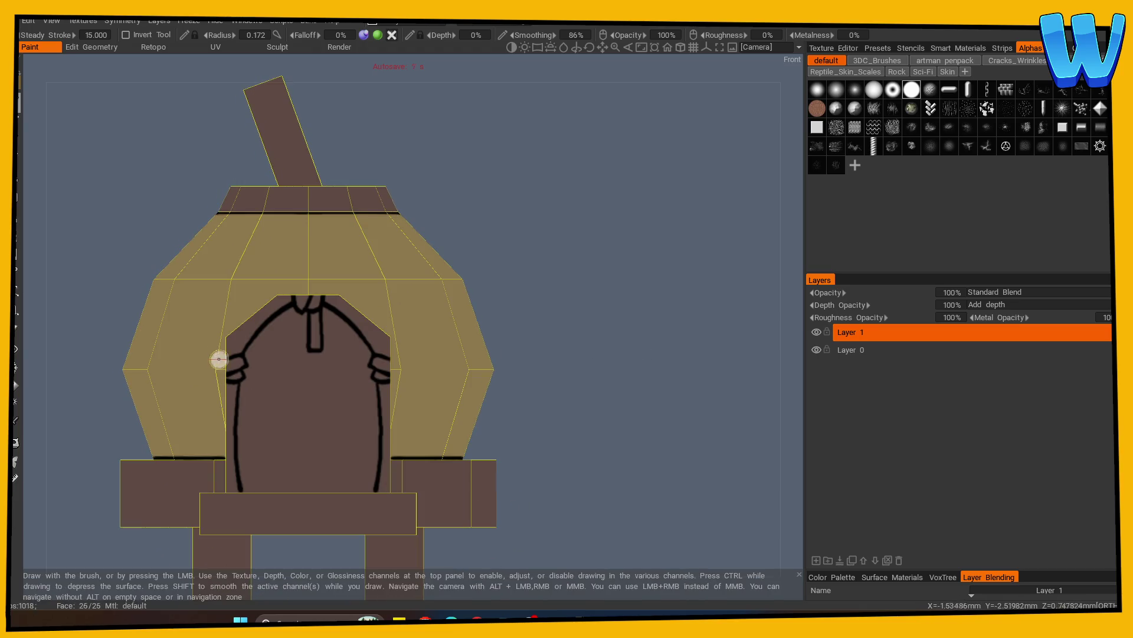
key(shift)
mouse_move(590, 354)
alt+mouse_down()
mouse_move(648, 351)
mouse_move(609, 354)
alt+mouse_up()
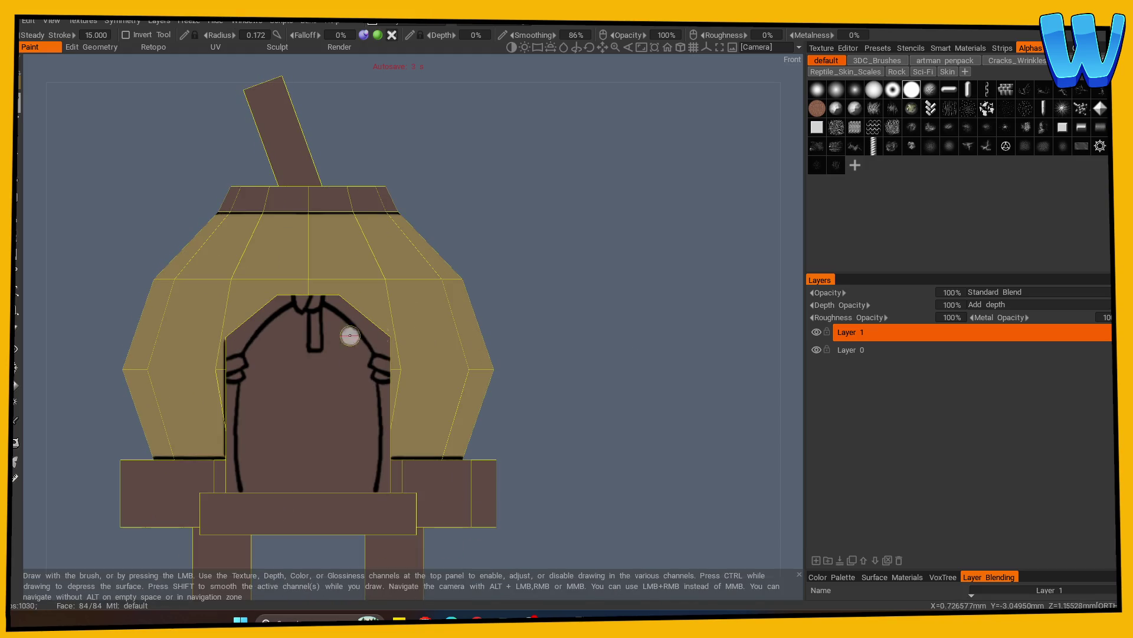
key(shift)
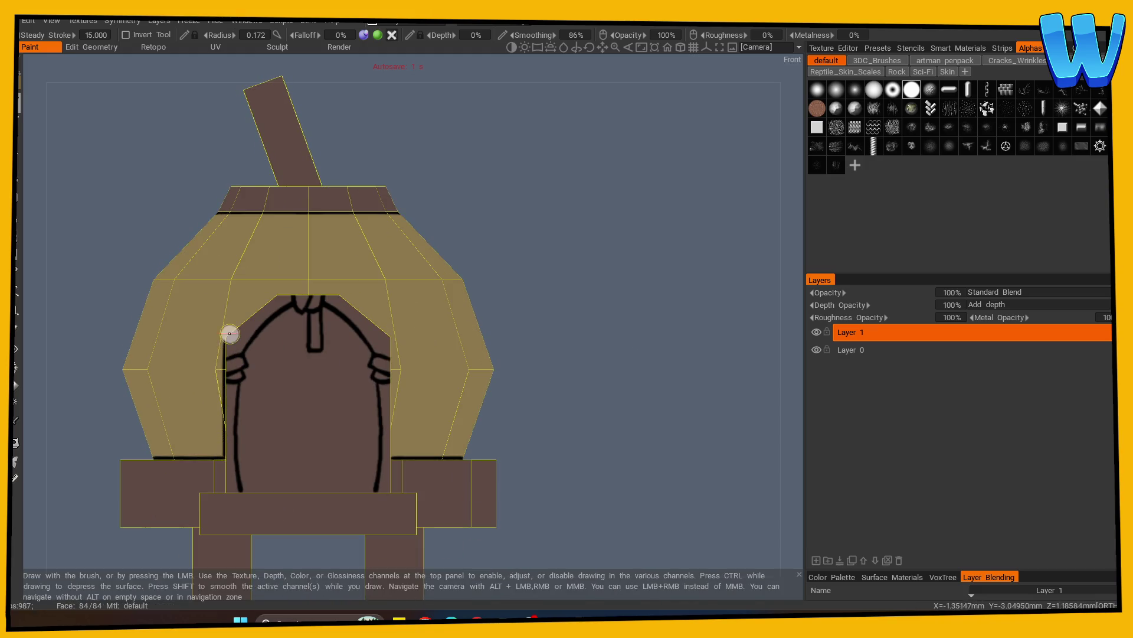
drag(223, 336, 234, 328)
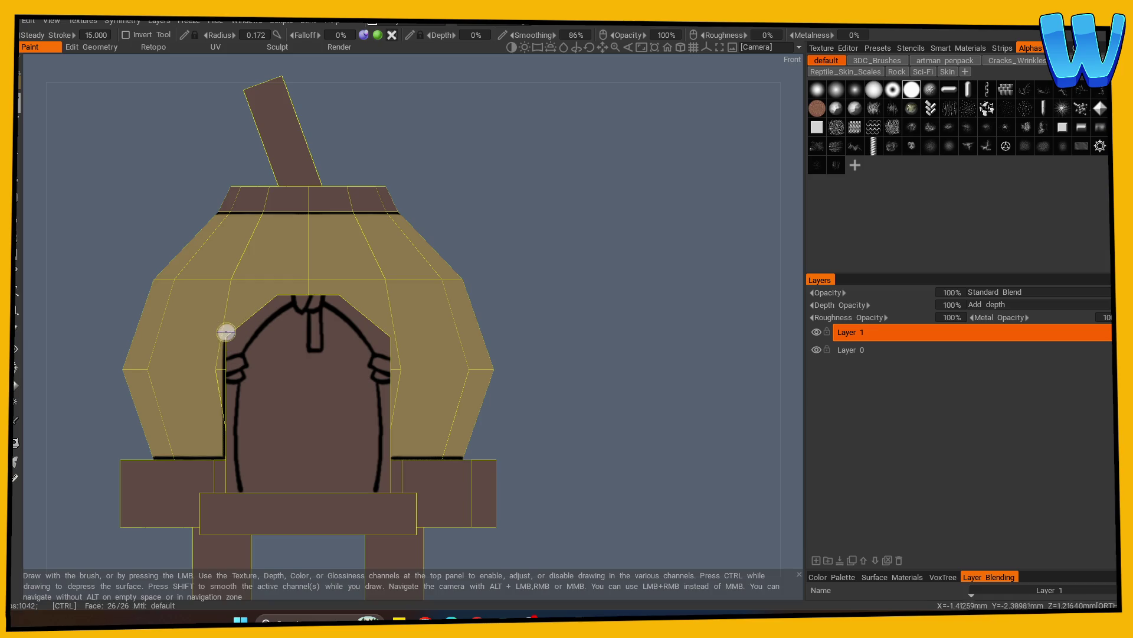
drag(255, 311, 264, 298)
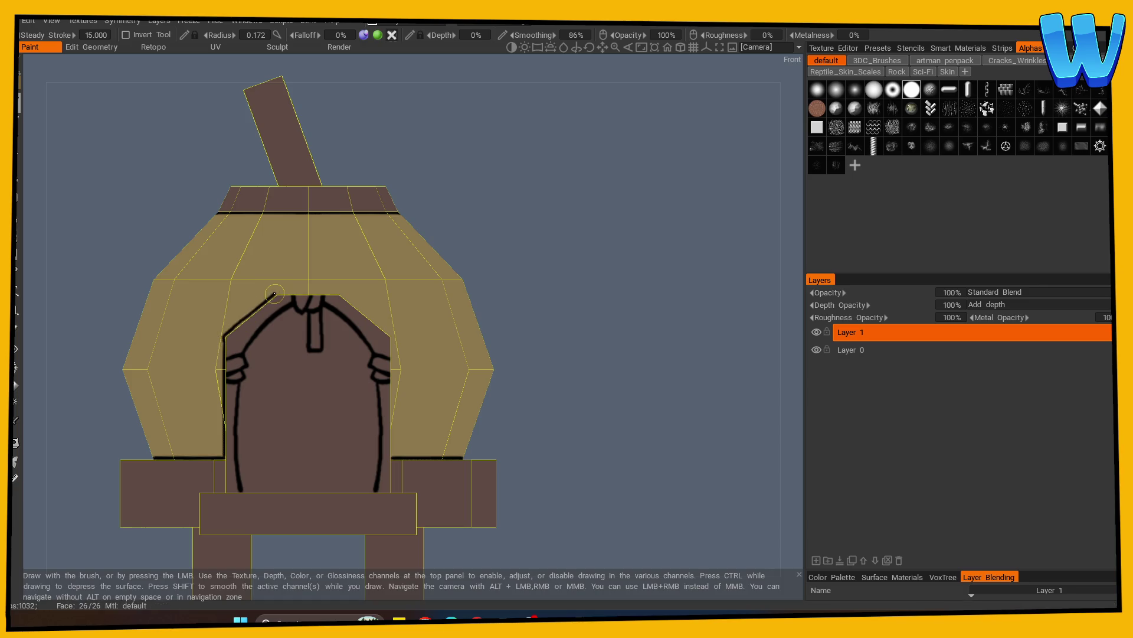
Re-enable symmetry and ink both slanted arch edges in black, extending the line down the sides
mouse_move(598, 356)
mouse_down()
mouse_move(652, 390)
mouse_move(608, 393)
mouse_up()
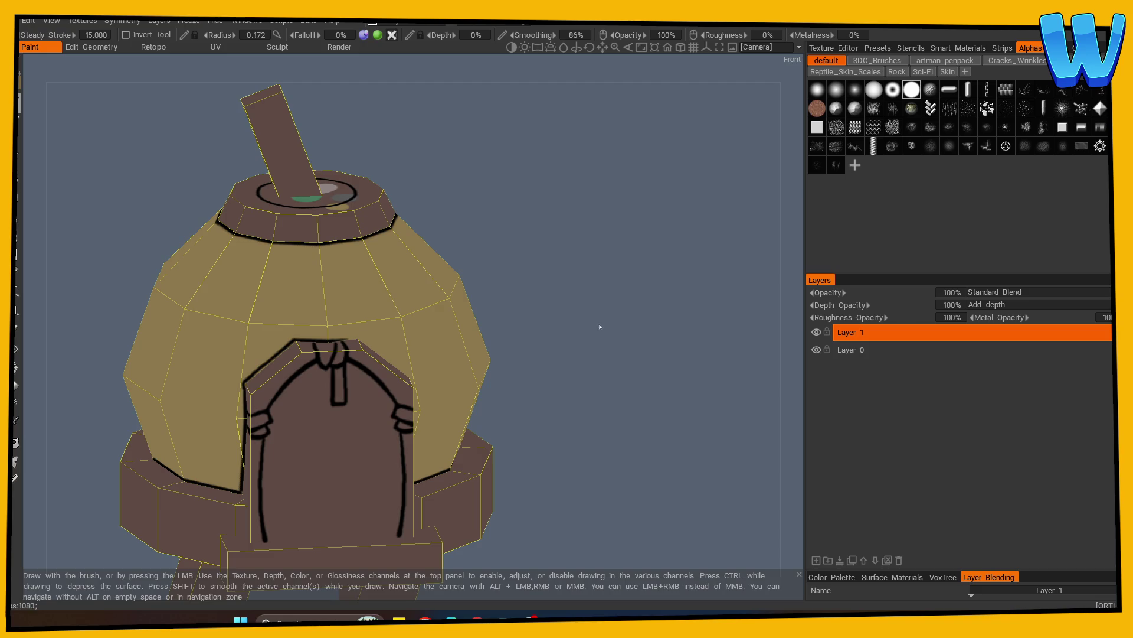
drag(612, 360, 608, 352)
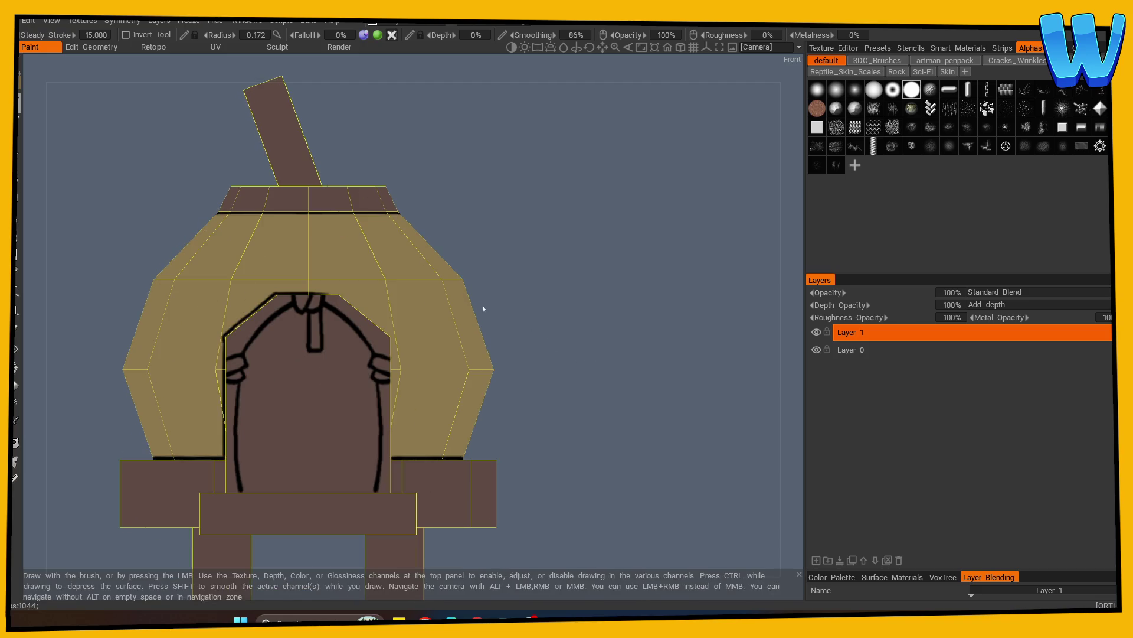
key(s)
click(318, 261)
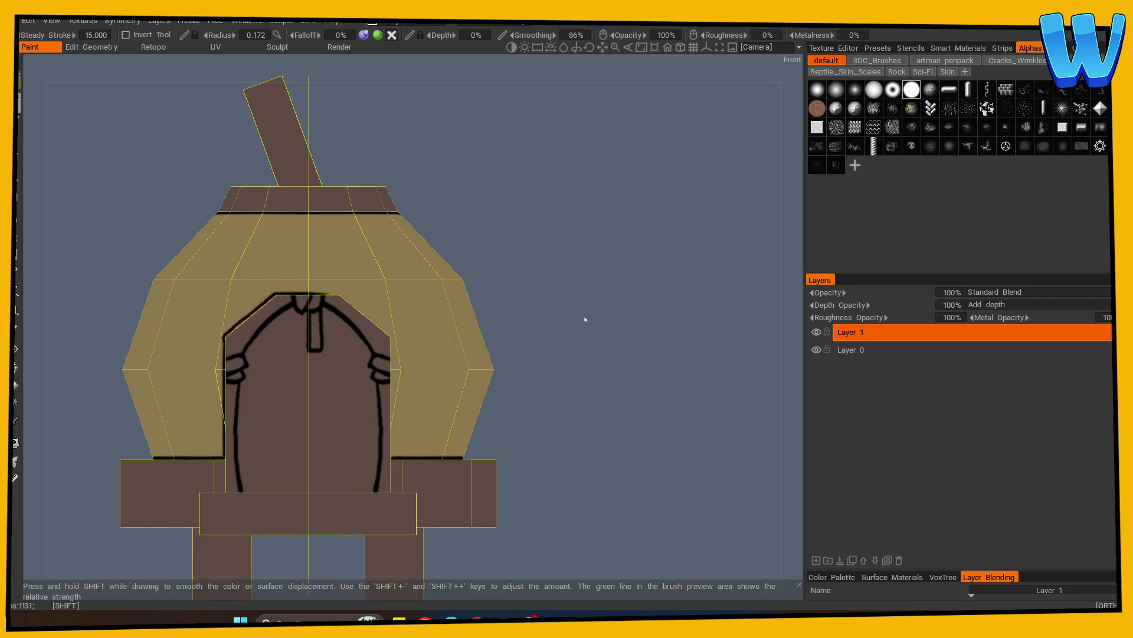
drag(274, 297, 231, 329)
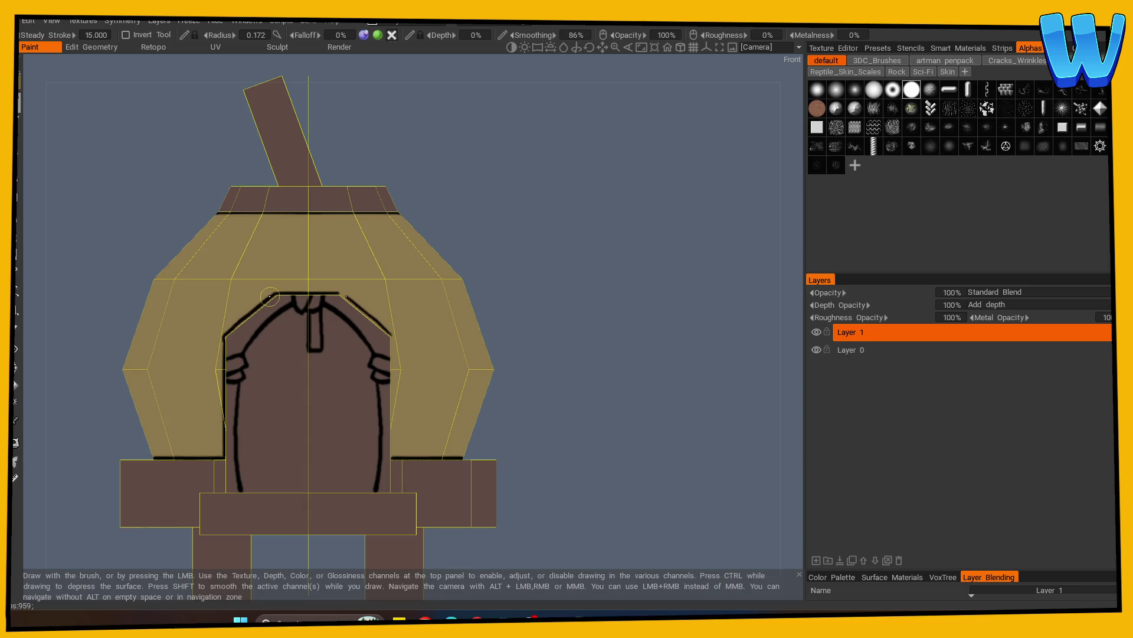
shift+click(223, 381)
mouse_move(539, 364)
mouse_down()
mouse_move(567, 380)
mouse_move(486, 417)
mouse_up()
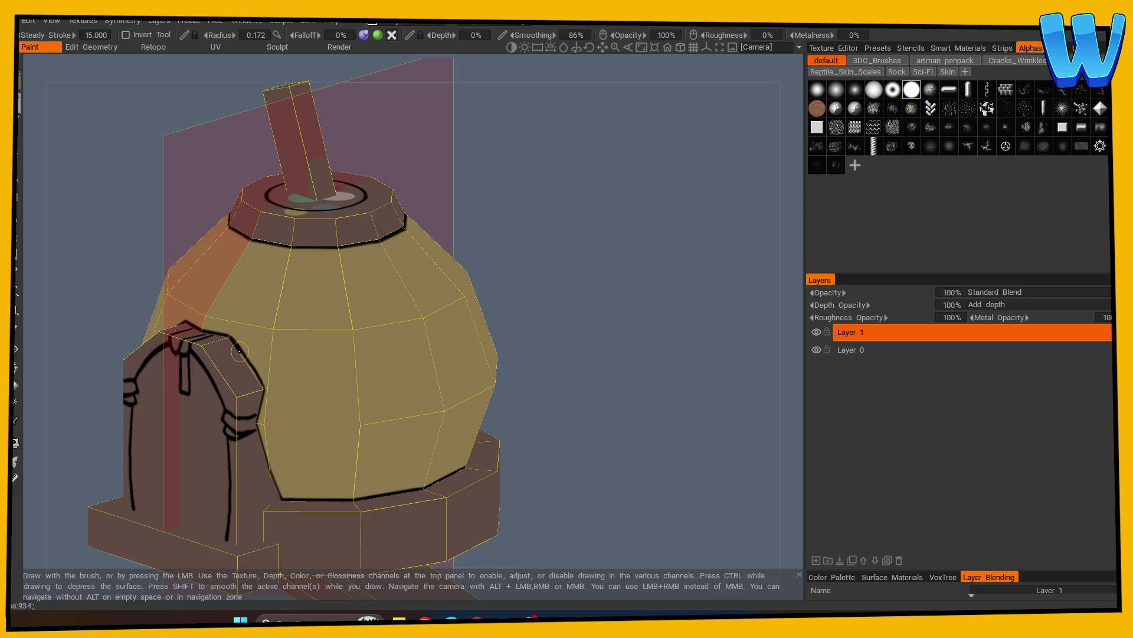
mouse_move(524, 324)
mouse_down()
mouse_move(663, 339)
mouse_move(641, 325)
mouse_up()
key(e)
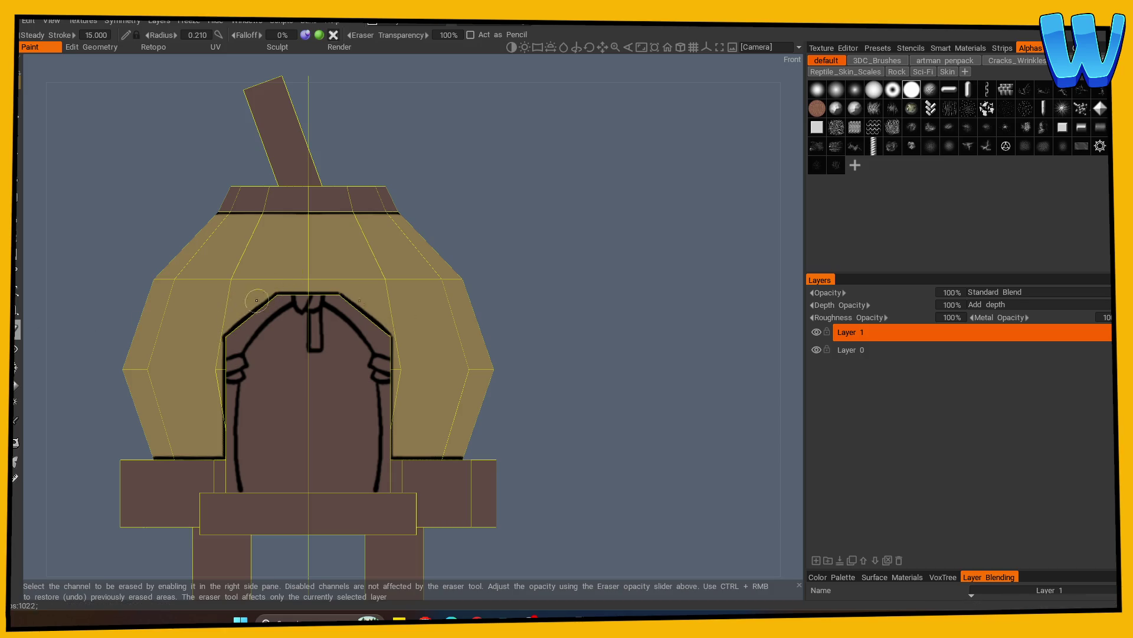
mouse_move(559, 321)
mouse_down()
mouse_move(542, 344)
mouse_move(539, 383)
mouse_move(516, 392)
mouse_move(684, 414)
mouse_move(650, 415)
mouse_move(600, 392)
mouse_move(666, 384)
mouse_move(556, 404)
mouse_up()
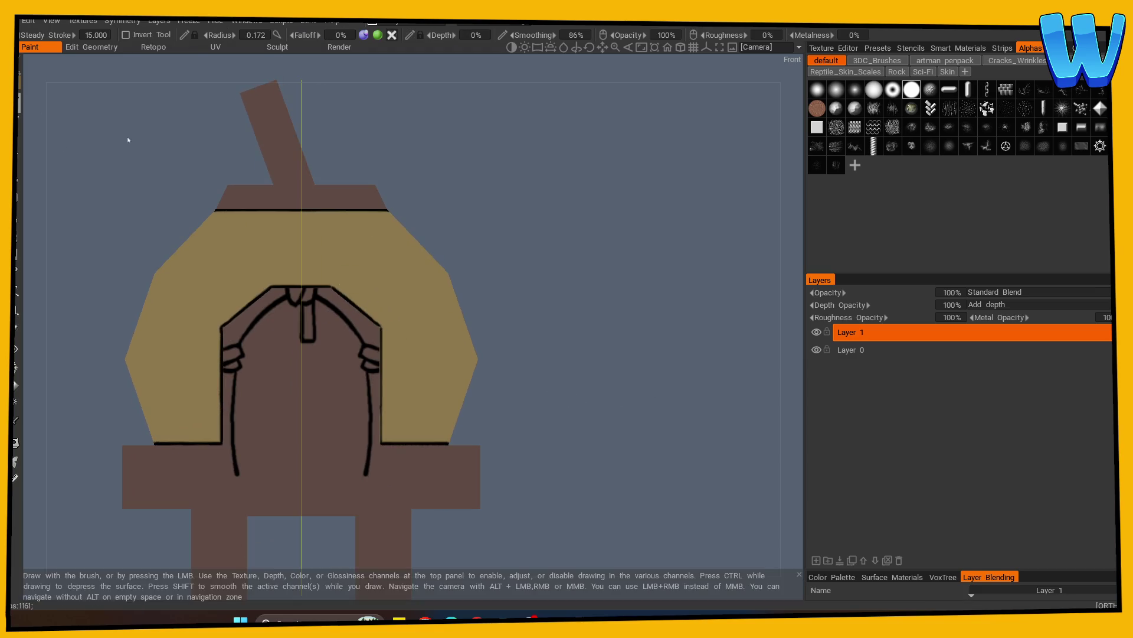
Show the wireframe and add a second mirror plane across the model in the symmetry settings
shift+drag(127, 139, 602, 316)
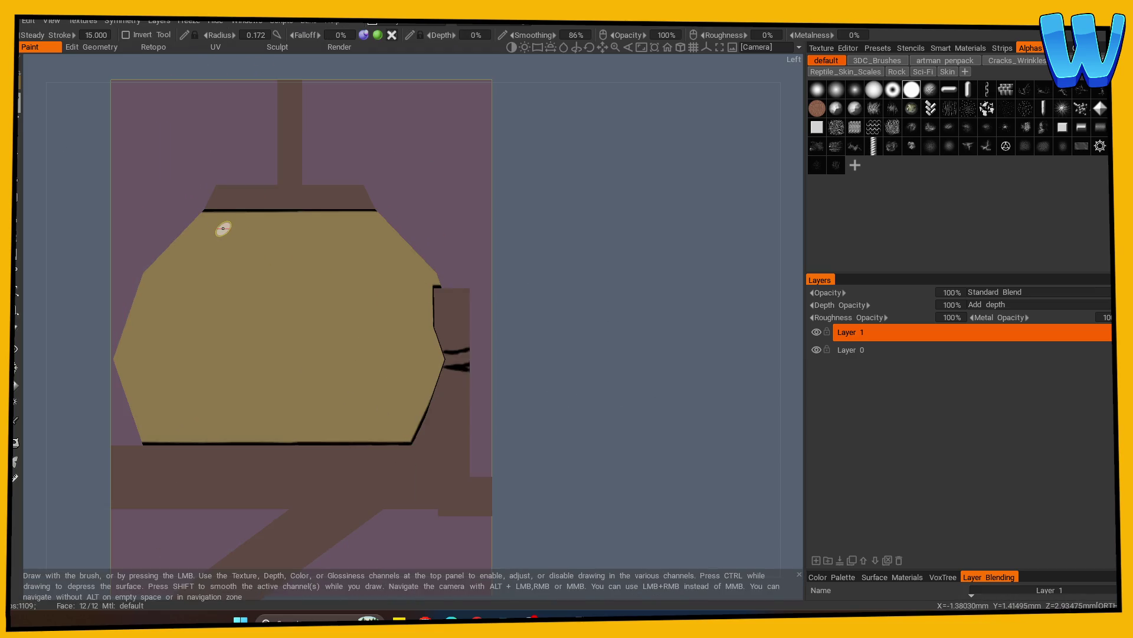
drag(508, 269, 569, 288)
key(w)
mouse_move(324, 210)
alt+mouse_down()
mouse_move(529, 271)
mouse_move(329, 251)
mouse_move(288, 226)
alt+mouse_up()
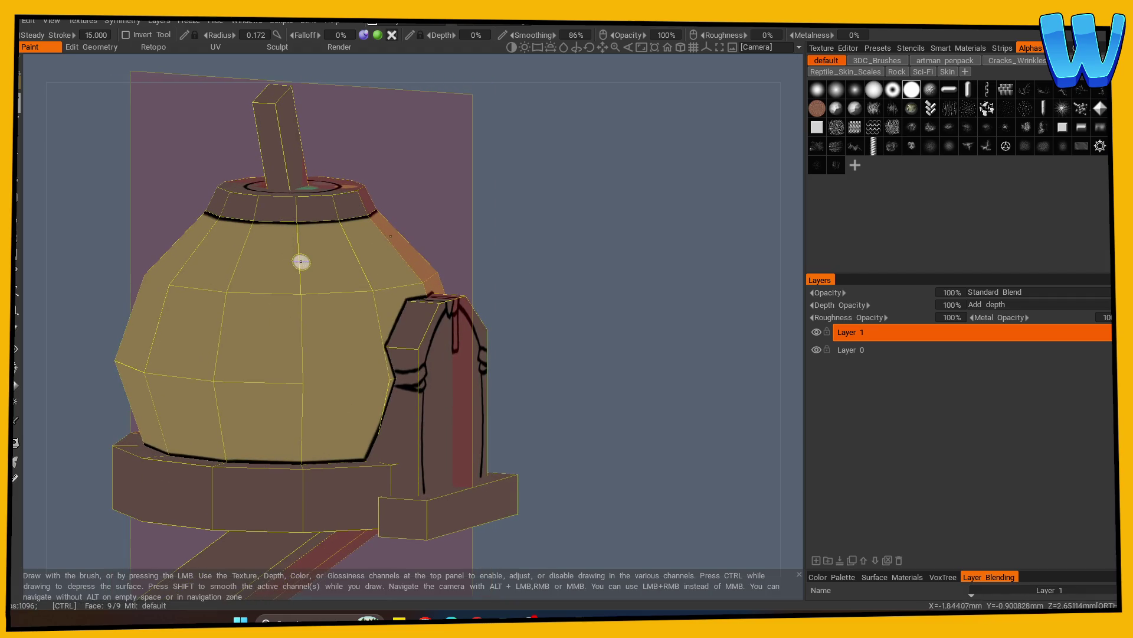
key(s)
click(218, 263)
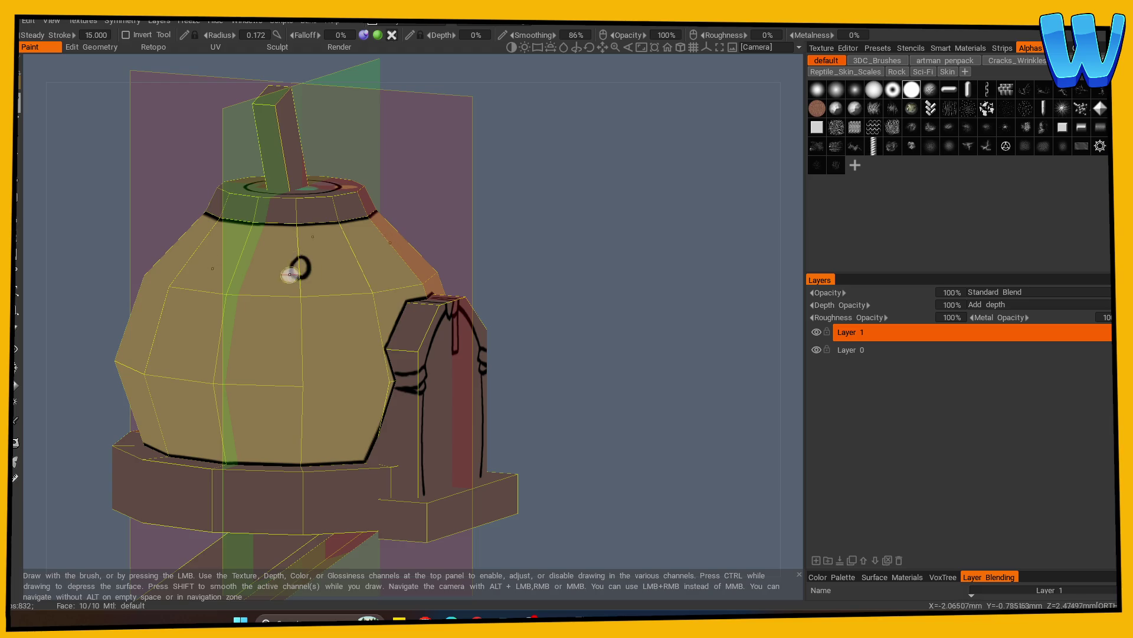
Ink dark strap lines below the roof rim, extend them downward, and add a round rivet
drag(284, 229, 283, 234)
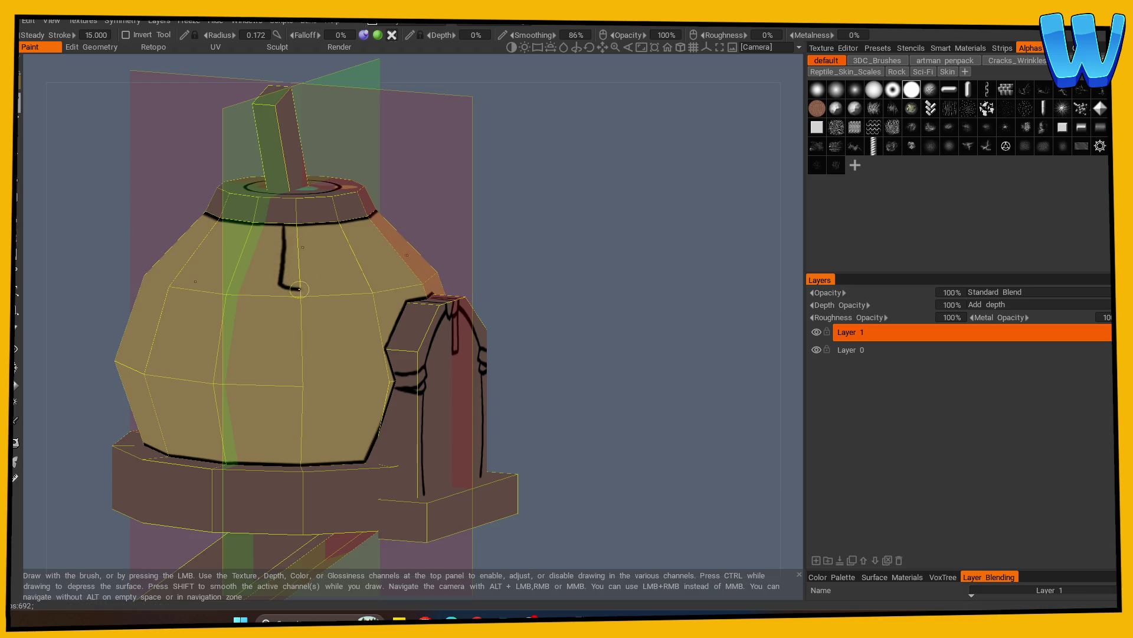
mouse_move(536, 267)
mouse_down()
mouse_move(296, 235)
mouse_move(297, 247)
mouse_move(451, 296)
mouse_up()
key(ctrl+z)
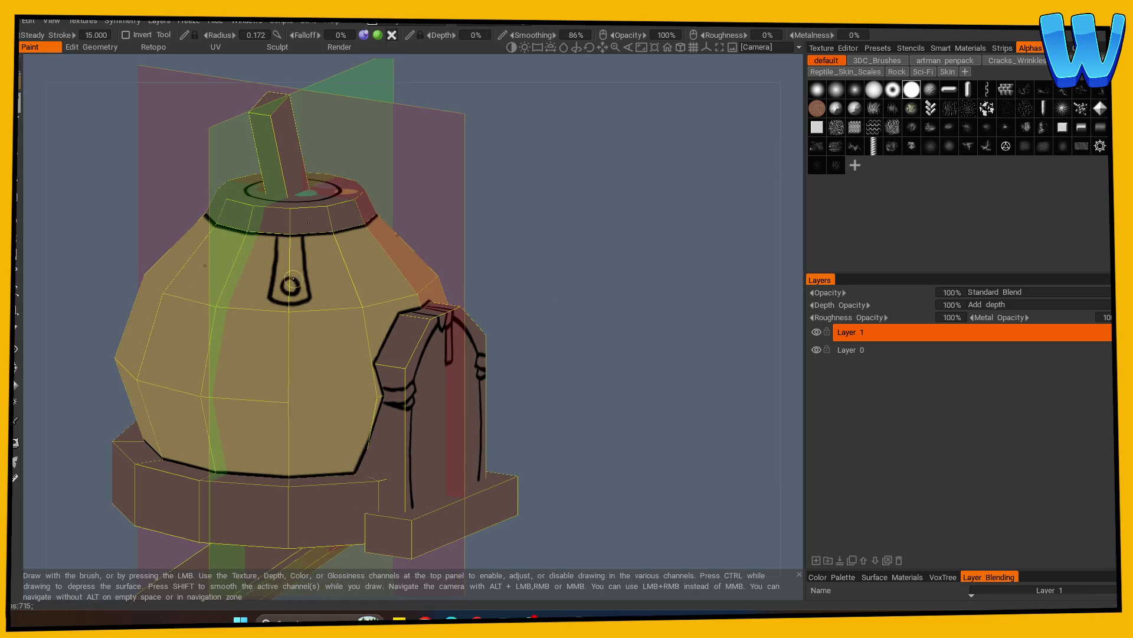
mouse_move(625, 295)
mouse_down()
mouse_move(654, 298)
mouse_move(651, 356)
mouse_move(585, 358)
mouse_move(649, 367)
mouse_move(582, 374)
mouse_move(650, 375)
mouse_move(435, 316)
mouse_up()
drag(267, 299, 266, 305)
drag(256, 347, 253, 356)
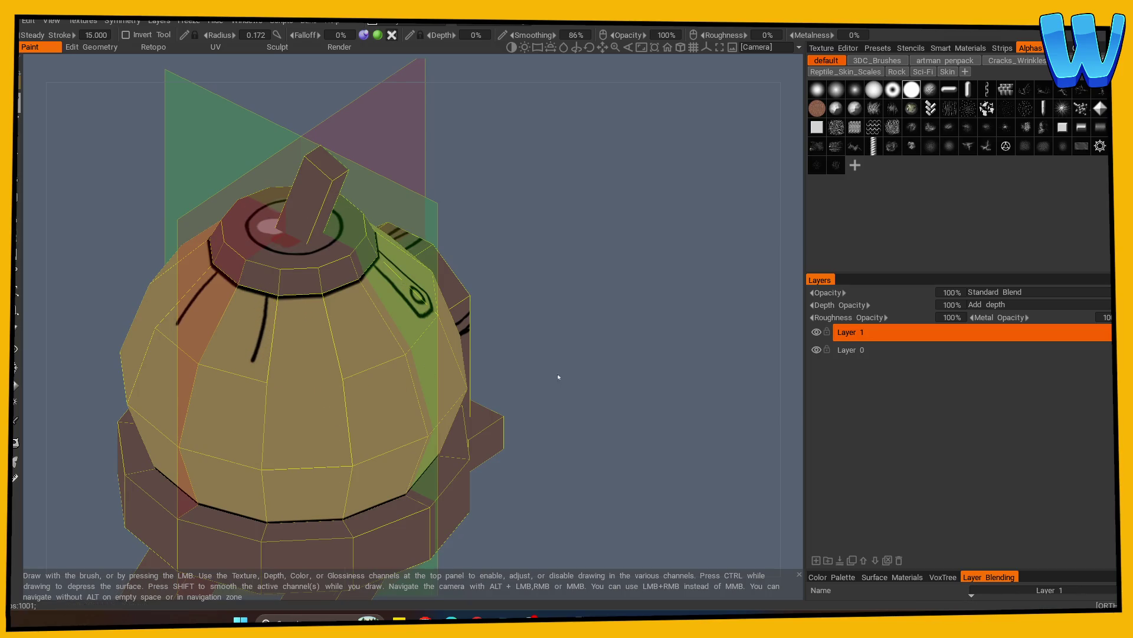
drag(556, 375, 342, 380)
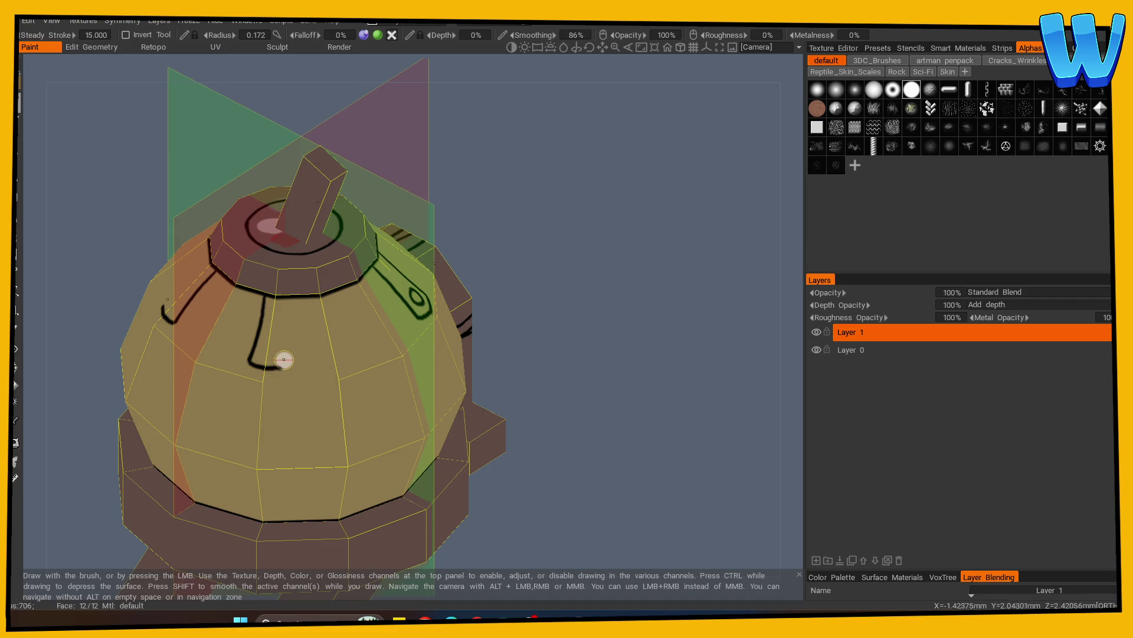
drag(255, 364, 287, 368)
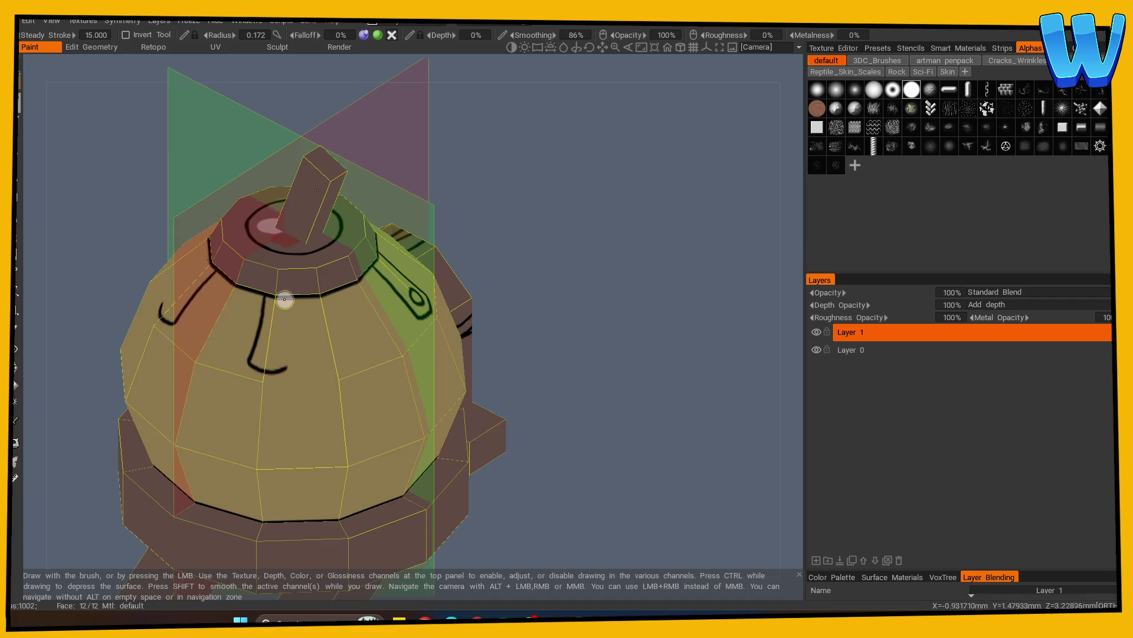
mouse_move(285, 354)
middle_down()
mouse_move(513, 352)
mouse_move(289, 347)
middle_up()
click(285, 348)
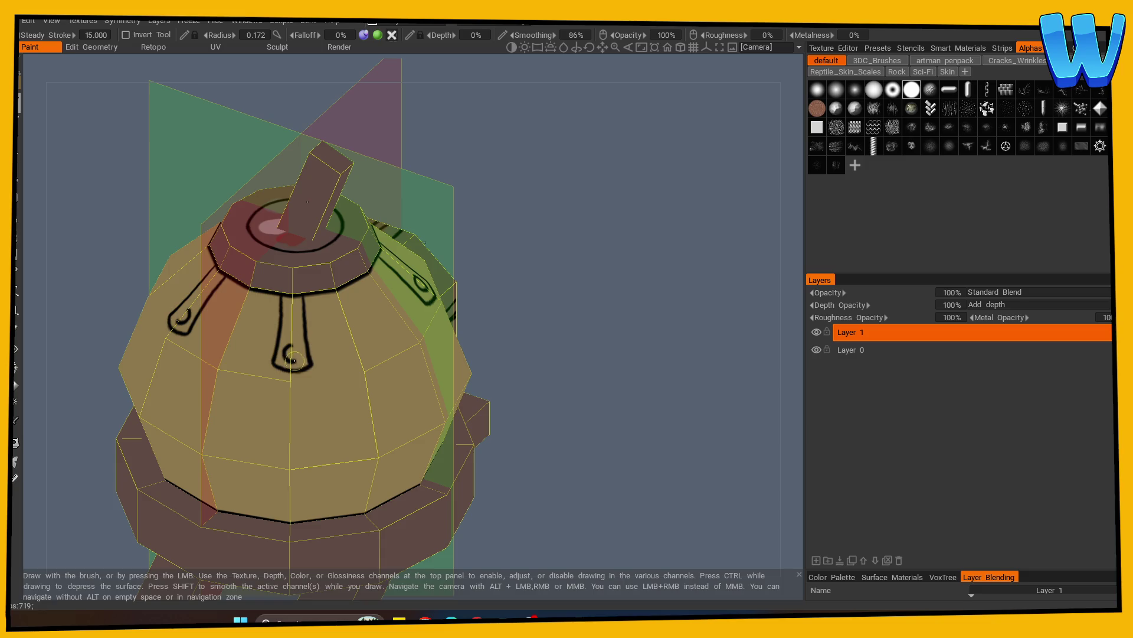
Undo the stray curved roof stroke and a follow-up test stroke
mouse_move(285, 352)
middle_down()
mouse_move(515, 331)
mouse_move(455, 335)
mouse_move(566, 338)
middle_up()
key(s)
mouse_move(554, 228)
middle_down()
mouse_move(544, 228)
mouse_move(615, 248)
mouse_move(556, 269)
middle_up()
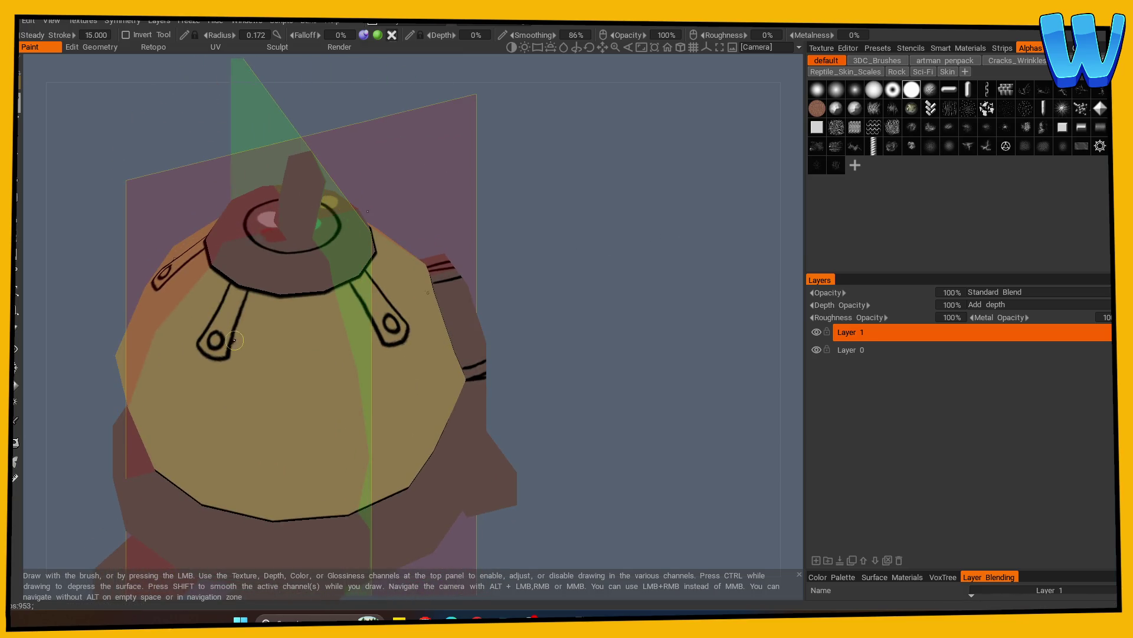
key(ctrl+z)
middle_drag(569, 337, 287, 358)
middle_drag(473, 372, 574, 367)
mouse_move(396, 319)
mouse_down()
mouse_move(386, 366)
mouse_move(206, 443)
mouse_up()
key(ctrl+z)
Set mirrored painting to the X axis only, with the Y axis turned off
key(s)
click(297, 345)
click(297, 345)
click(297, 381)
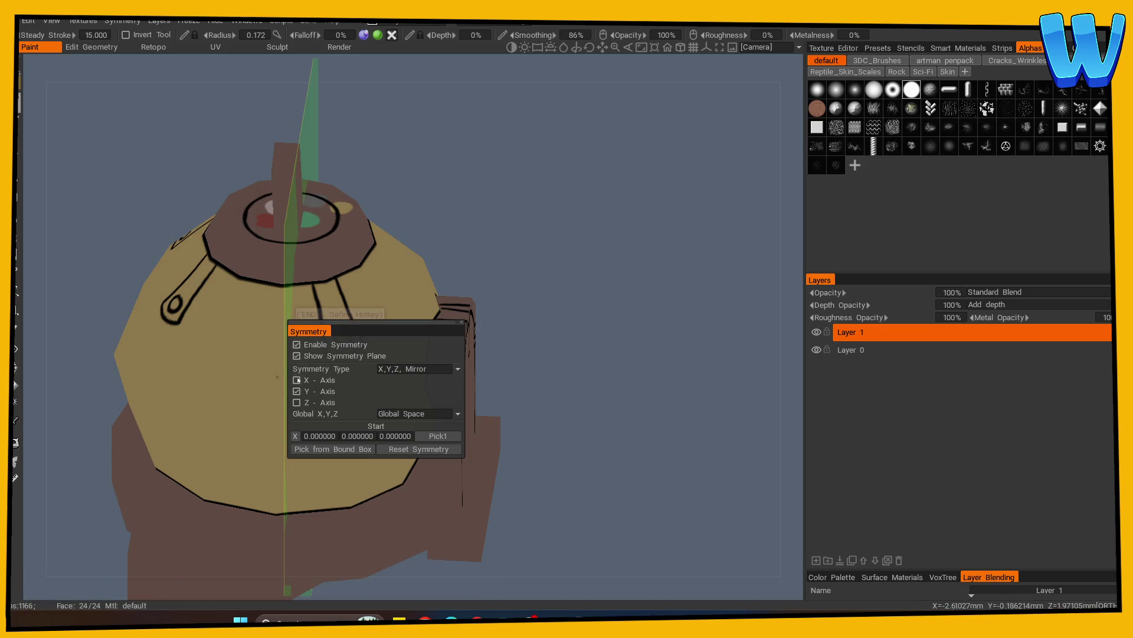
click(298, 380)
click(297, 391)
From the left-side wireframe view, ink the lower strap's two vertical outlines and a ring hole
mouse_move(317, 436)
mouse_down()
mouse_move(384, 366)
mouse_move(452, 341)
mouse_up()
mouse_move(683, 326)
mouse_down()
mouse_move(601, 352)
mouse_move(629, 360)
mouse_move(413, 369)
mouse_move(567, 349)
mouse_move(555, 339)
mouse_move(587, 396)
mouse_move(519, 378)
mouse_move(383, 378)
mouse_up()
mouse_move(515, 369)
mouse_down()
mouse_move(615, 380)
mouse_move(599, 382)
mouse_up()
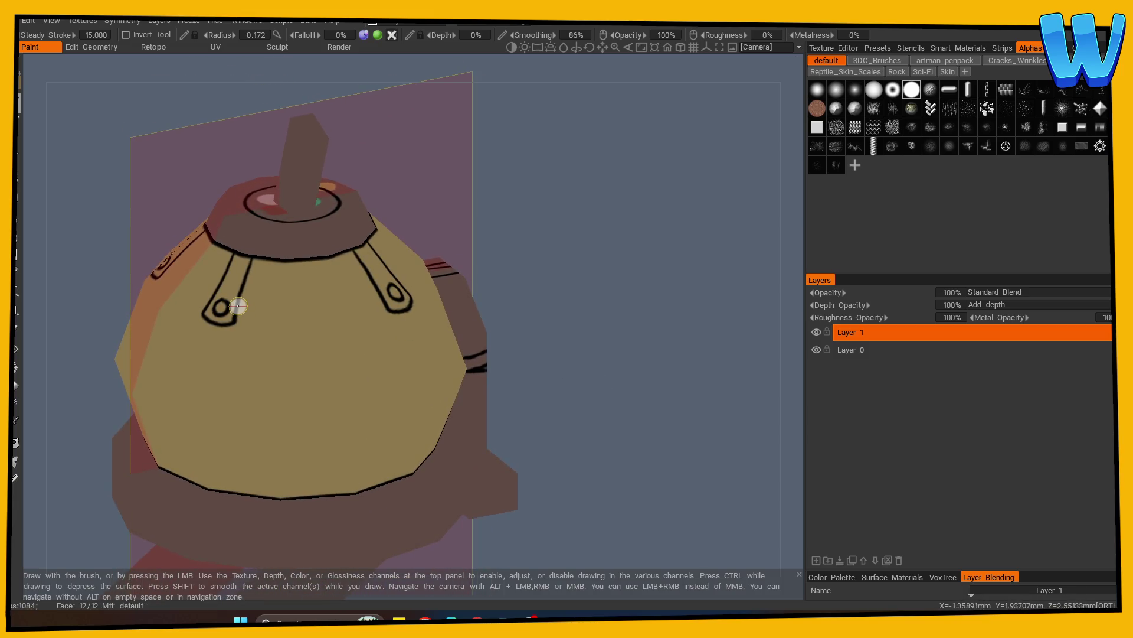
drag(455, 299, 579, 319)
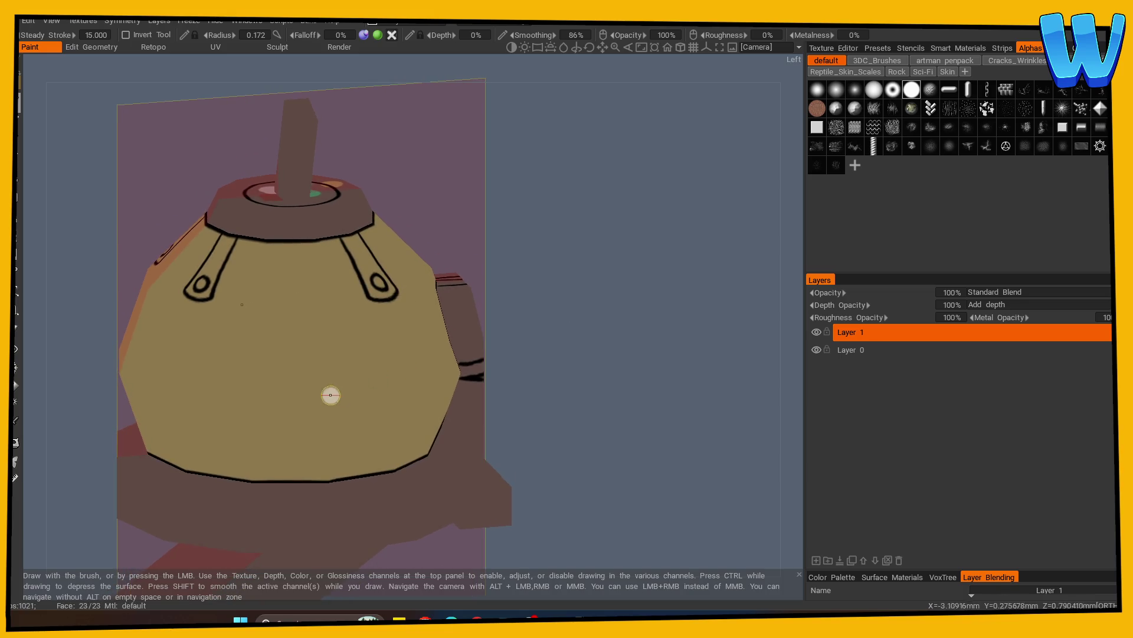
drag(508, 354, 536, 352)
key(w)
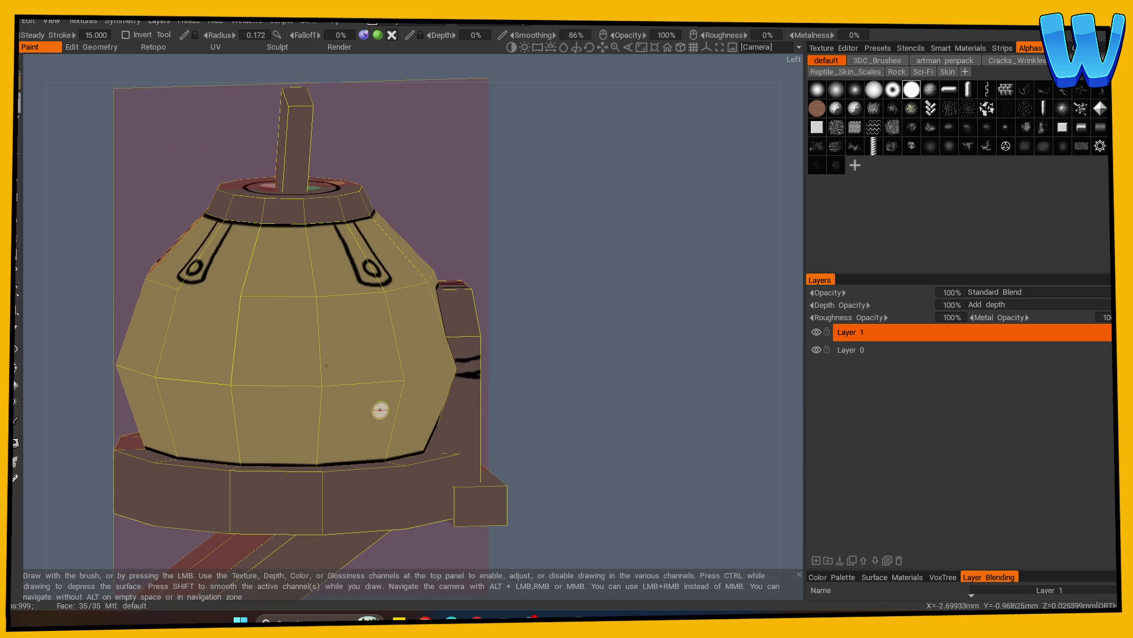
mouse_move(525, 376)
mouse_down()
mouse_move(561, 374)
mouse_move(519, 379)
mouse_up()
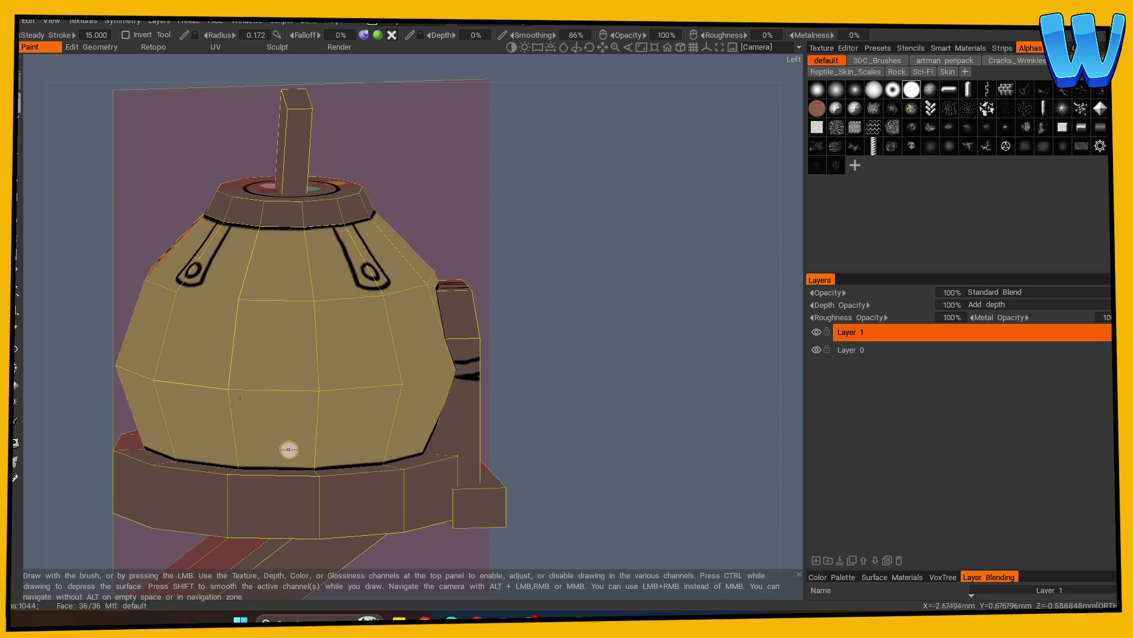
drag(258, 466, 258, 445)
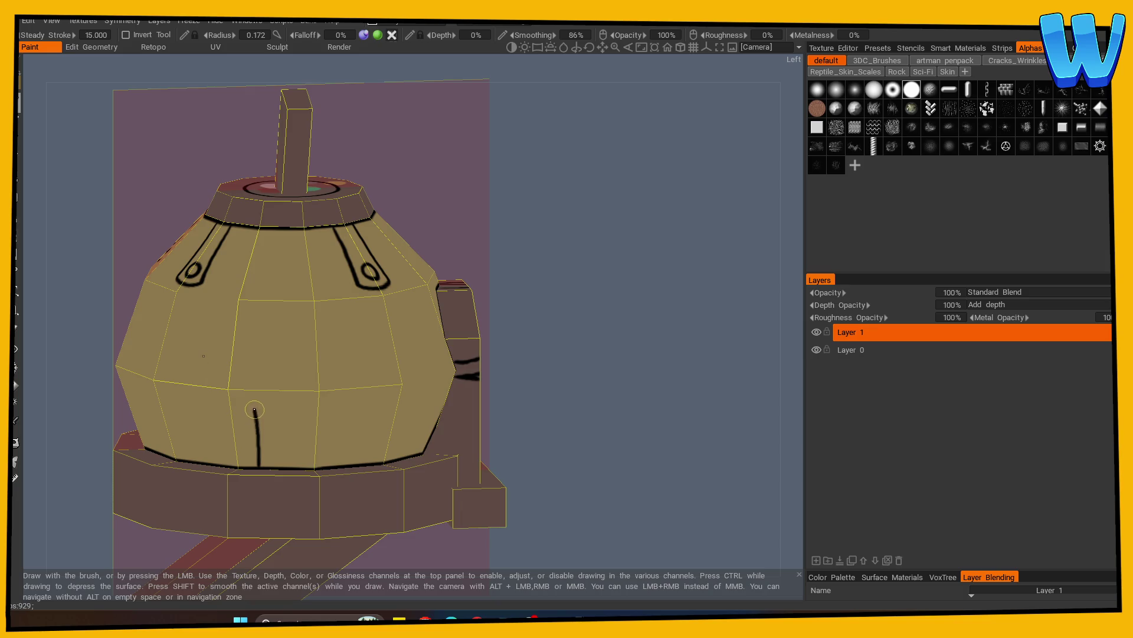
drag(286, 399, 288, 436)
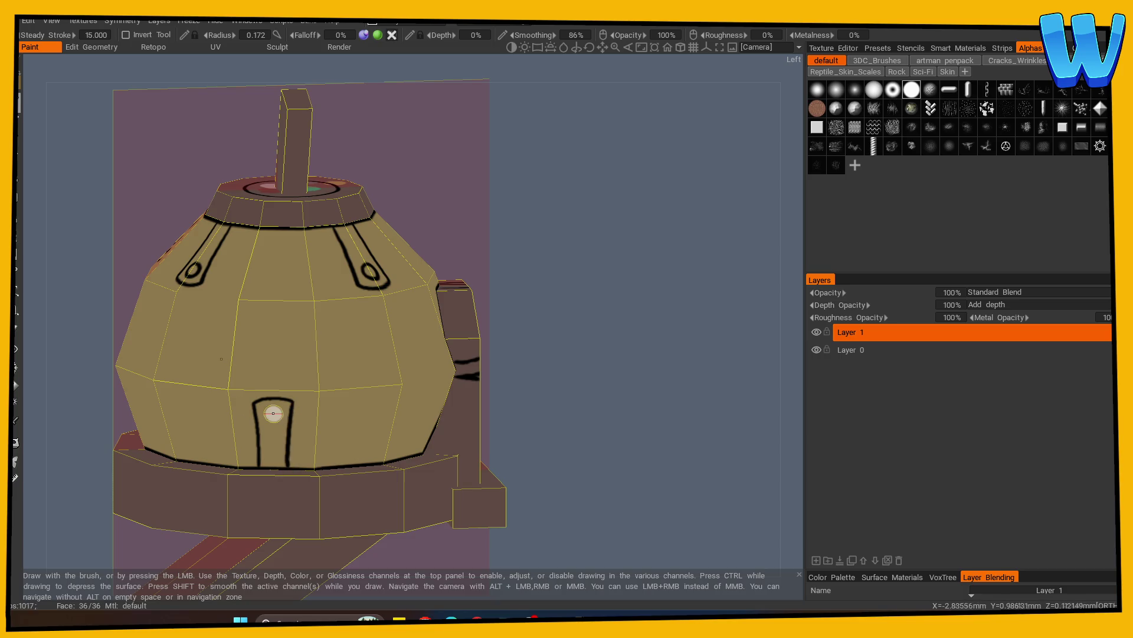
drag(279, 412, 280, 413)
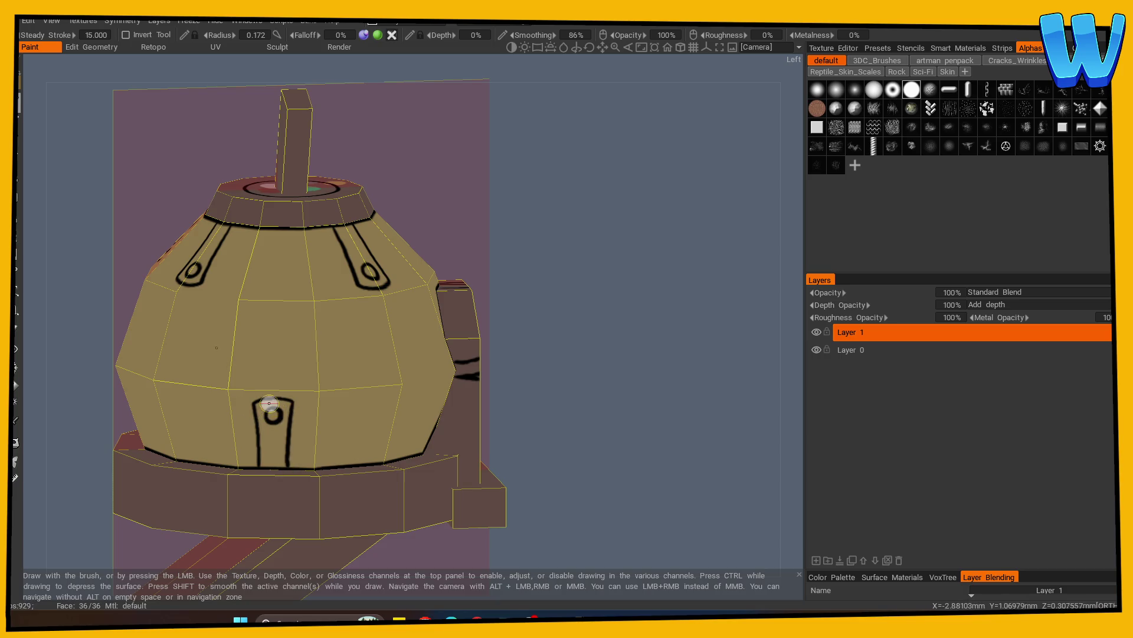
Ink a thin arching curve from the left loop under the collar between the straps
drag(203, 275, 258, 340)
key(ctrl+z)
mouse_move(203, 276)
mouse_down()
mouse_move(255, 344)
mouse_move(269, 395)
mouse_move(327, 292)
mouse_move(358, 275)
mouse_up()
drag(558, 306, 477, 322)
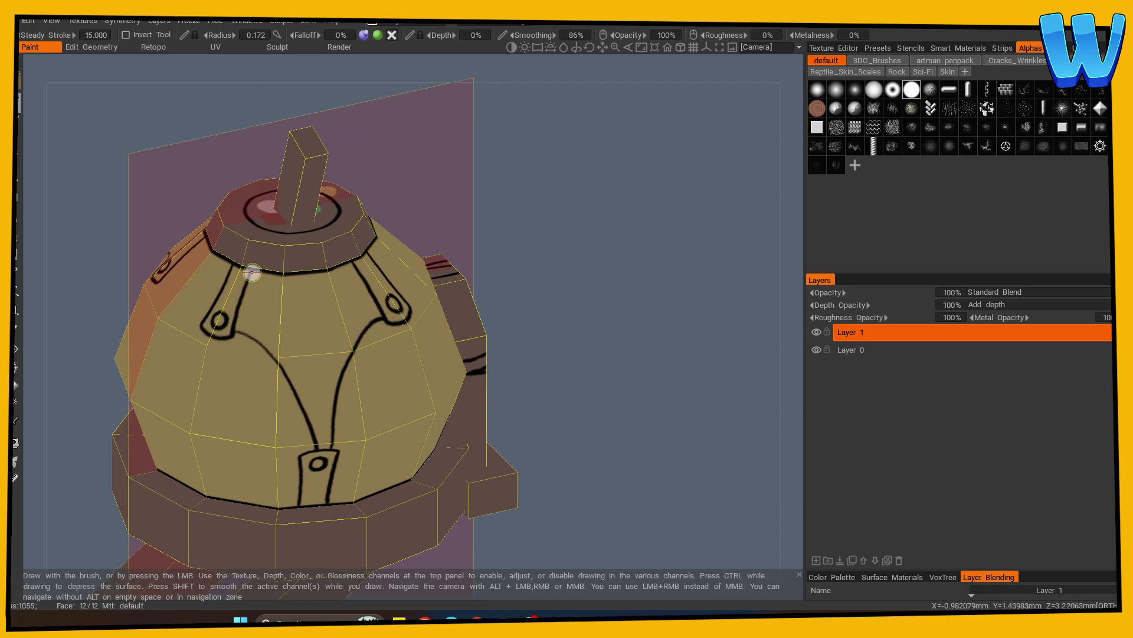
key(ctrl+z)
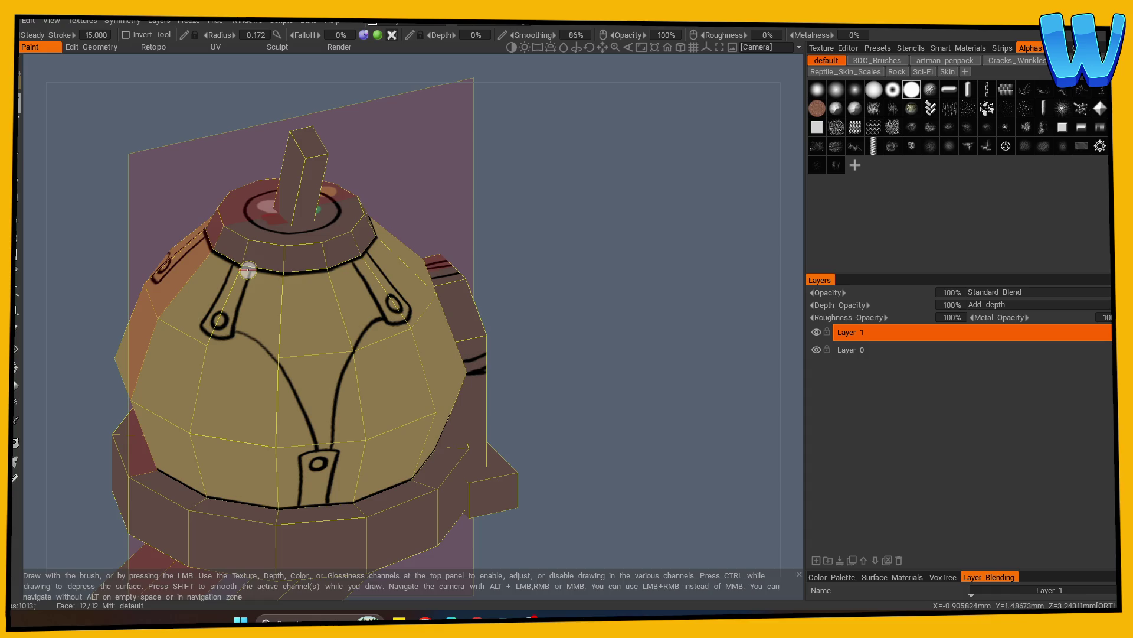
drag(250, 269, 301, 292)
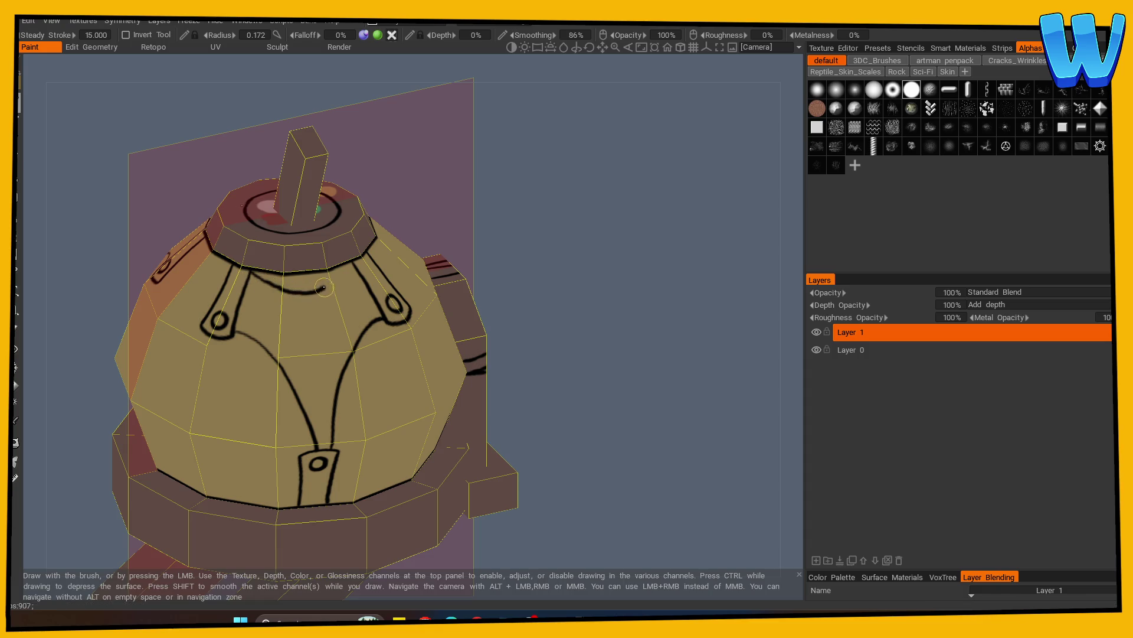
drag(555, 302, 520, 304)
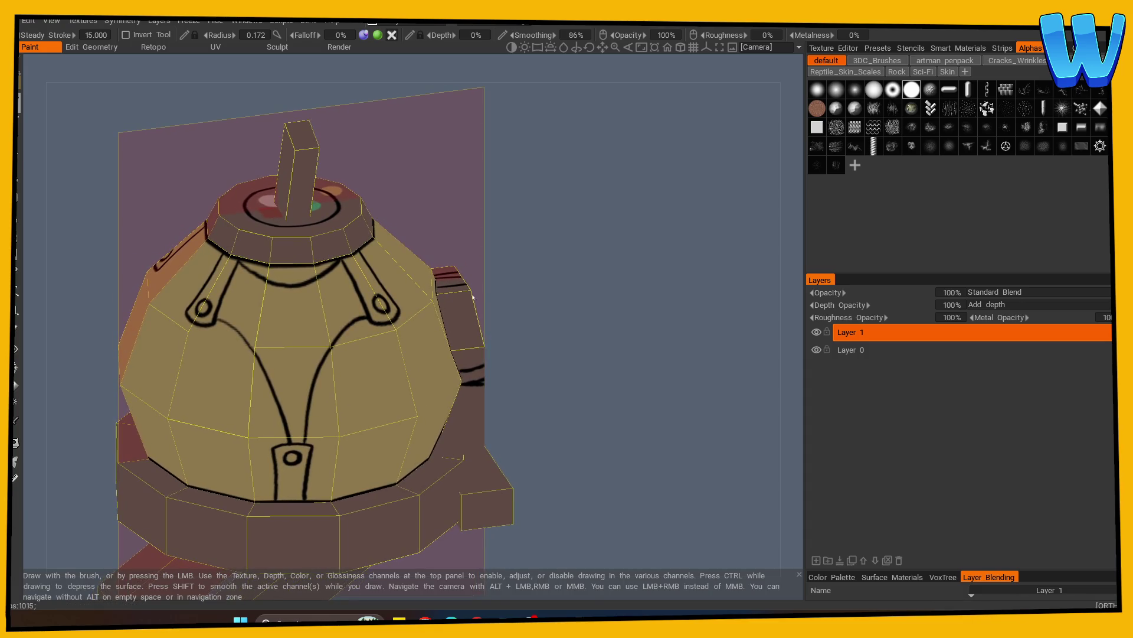
key(ctrl+z)
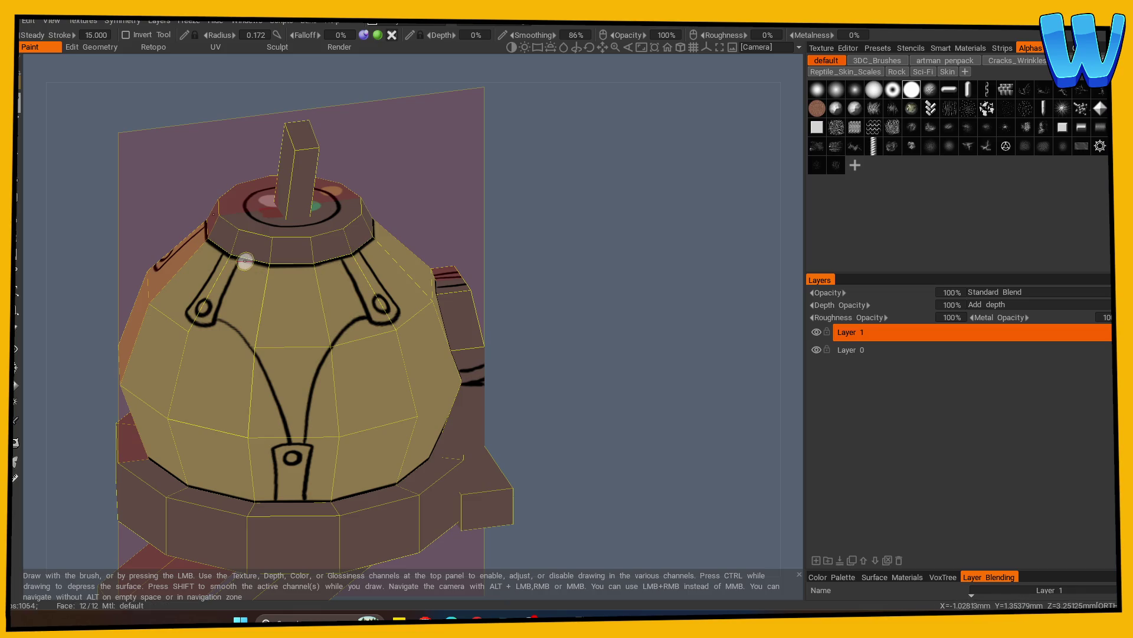
mouse_move(278, 284)
mouse_down()
mouse_move(322, 278)
mouse_move(347, 252)
mouse_move(361, 260)
mouse_up()
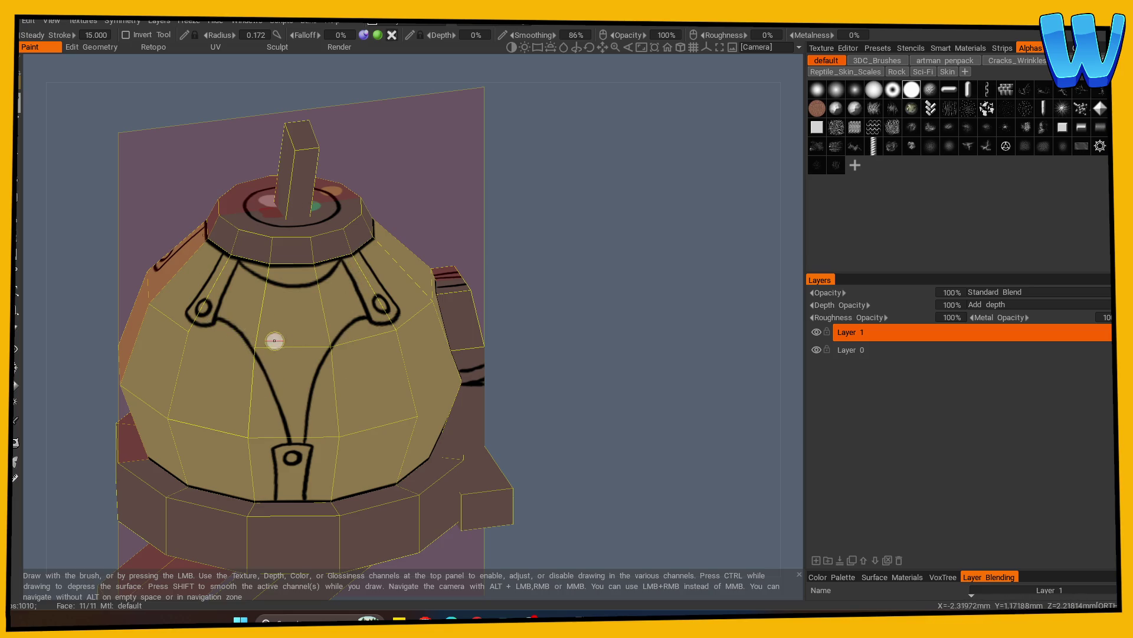
Add fold marks beside the left, right and bottom loops, then erase the lower-right Y branch
drag(230, 308, 240, 302)
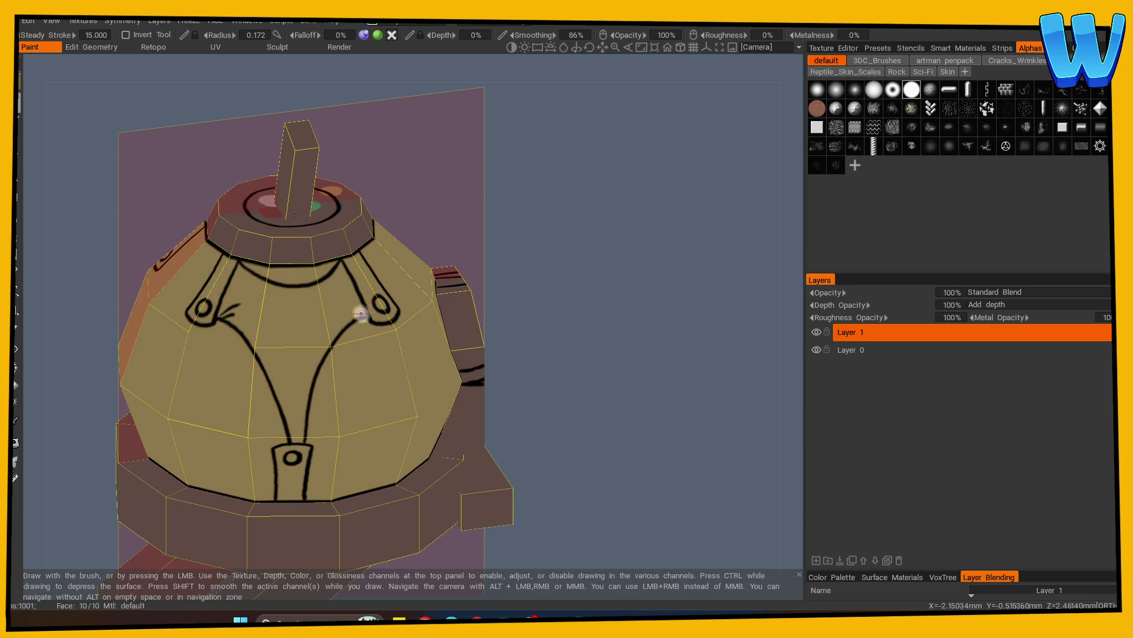
drag(237, 273, 240, 281)
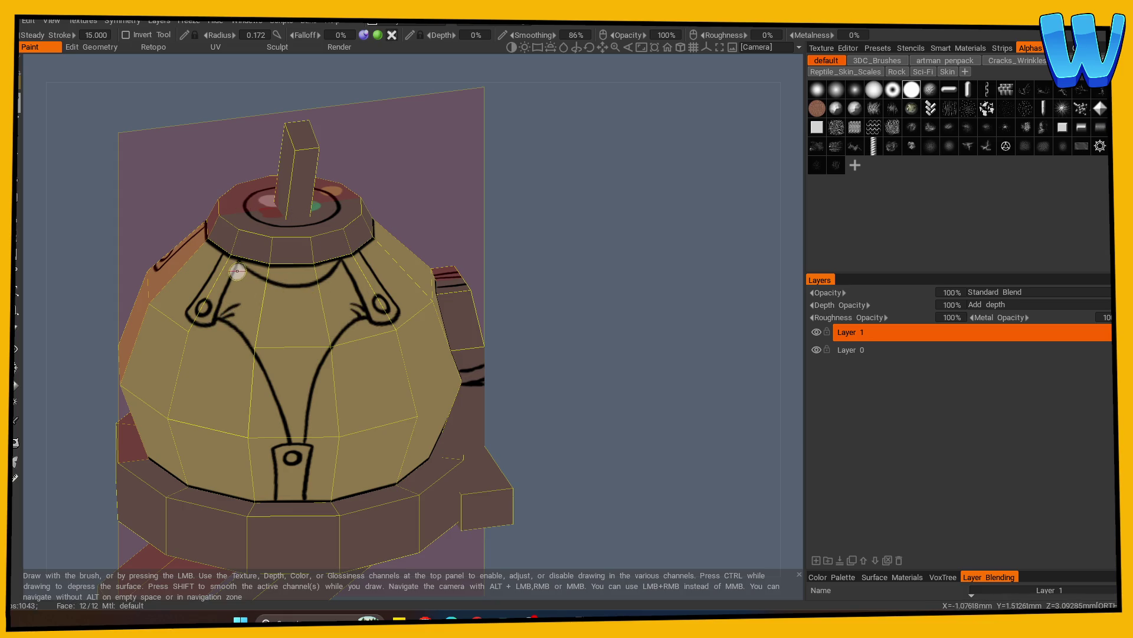
drag(339, 273, 343, 281)
drag(294, 429, 297, 440)
mouse_move(526, 395)
mouse_down()
mouse_move(580, 367)
mouse_move(495, 375)
mouse_up()
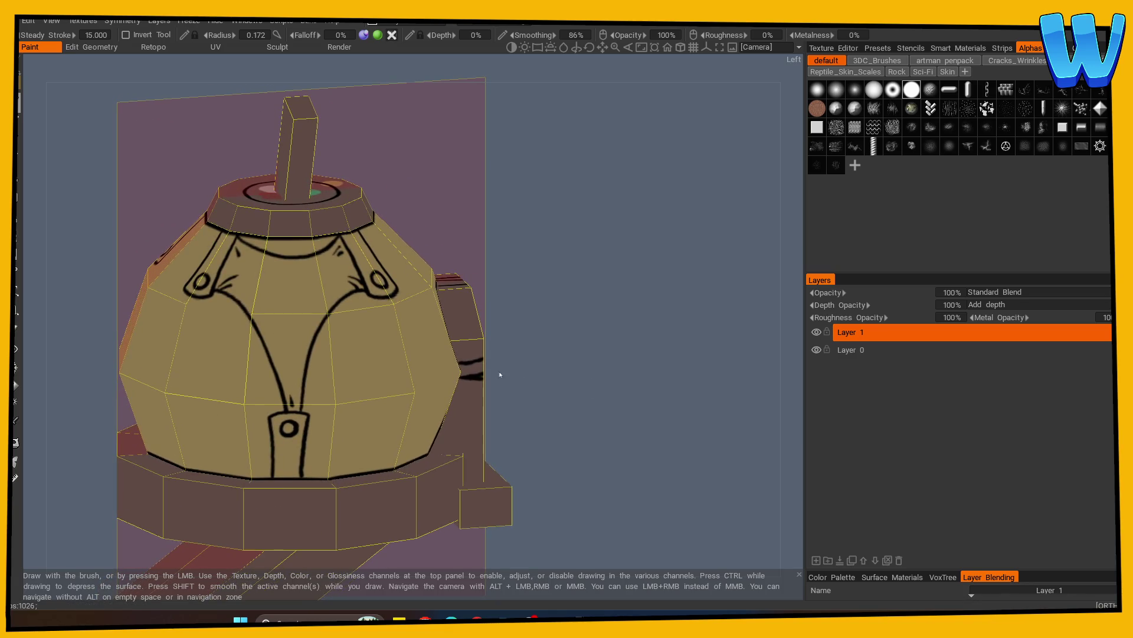
key(e)
mouse_move(325, 336)
mouse_down()
mouse_move(302, 400)
mouse_move(283, 410)
mouse_move(258, 327)
mouse_up()
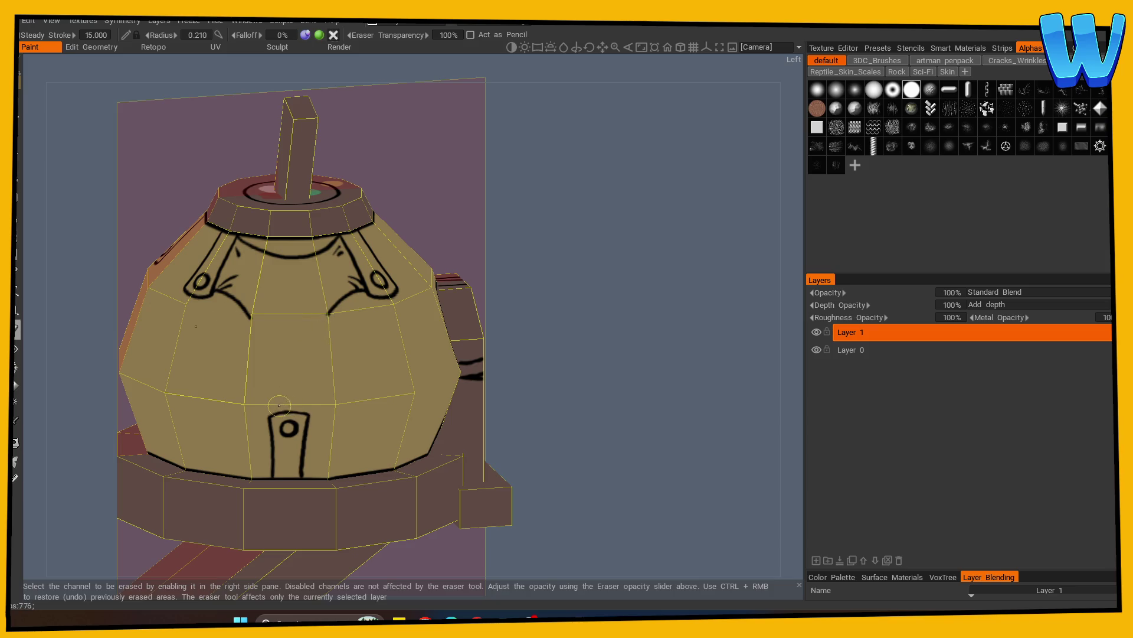
With the brush, ink two curves from the left and right folds down into the lower strap
key(b)
drag(242, 307, 275, 409)
mouse_move(332, 308)
mouse_down()
mouse_move(301, 394)
mouse_move(283, 392)
mouse_move(295, 399)
mouse_up()
scroll(495, 350, down, 5)
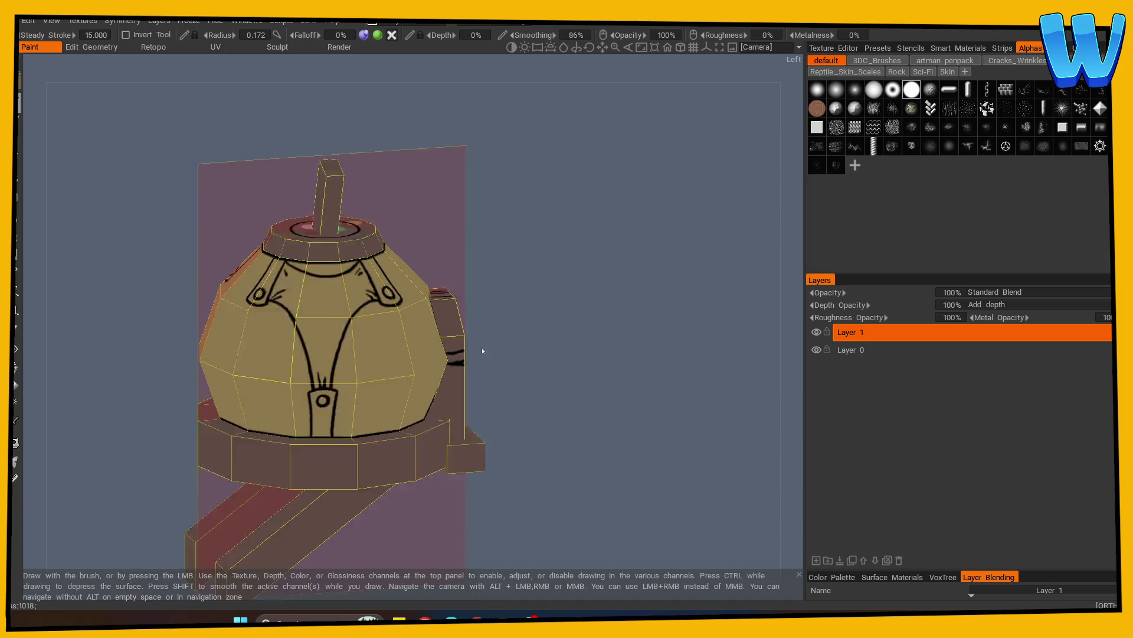
With wireframe on, ink mirrored lines up from the door arch and curves sweeping into the centre knob
mouse_move(551, 381)
mouse_down()
mouse_move(582, 381)
mouse_move(468, 380)
mouse_move(576, 397)
mouse_move(536, 423)
mouse_move(405, 392)
mouse_up()
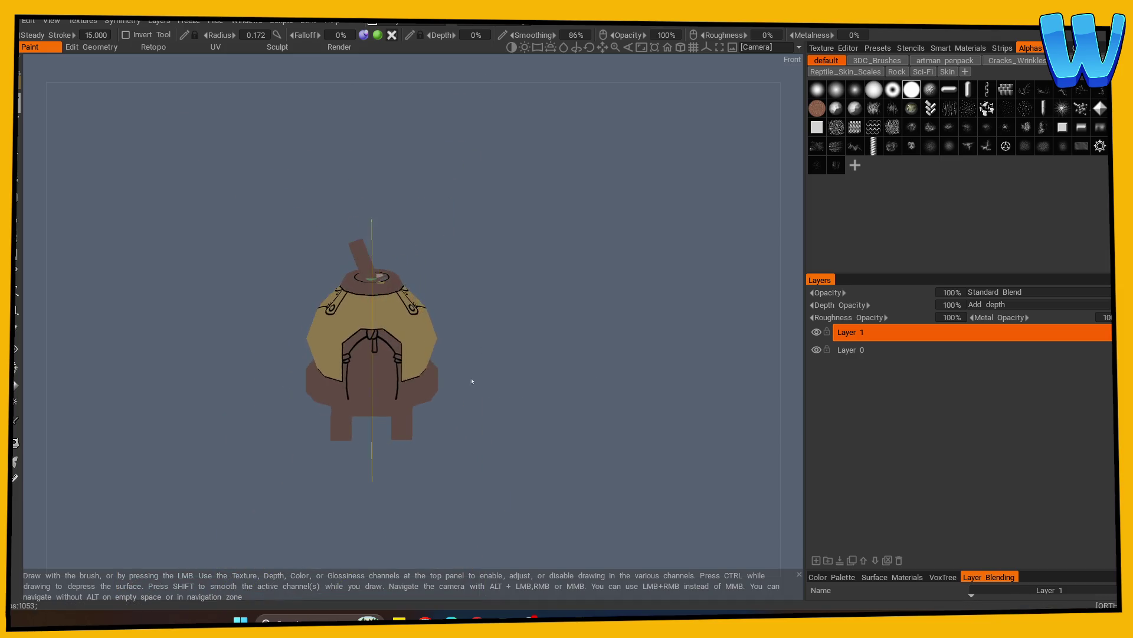
scroll(586, 415, up, 5)
key(w)
drag(294, 355, 292, 308)
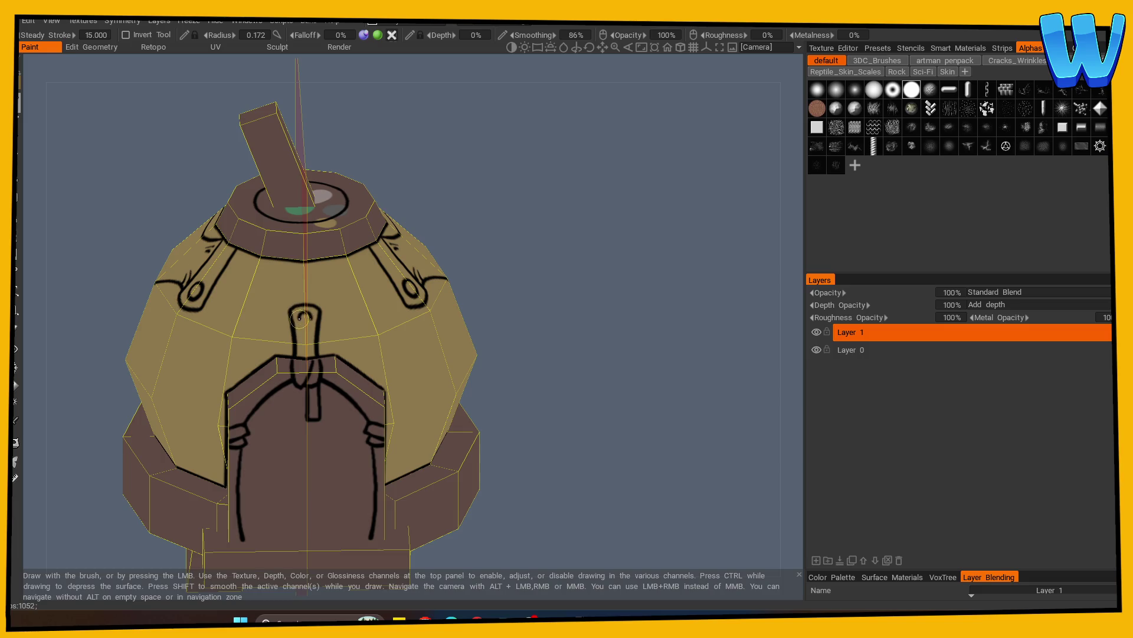
mouse_move(207, 291)
mouse_down()
mouse_move(273, 311)
mouse_move(293, 342)
mouse_up()
key(ctrl+z)
drag(204, 289, 292, 310)
key(ctrl+z)
mouse_move(207, 293)
mouse_down()
mouse_move(268, 312)
mouse_move(293, 354)
mouse_up()
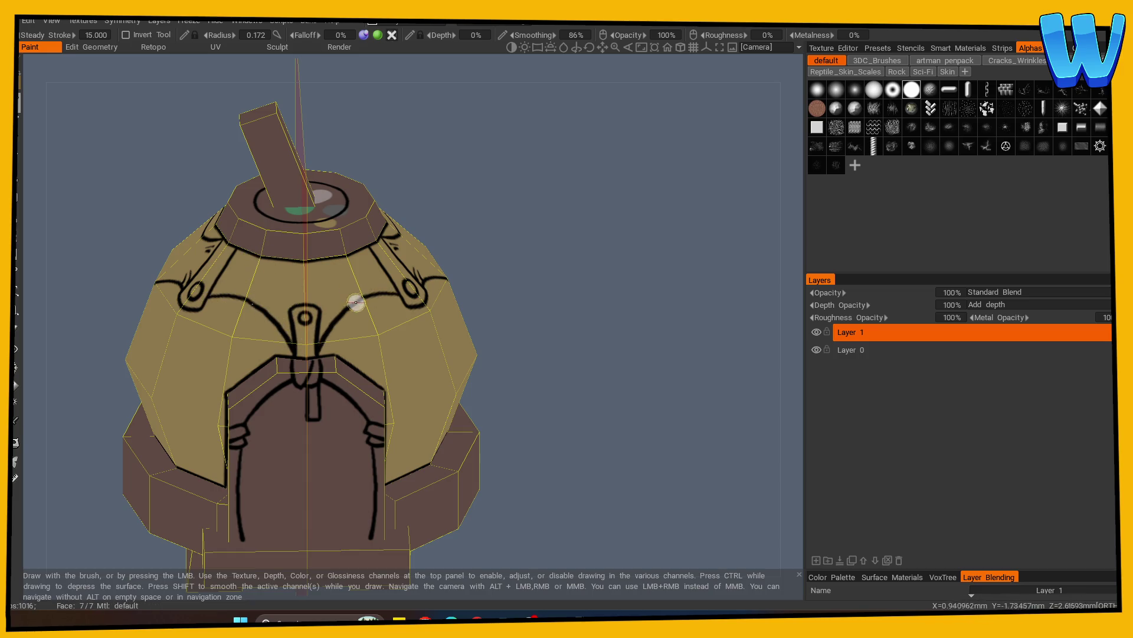
Give the centre knob a pointed top, add mirrored fold marks, and hide the wireframe
drag(297, 303, 305, 290)
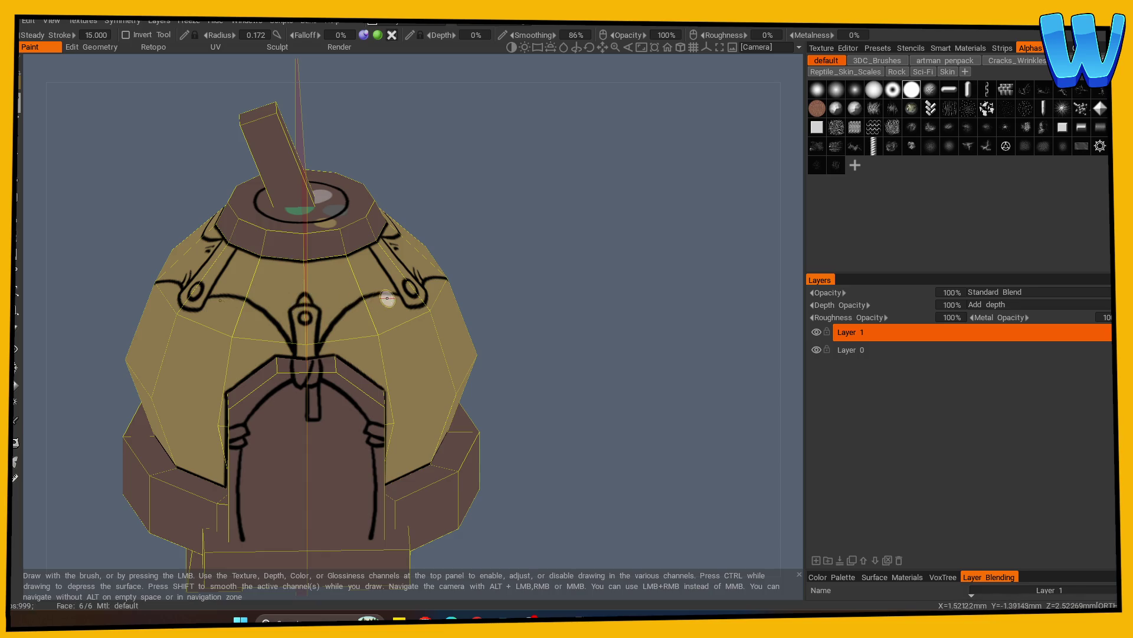
drag(236, 255, 242, 264)
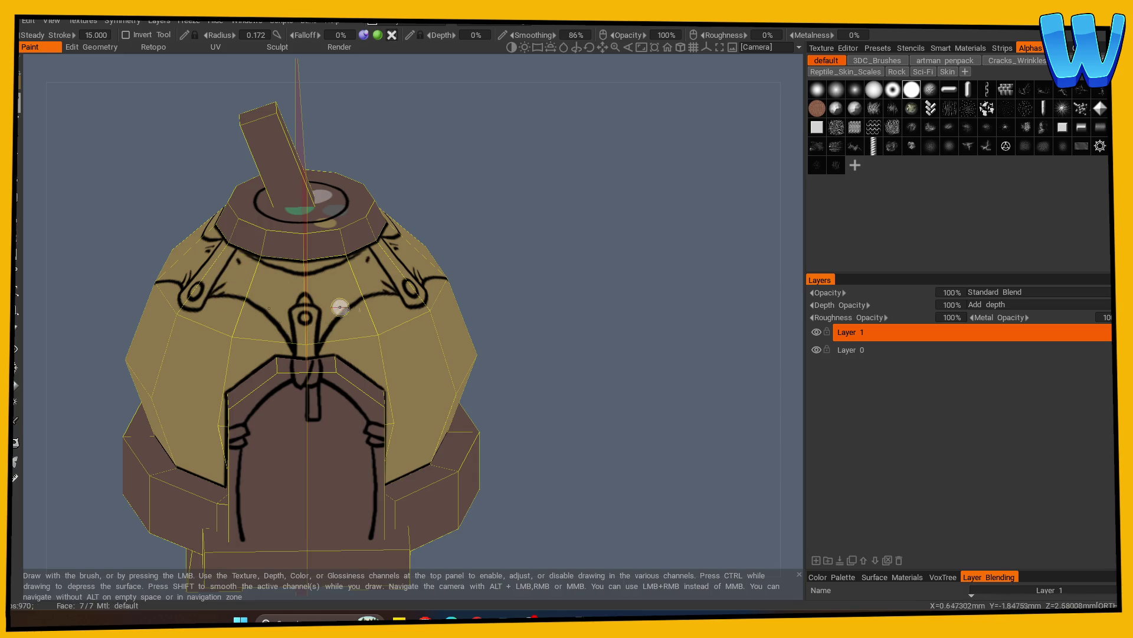
key(w)
right_drag(605, 335, 189, 435)
mouse_move(189, 435)
mouse_down()
mouse_move(348, 470)
mouse_move(512, 453)
mouse_move(615, 420)
mouse_move(596, 420)
mouse_up()
scroll(615, 420, up, 3)
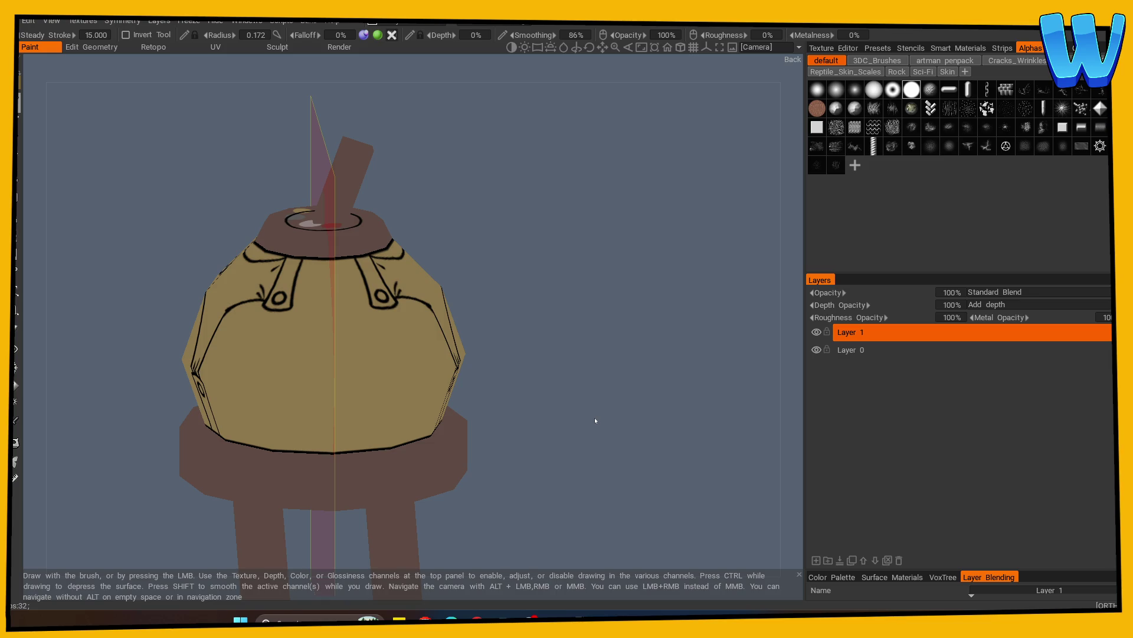
Paint a small ink mark at the roof's lower edge and undo the stray mark
drag(550, 331, 490, 331)
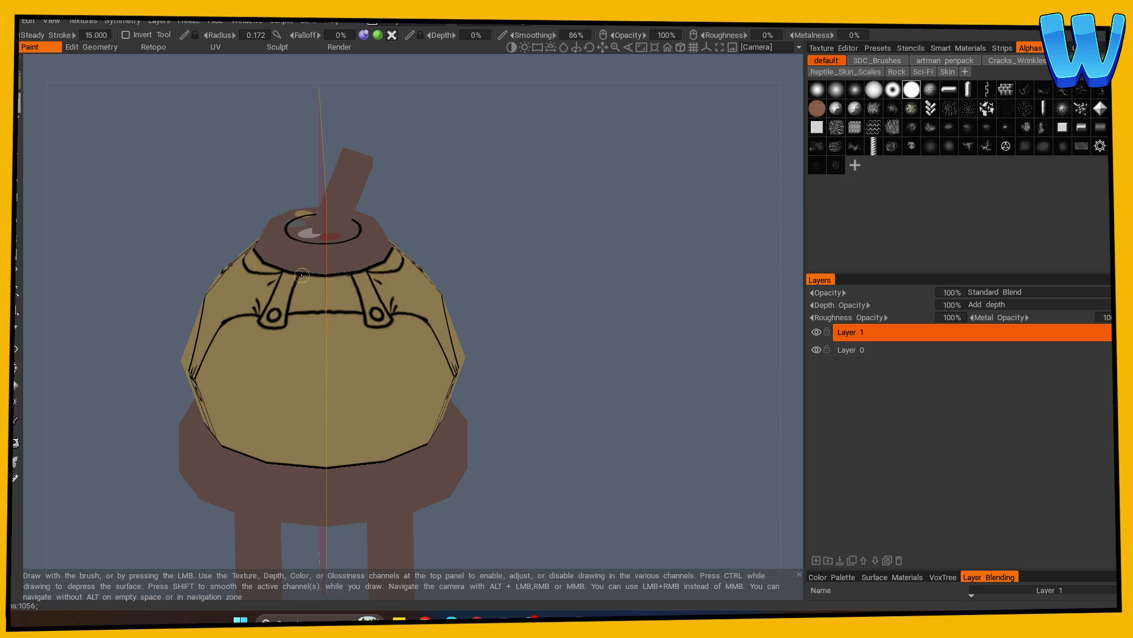
drag(290, 308, 296, 302)
mouse_move(455, 342)
mouse_down()
mouse_move(615, 339)
mouse_move(625, 398)
mouse_move(646, 387)
mouse_move(261, 503)
mouse_move(370, 502)
mouse_move(663, 450)
mouse_move(483, 448)
mouse_move(474, 433)
mouse_up()
mouse_move(379, 430)
alt+mouse_down()
mouse_move(337, 431)
mouse_move(311, 413)
mouse_move(332, 413)
mouse_move(354, 435)
mouse_move(303, 443)
mouse_move(303, 427)
mouse_move(322, 425)
alt+mouse_up()
key(ctrl+z)
scroll(546, 400, down, 5)
mouse_move(536, 400)
alt+mouse_down()
mouse_move(496, 435)
mouse_move(594, 415)
mouse_move(556, 407)
mouse_move(587, 423)
mouse_move(548, 430)
alt+mouse_up()
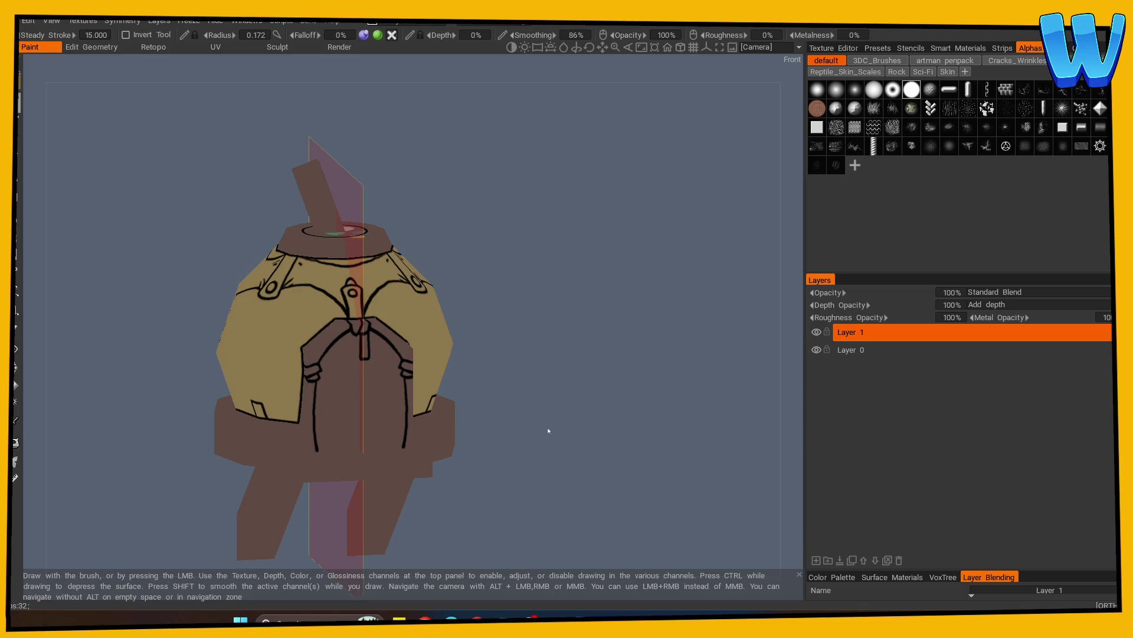
In front view, ink a line along the door's bottom edge and vertical plank lines on the door
mouse_move(549, 431)
mouse_down()
mouse_move(531, 329)
mouse_move(585, 319)
mouse_up()
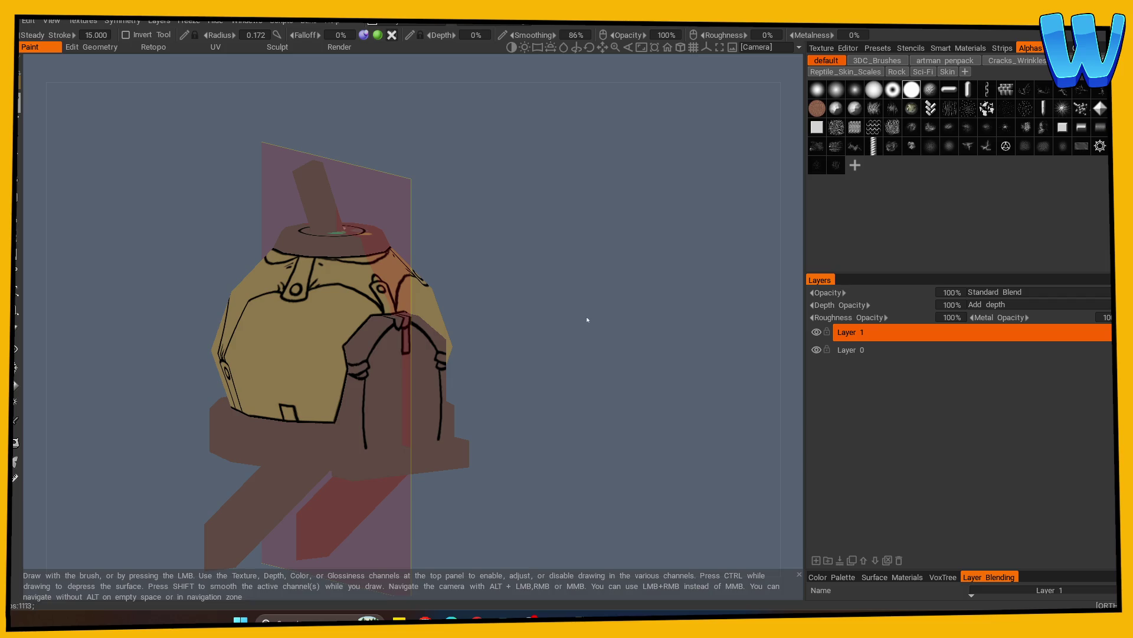
mouse_move(585, 320)
right_down()
mouse_move(620, 317)
mouse_move(576, 359)
right_up()
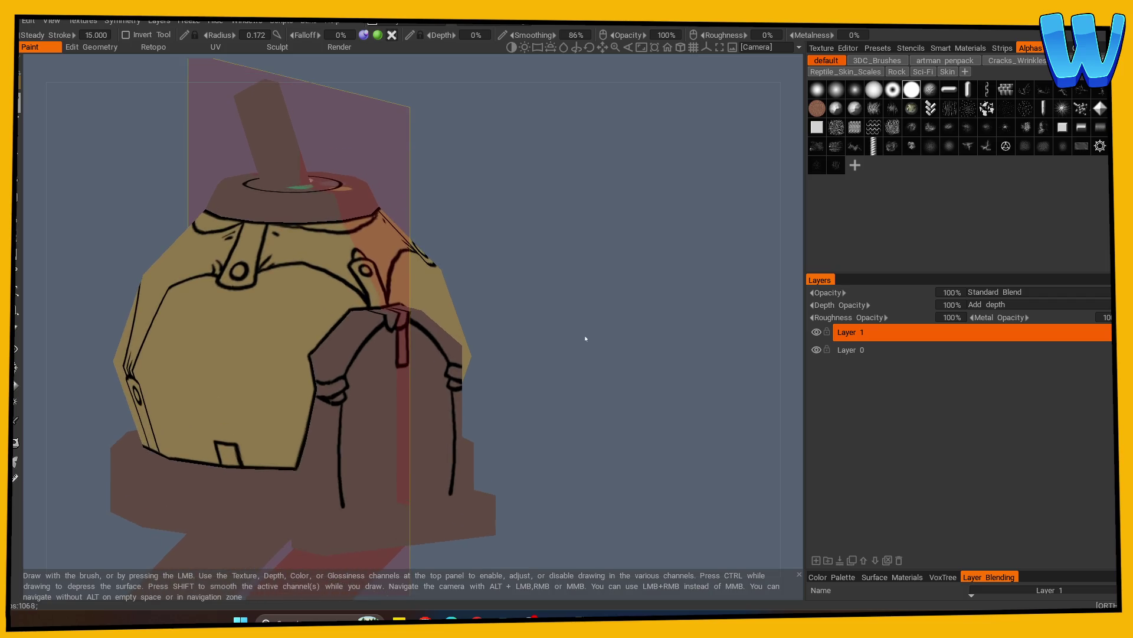
mouse_move(576, 359)
shift+mouse_down()
mouse_move(553, 354)
mouse_move(557, 382)
mouse_move(531, 387)
mouse_move(579, 392)
mouse_move(554, 445)
mouse_move(303, 476)
shift+mouse_up()
shift+drag(223, 475, 378, 477)
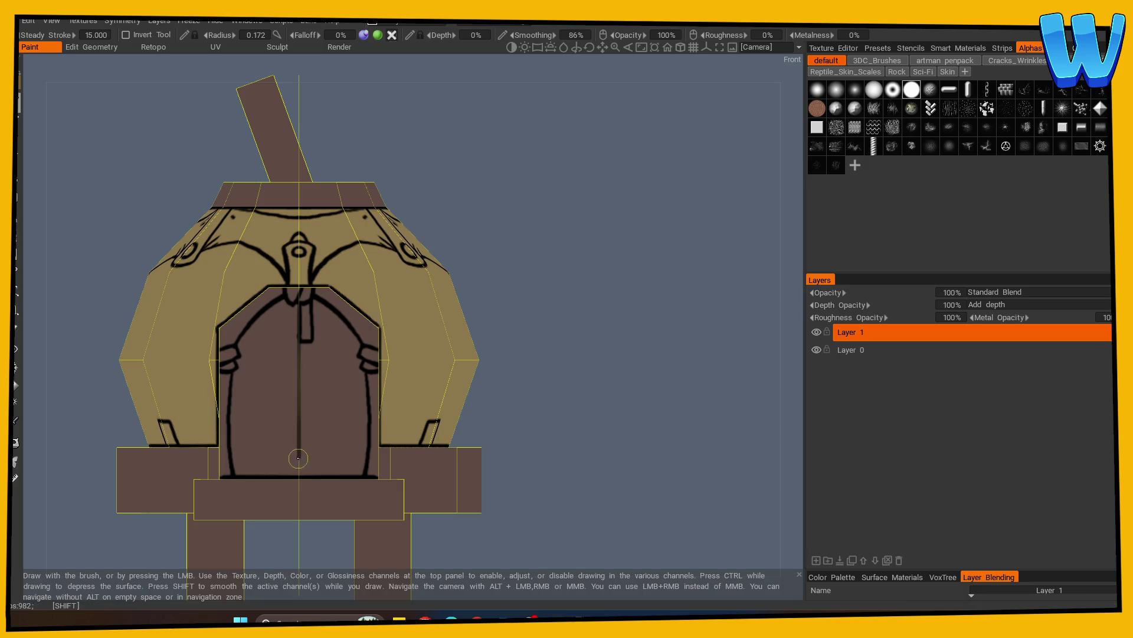
drag(263, 314, 263, 435)
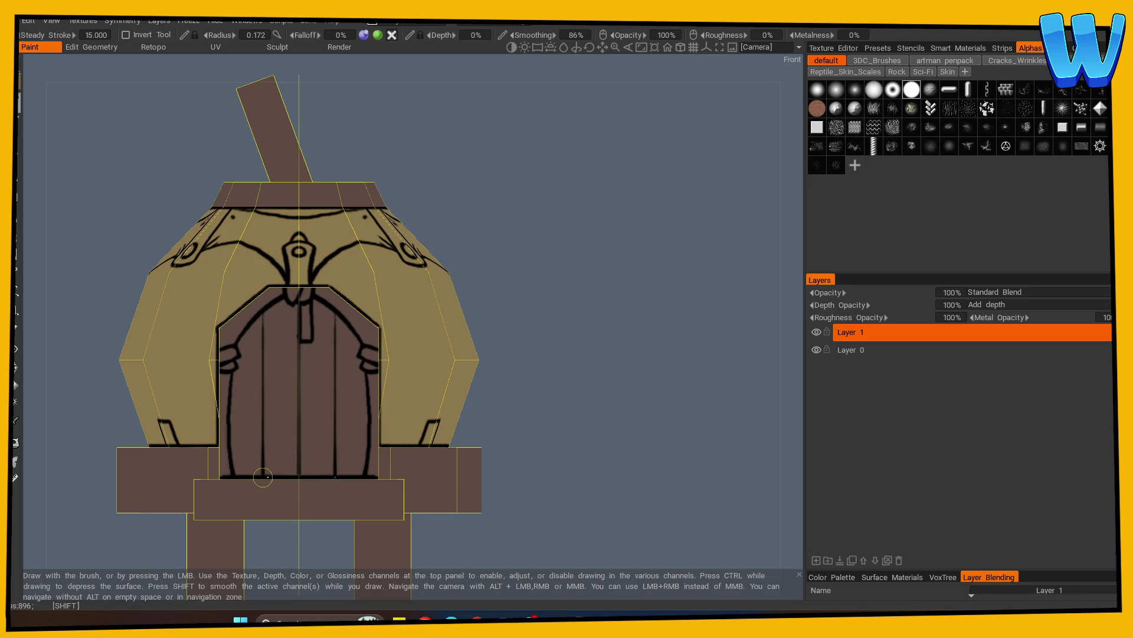
From an angled view, ink a short black line at the door's bottom edge
mouse_move(489, 405)
mouse_down()
mouse_move(598, 418)
mouse_move(554, 473)
mouse_up()
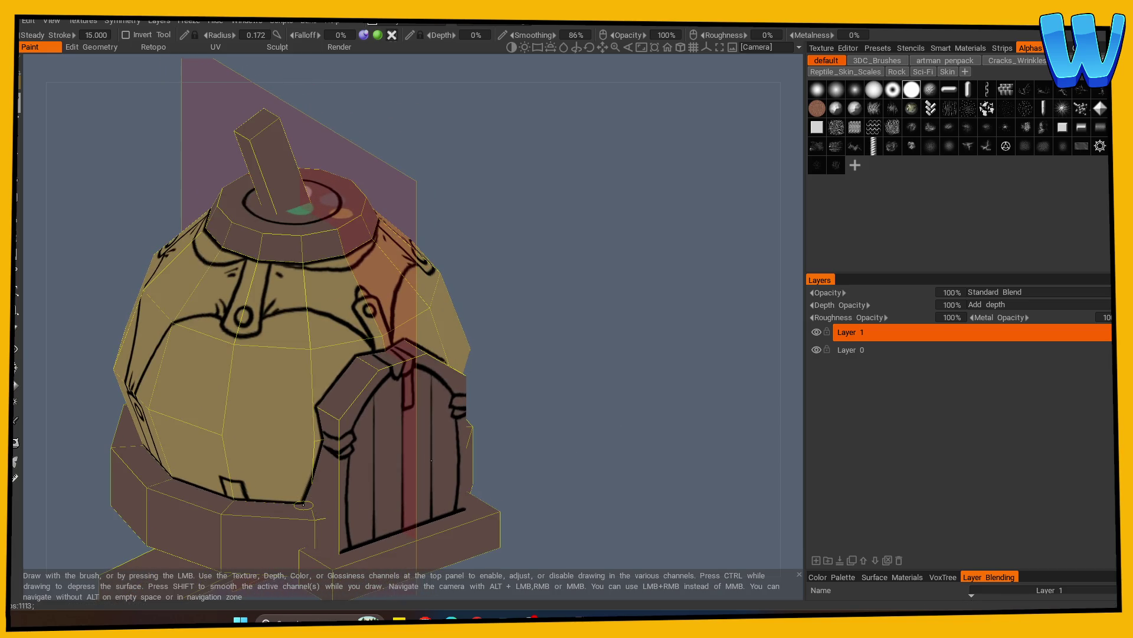
mouse_move(531, 496)
mouse_down()
mouse_move(526, 450)
mouse_move(565, 418)
mouse_move(548, 438)
mouse_move(579, 362)
mouse_move(622, 389)
mouse_move(488, 405)
mouse_up()
drag(306, 454, 607, 429)
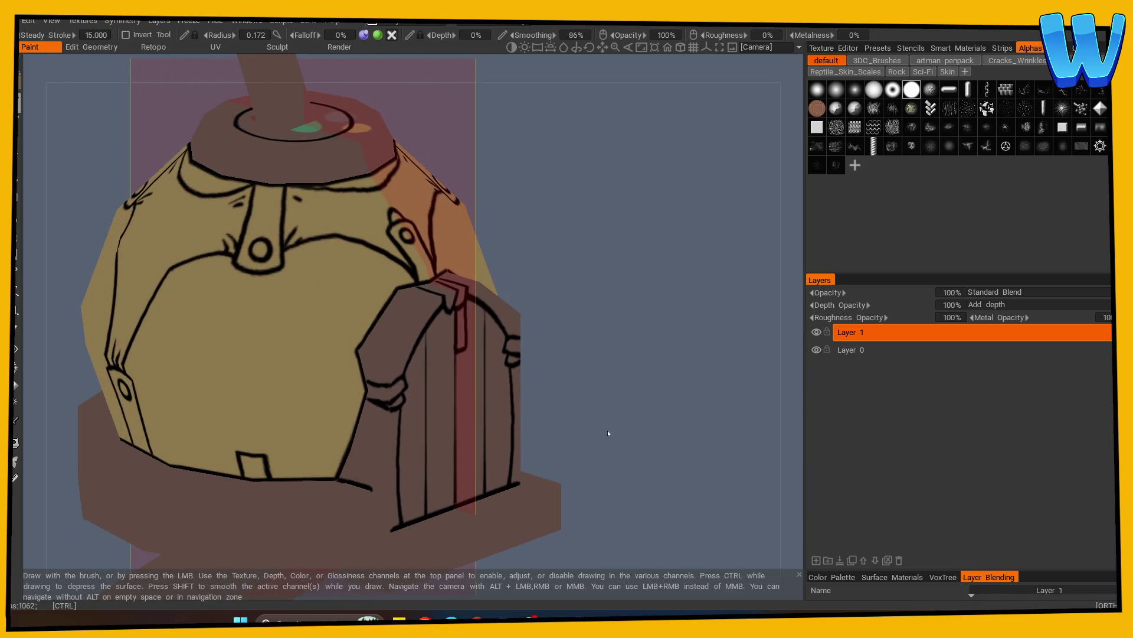
drag(515, 444, 267, 511)
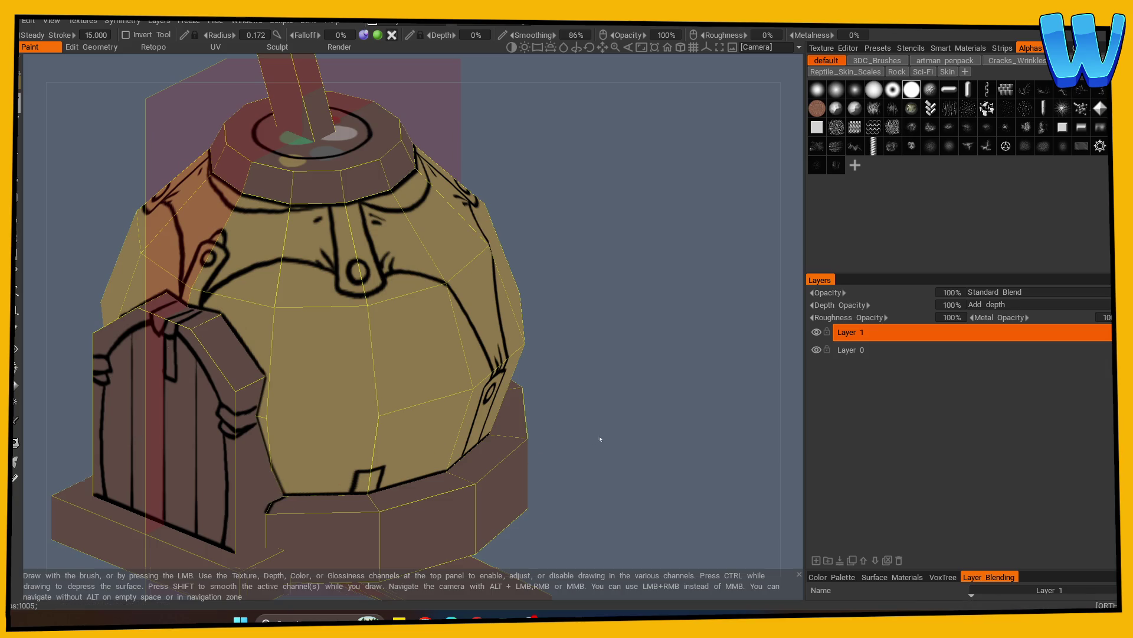
drag(600, 435, 595, 388)
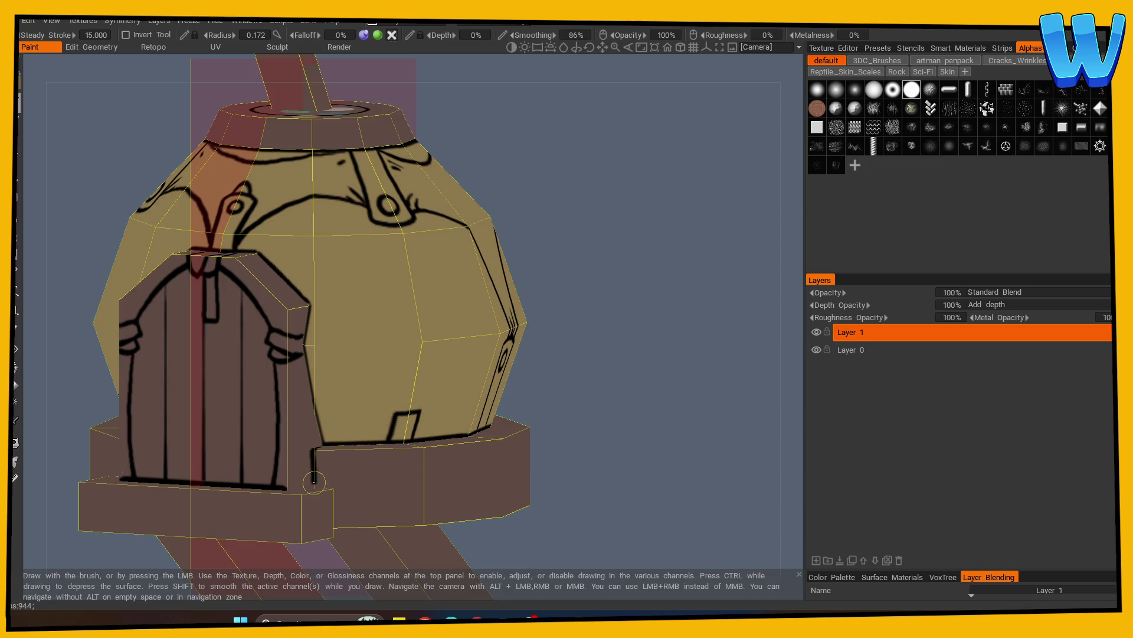
mouse_move(329, 480)
alt+mouse_down()
mouse_move(579, 435)
mouse_move(450, 399)
mouse_move(276, 466)
alt+mouse_up()
alt+shift+drag(160, 541, 349, 534)
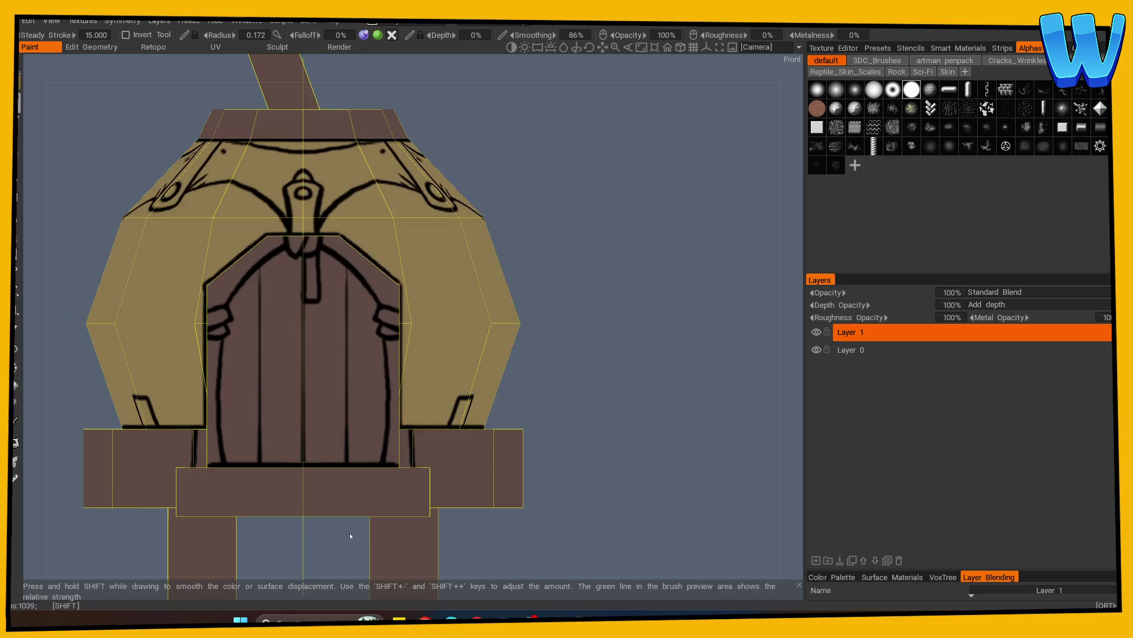
mouse_move(503, 415)
alt+mouse_down()
mouse_move(628, 448)
mouse_move(582, 428)
alt+mouse_up()
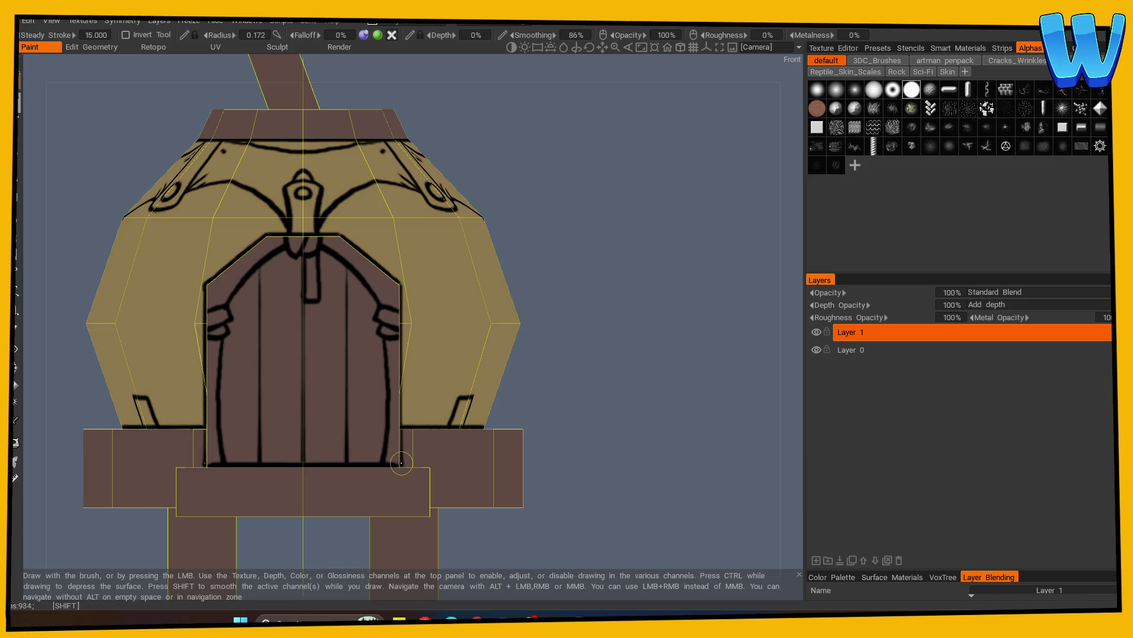
mouse_move(428, 425)
alt+mouse_down()
mouse_move(667, 409)
mouse_move(420, 494)
mouse_move(609, 446)
mouse_move(554, 468)
alt+mouse_up()
drag(270, 507, 277, 513)
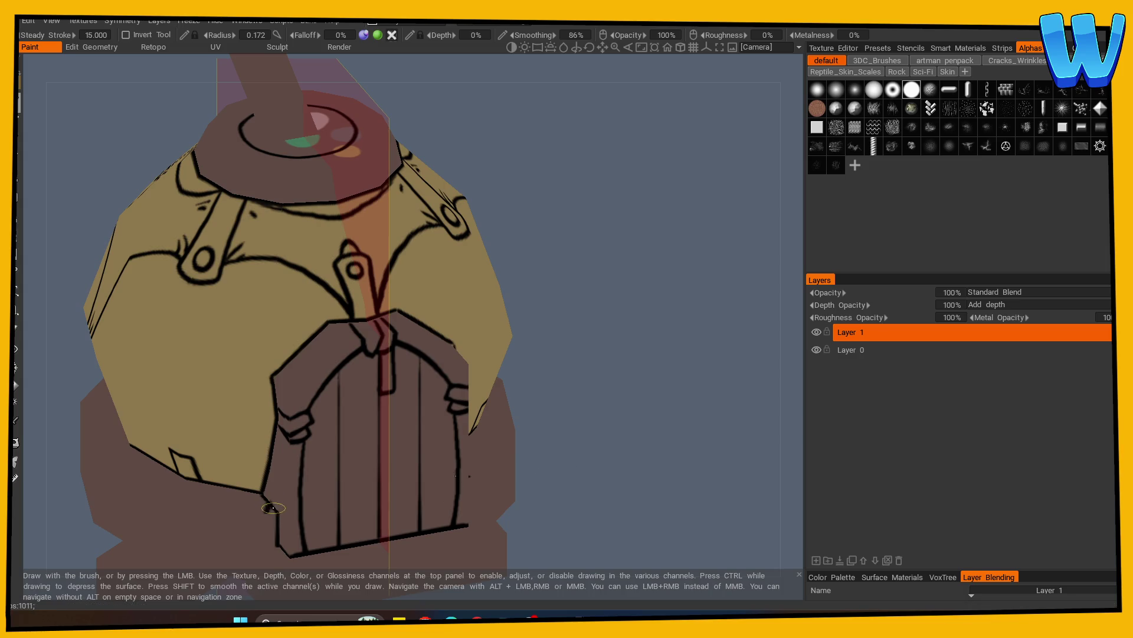
alt+drag(568, 400, 374, 530)
Erase the stray bit of ink beside the door's lower edge and return to the paint brush
middle_drag(432, 480, 364, 359)
key(e)
mouse_move(282, 421)
mouse_down()
mouse_move(296, 413)
mouse_move(286, 416)
mouse_up()
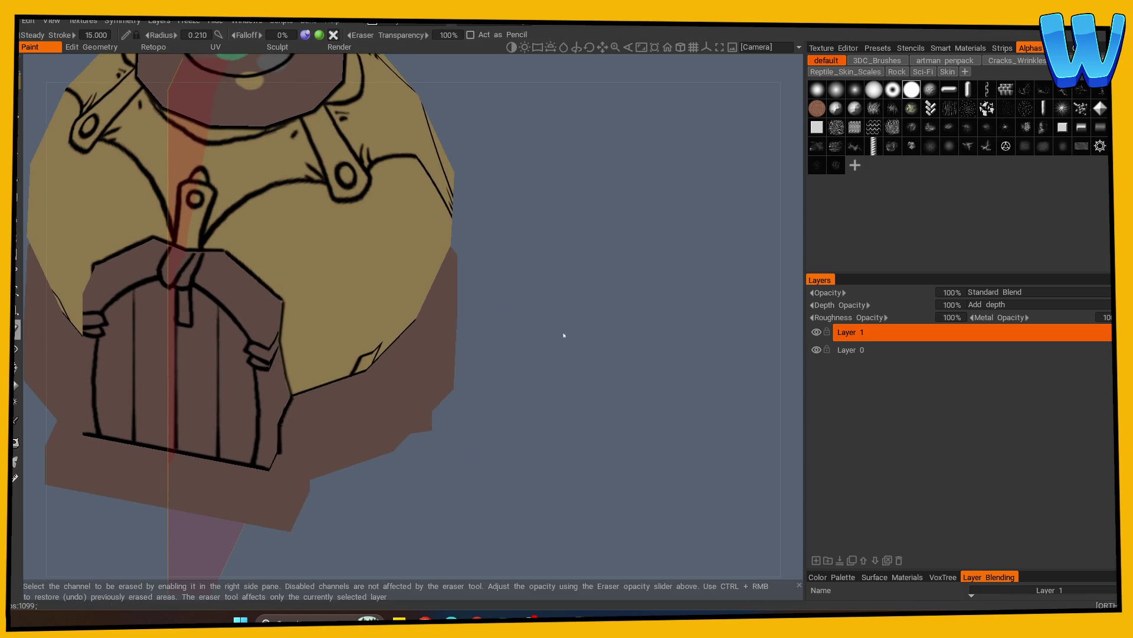
scroll(564, 336, down, 10)
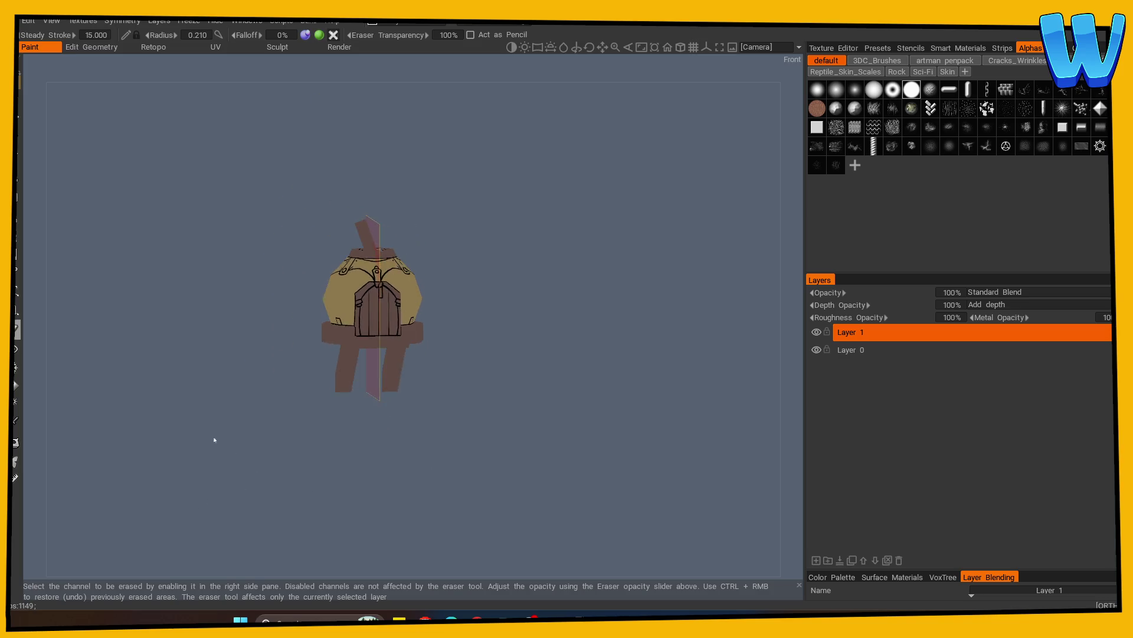
scroll(547, 442, up, 5)
mouse_move(547, 443)
mouse_down()
mouse_move(352, 468)
mouse_move(428, 481)
mouse_move(515, 458)
mouse_move(578, 390)
mouse_up()
key(b)
mouse_move(476, 291)
mouse_down()
mouse_move(476, 362)
mouse_move(623, 404)
mouse_up()
scroll(551, 413, up, 5)
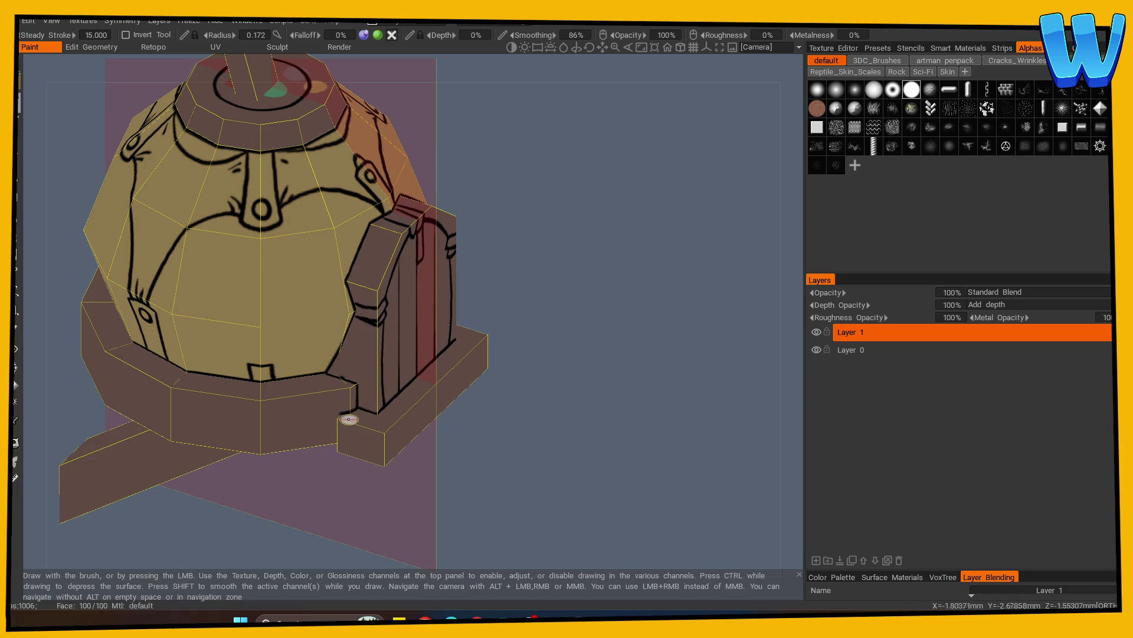
mouse_move(339, 415)
alt+mouse_down()
mouse_move(530, 425)
mouse_move(381, 378)
mouse_move(286, 392)
mouse_move(171, 385)
mouse_move(354, 417)
mouse_move(425, 383)
mouse_move(465, 379)
alt+mouse_up()
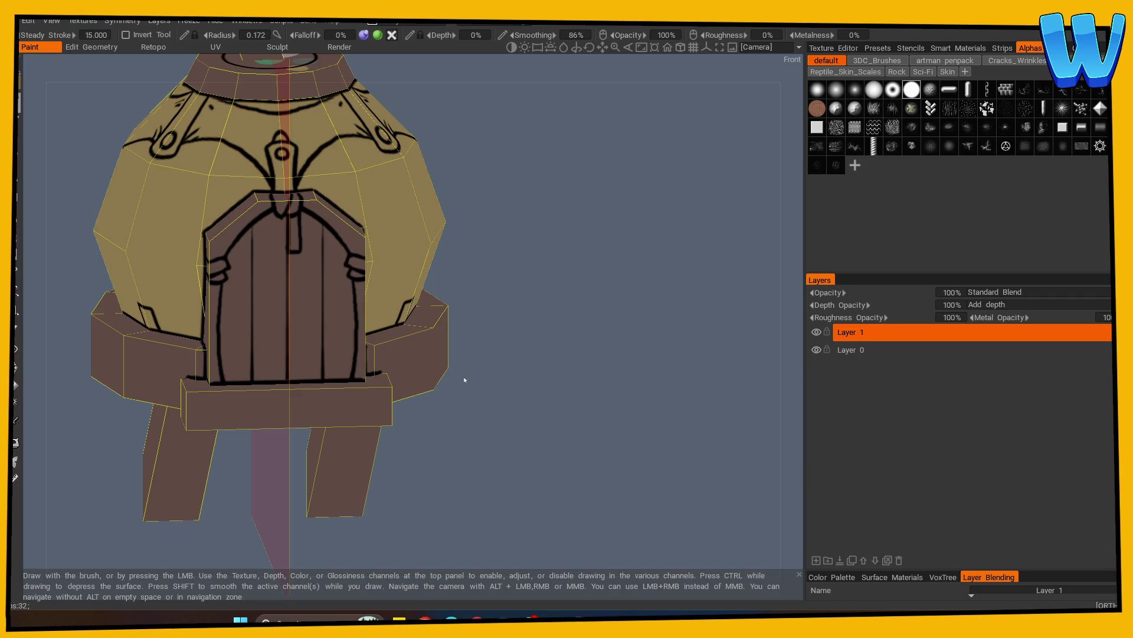
Paint a short black stroke on the base and erase the stray black dot
mouse_move(465, 380)
alt+mouse_down()
mouse_move(321, 388)
mouse_move(332, 458)
alt+mouse_up()
alt+drag(416, 317, 526, 273)
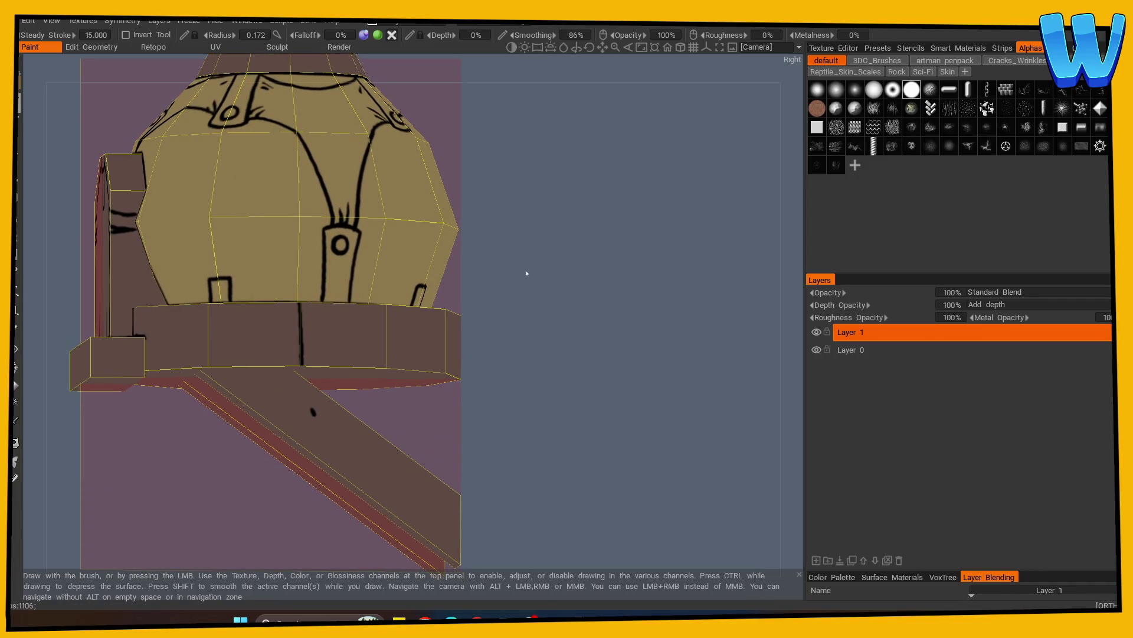
key(e)
click(311, 412)
key(b)
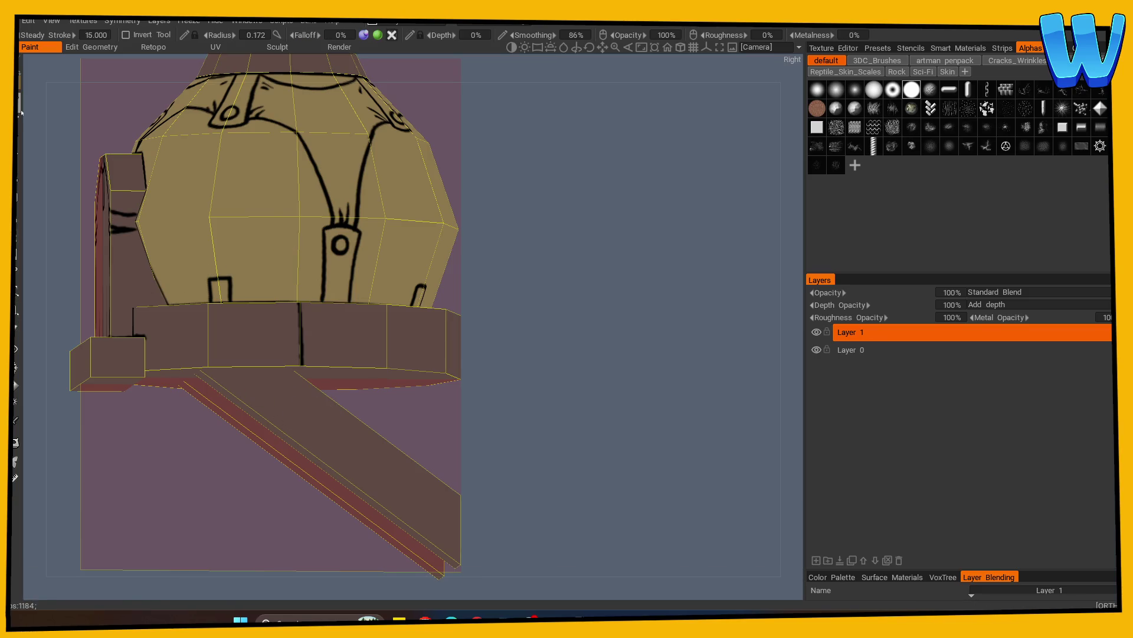
Redraw the misplaced ink line along the top of the leg where it meets the base
alt+drag(507, 331, 515, 327)
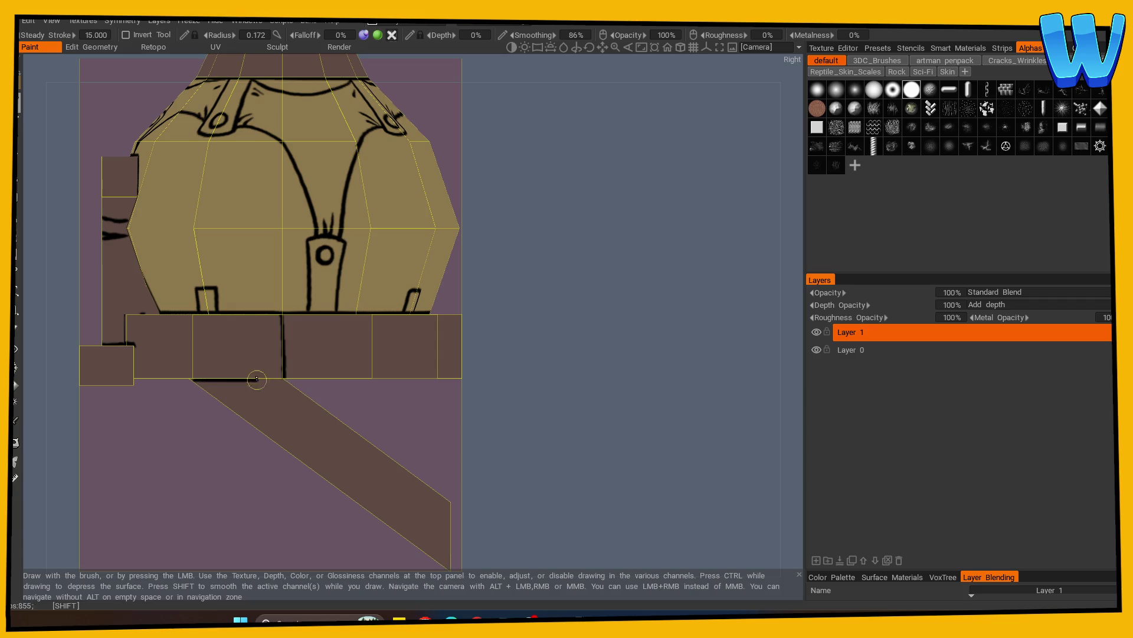
mouse_move(331, 381)
alt+mouse_down()
mouse_move(329, 418)
mouse_move(373, 405)
mouse_move(279, 400)
mouse_move(172, 346)
mouse_move(227, 347)
mouse_move(443, 405)
mouse_move(192, 387)
mouse_move(167, 468)
mouse_move(151, 437)
mouse_move(195, 440)
mouse_move(195, 387)
alt+mouse_up()
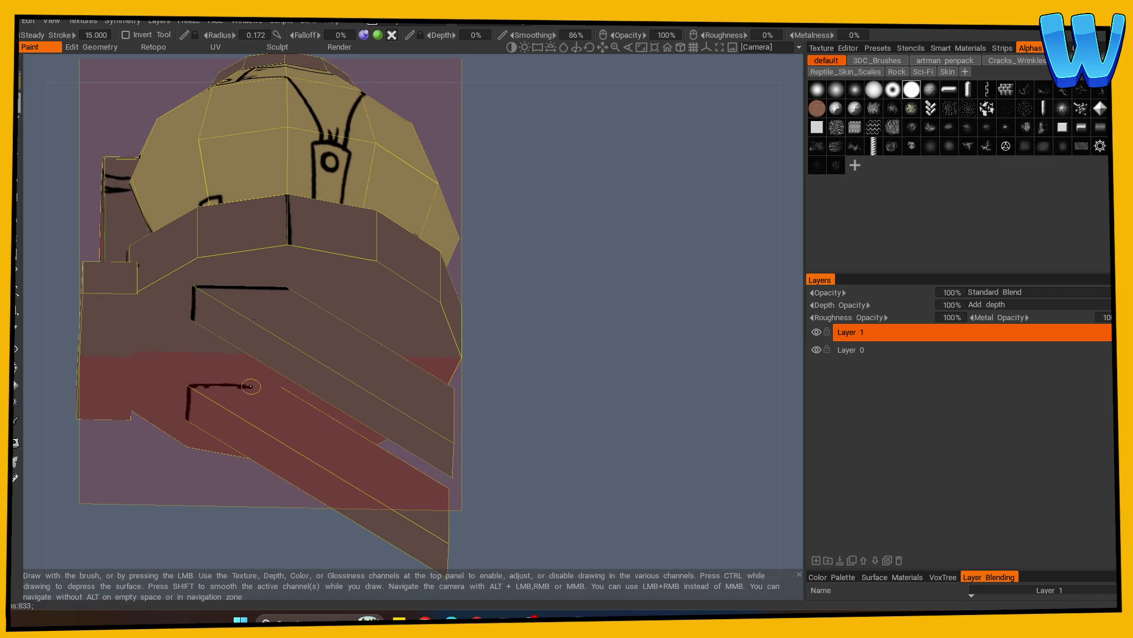
key(ctrl+z)
mouse_move(280, 388)
mouse_down()
mouse_move(218, 388)
mouse_move(203, 526)
mouse_move(242, 544)
mouse_move(217, 435)
mouse_up()
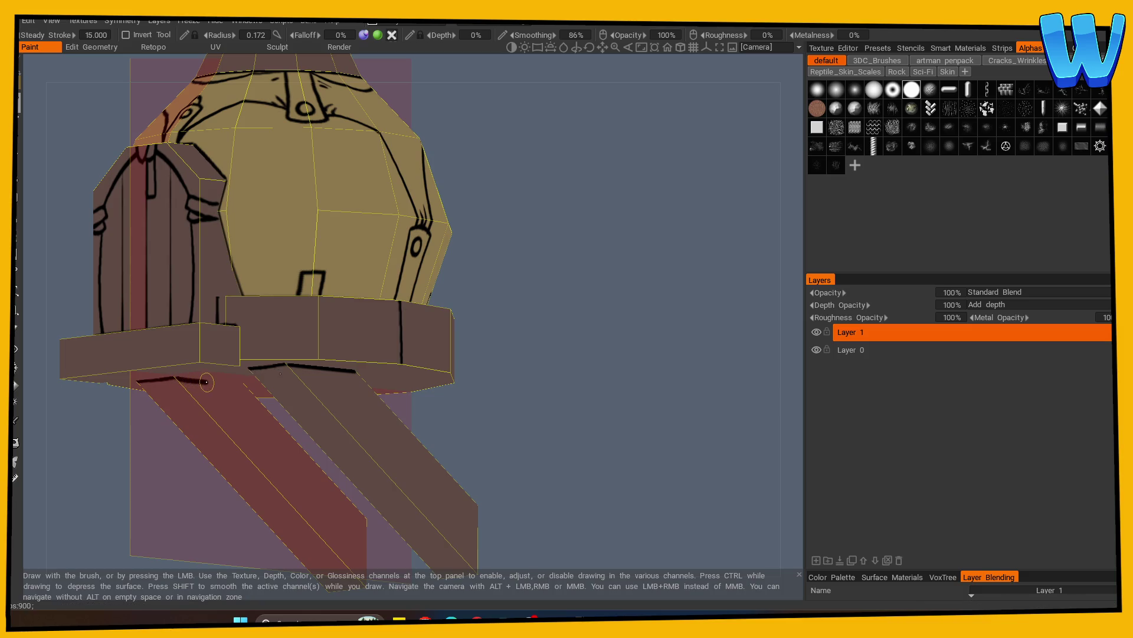
mouse_move(362, 402)
alt+mouse_down()
mouse_move(504, 418)
mouse_move(202, 382)
alt+mouse_up()
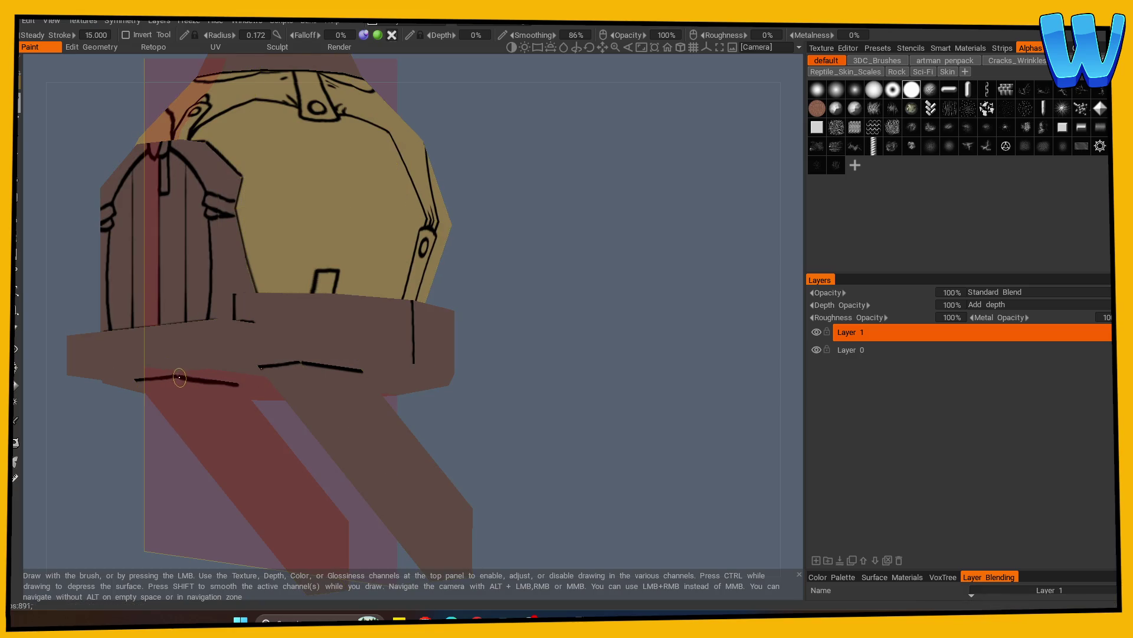
mouse_move(132, 449)
mouse_down()
mouse_move(266, 483)
mouse_move(236, 366)
mouse_move(435, 430)
mouse_move(384, 422)
mouse_move(582, 425)
mouse_move(426, 418)
mouse_move(329, 435)
mouse_move(494, 419)
mouse_up()
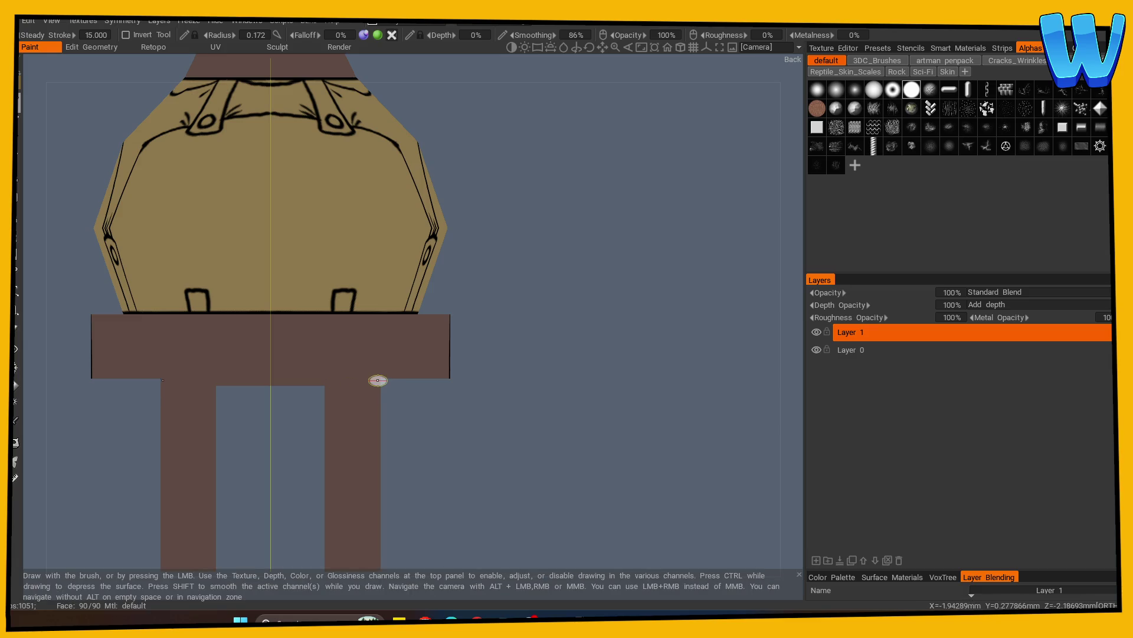
From the back view, extend the mirrored ink stroke across the tops of both legs, then check it
drag(359, 380, 329, 381)
mouse_move(428, 405)
alt+mouse_down()
mouse_move(479, 420)
mouse_move(451, 415)
alt+mouse_up()
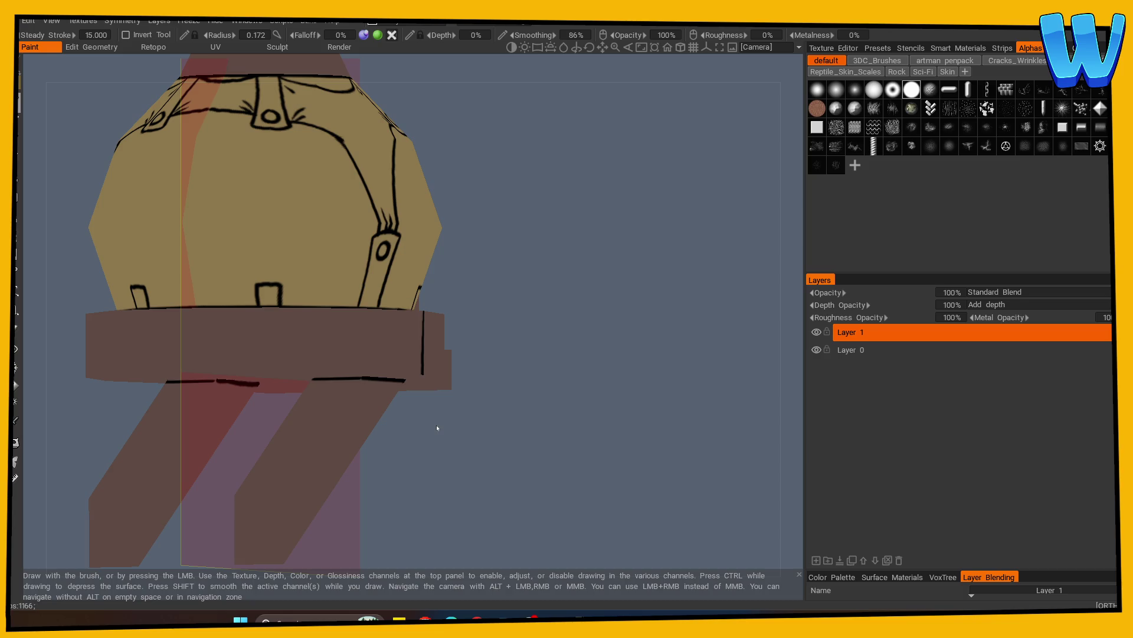
alt+drag(420, 449, 399, 427)
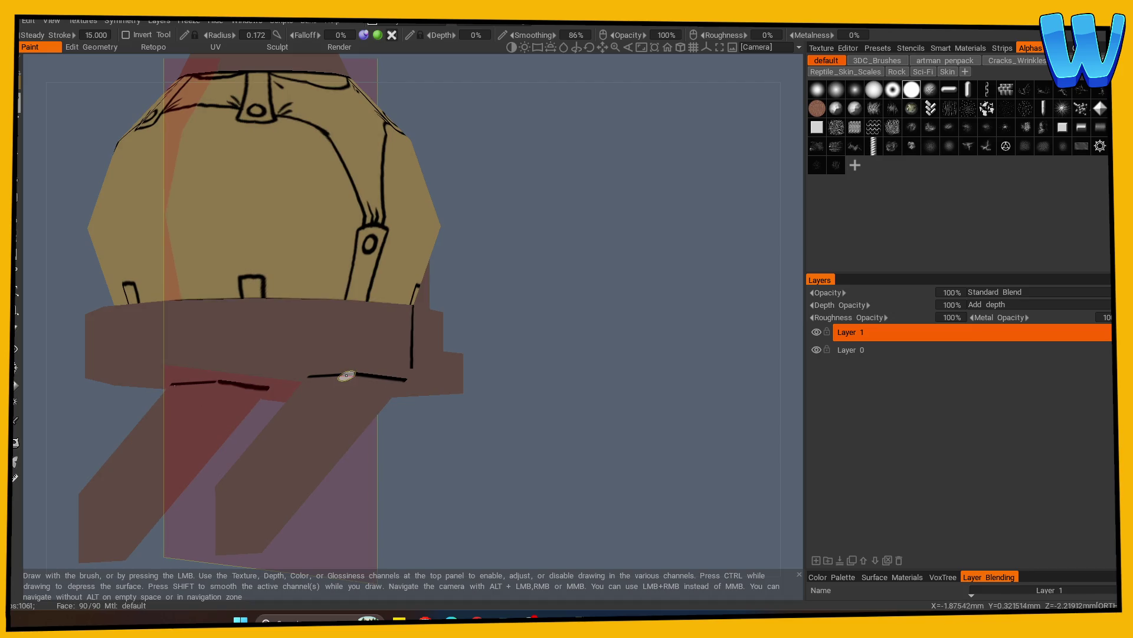
mouse_move(349, 374)
alt+mouse_down()
mouse_move(488, 418)
mouse_move(455, 411)
alt+mouse_up()
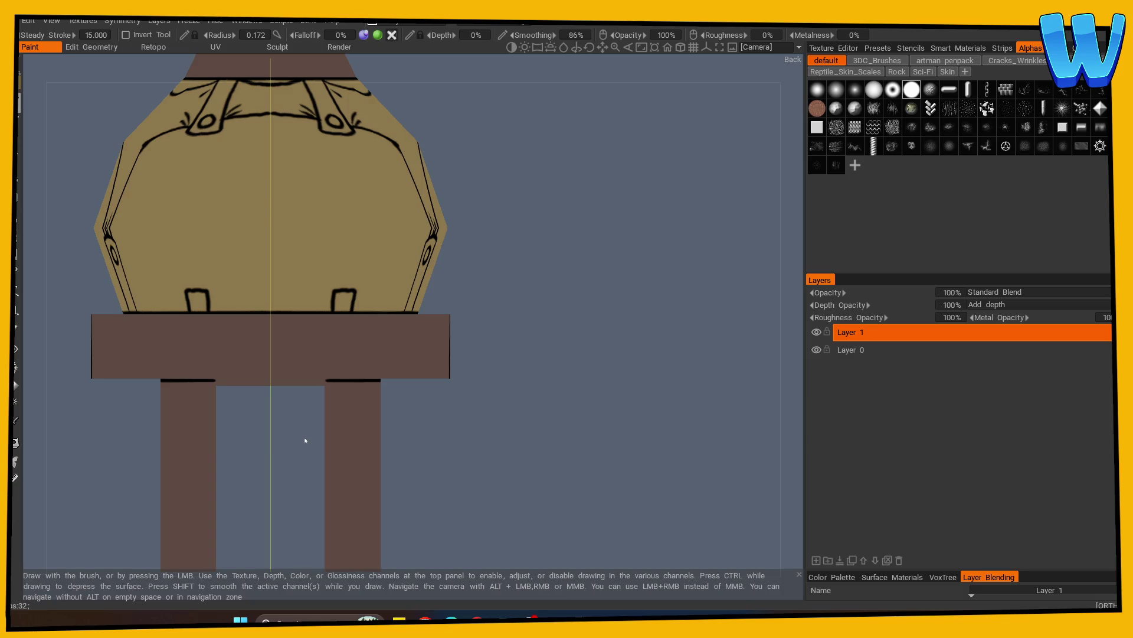
mouse_move(463, 447)
mouse_down()
mouse_move(561, 445)
mouse_move(484, 428)
mouse_move(514, 418)
mouse_up()
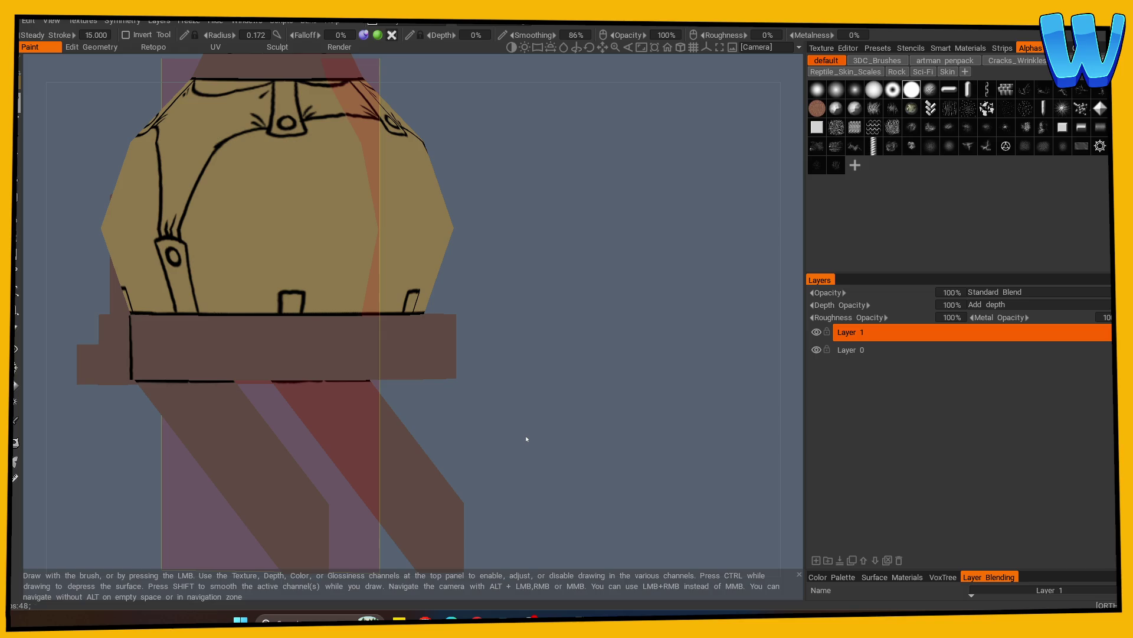
mouse_move(515, 424)
mouse_down()
mouse_move(529, 388)
mouse_move(600, 372)
mouse_move(533, 387)
mouse_up()
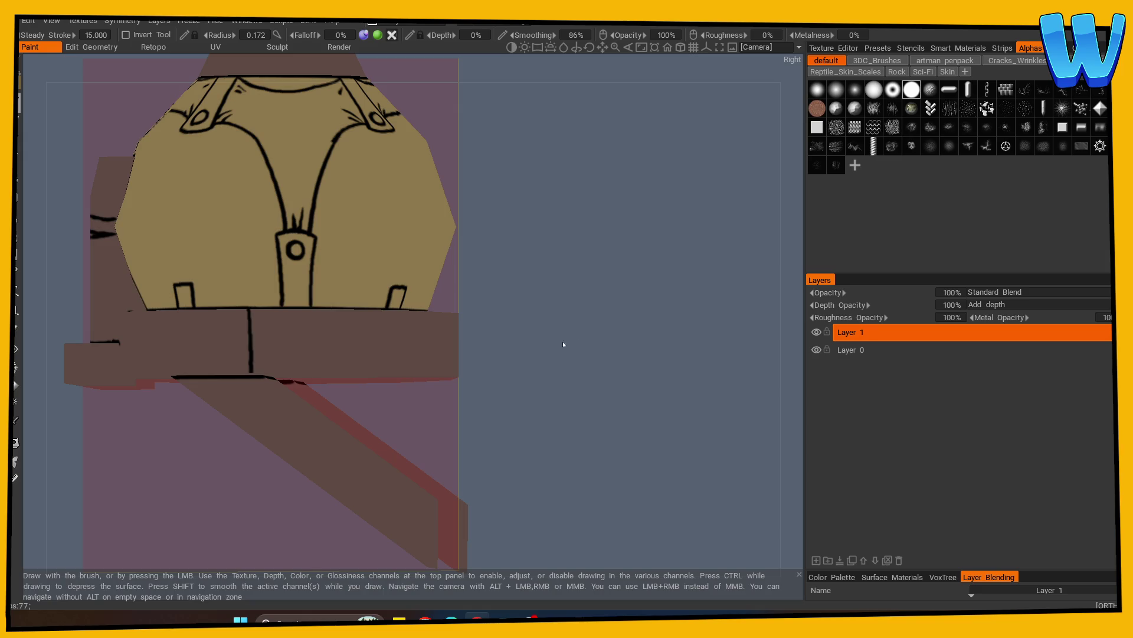
In left view, paint a small black screw-head circle on the leg plank, undoing it to reposition
mouse_move(529, 389)
shift+mouse_down()
mouse_move(627, 378)
mouse_move(568, 396)
mouse_move(543, 458)
mouse_move(617, 469)
shift+mouse_up()
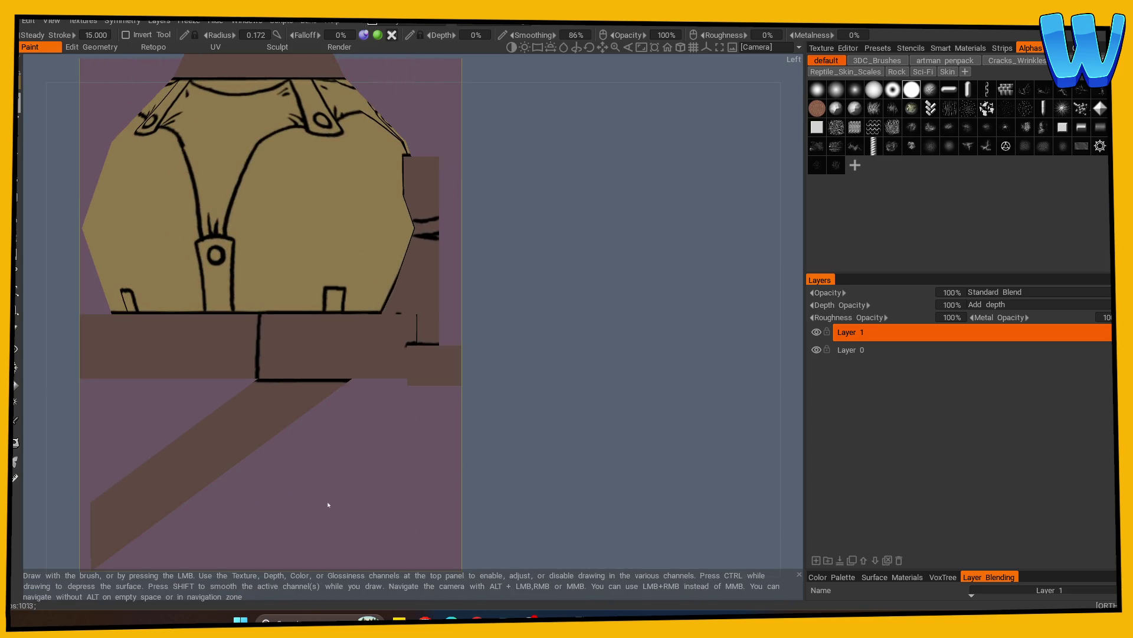
scroll(329, 504, up, 1)
middle_drag(366, 504, 549, 423)
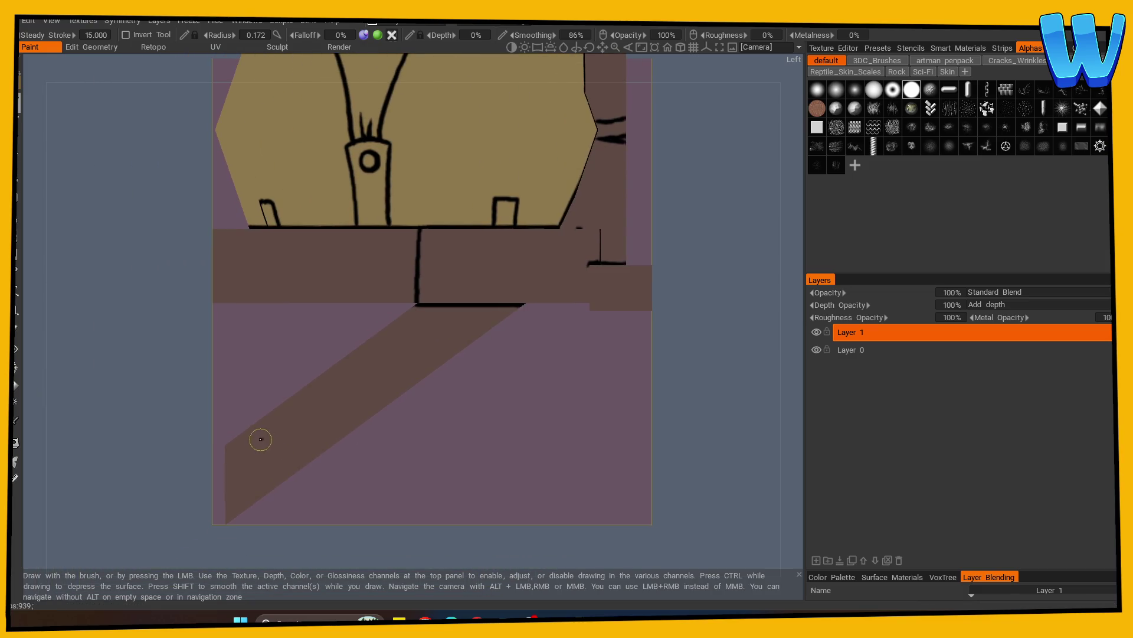
mouse_move(262, 444)
mouse_down()
mouse_move(242, 450)
mouse_move(251, 479)
mouse_move(280, 444)
mouse_move(251, 472)
mouse_move(289, 469)
mouse_move(281, 435)
mouse_move(256, 446)
mouse_move(287, 446)
mouse_move(276, 434)
mouse_up()
key(ctrl+z)
key(ctrl+z)
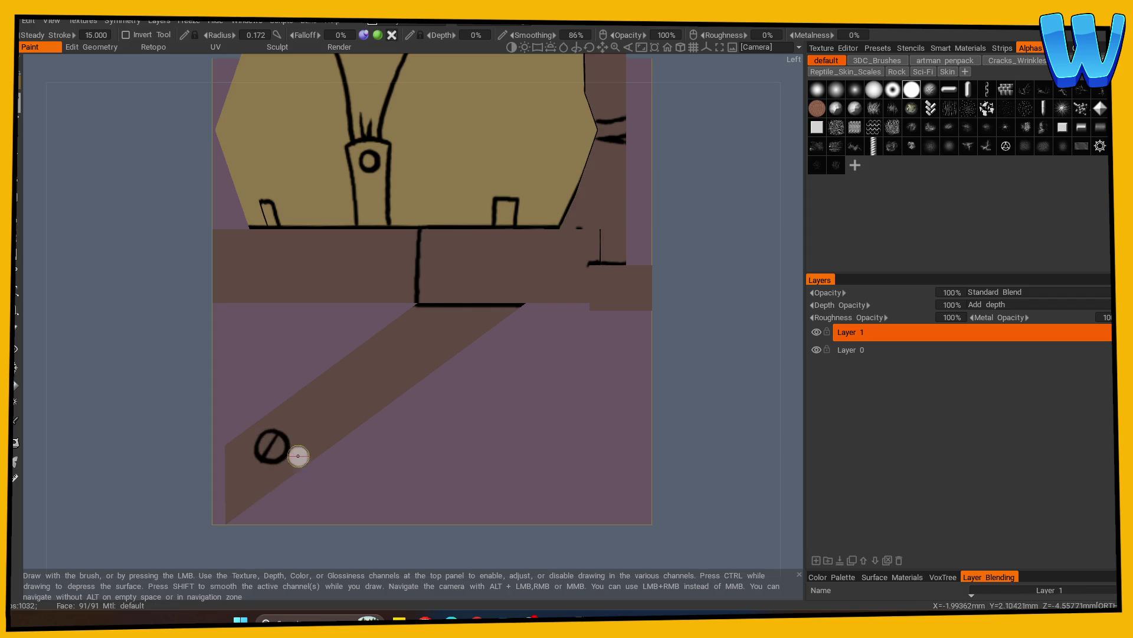
Ink a vertical seam line down the base
alt+drag(489, 475, 387, 483)
mouse_move(567, 442)
mouse_down()
mouse_move(620, 435)
mouse_move(691, 455)
mouse_move(678, 477)
mouse_move(632, 494)
mouse_move(481, 524)
mouse_move(536, 523)
mouse_up()
mouse_move(399, 320)
mouse_down()
mouse_move(395, 370)
mouse_move(589, 390)
mouse_move(599, 273)
mouse_move(629, 233)
mouse_move(653, 329)
mouse_move(374, 420)
mouse_move(349, 487)
mouse_up()
Hide the faces of both legs to expose the underside of the base
click(16, 349)
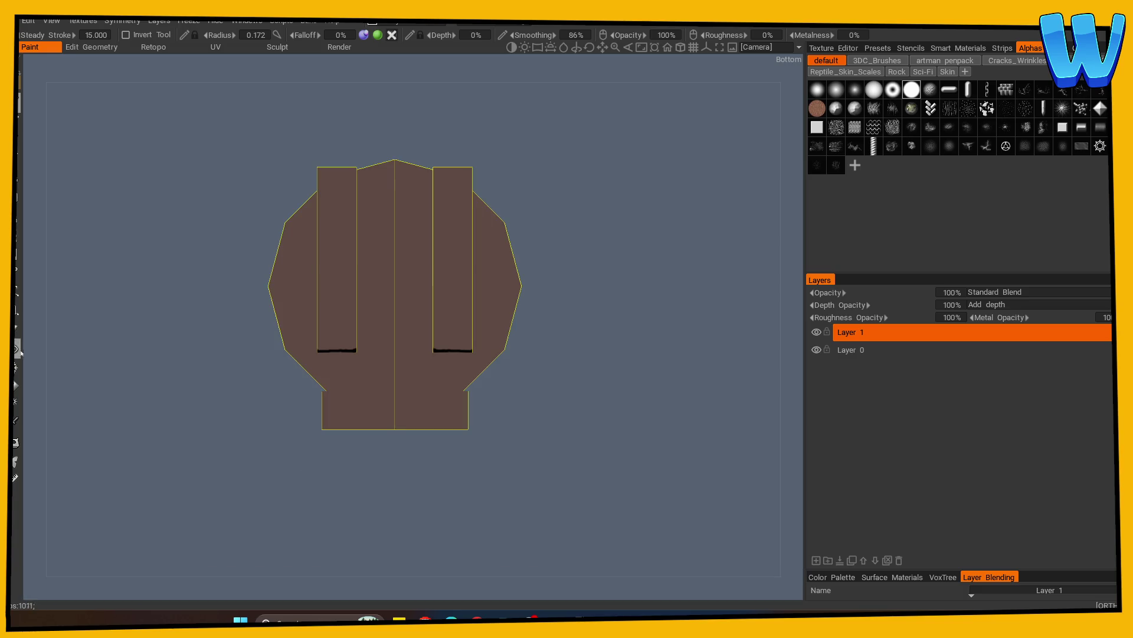
click(342, 294)
click(463, 272)
mouse_move(531, 283)
mouse_down()
mouse_move(578, 339)
mouse_move(569, 349)
mouse_move(339, 256)
mouse_up()
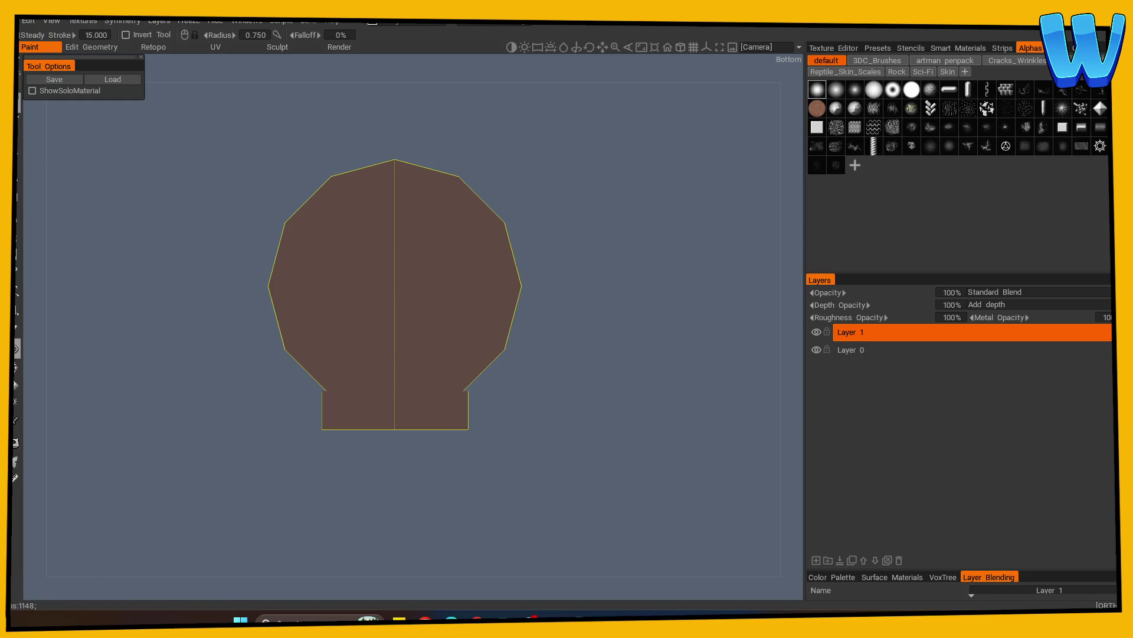
Paint an ink circle on the base underside, redrawing its lower half
click(16, 94)
mouse_move(316, 295)
mouse_down()
mouse_move(333, 233)
mouse_move(402, 197)
mouse_move(447, 215)
mouse_up()
mouse_move(326, 239)
mouse_down()
mouse_move(324, 318)
mouse_move(357, 351)
mouse_move(393, 357)
mouse_up()
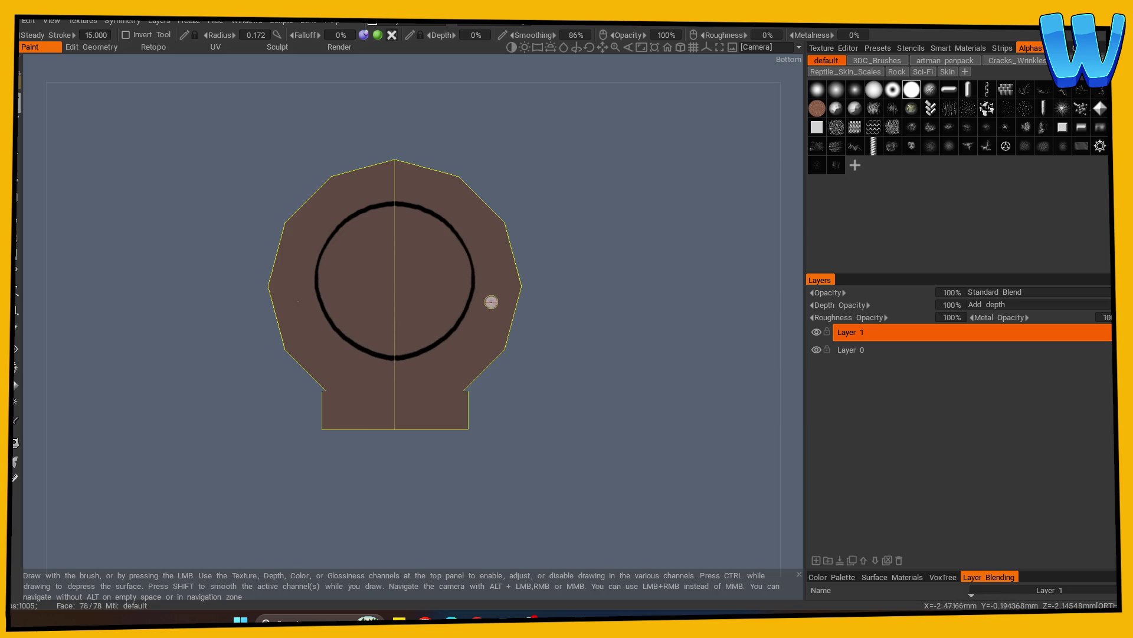
key(ctrl+z)
mouse_move(317, 255)
mouse_down()
mouse_move(320, 310)
mouse_move(360, 354)
mouse_move(394, 362)
mouse_up()
alt+drag(476, 324, 542, 306)
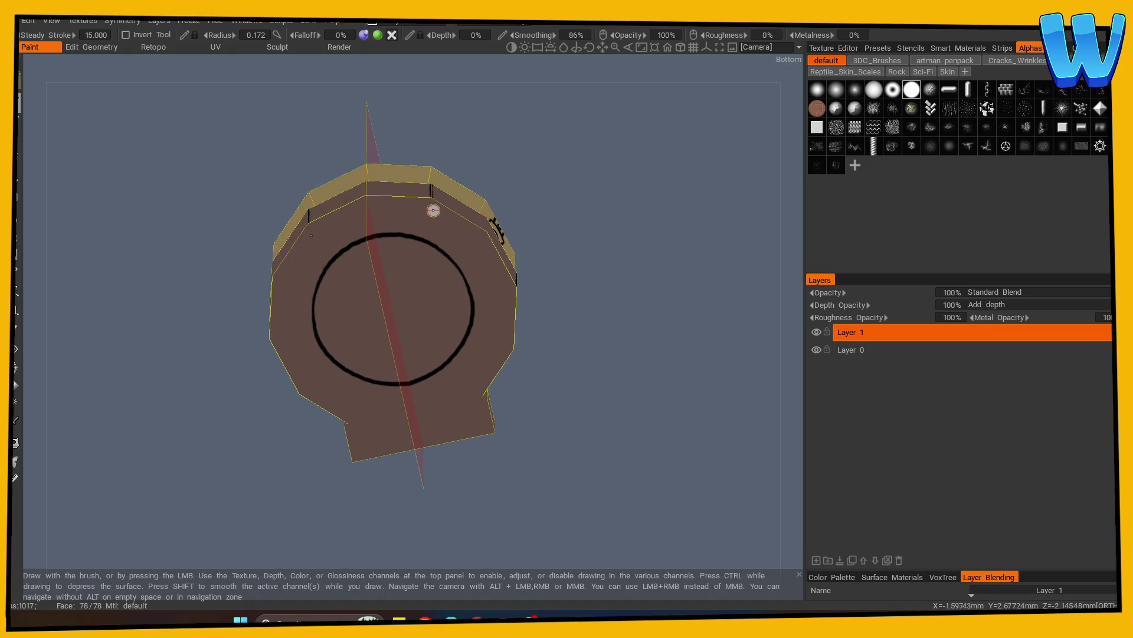
mouse_move(569, 271)
alt+mouse_down()
mouse_move(458, 264)
mouse_move(395, 119)
mouse_move(539, 240)
mouse_move(505, 252)
mouse_move(594, 229)
mouse_move(599, 272)
mouse_move(459, 221)
mouse_move(450, 192)
alt+mouse_up()
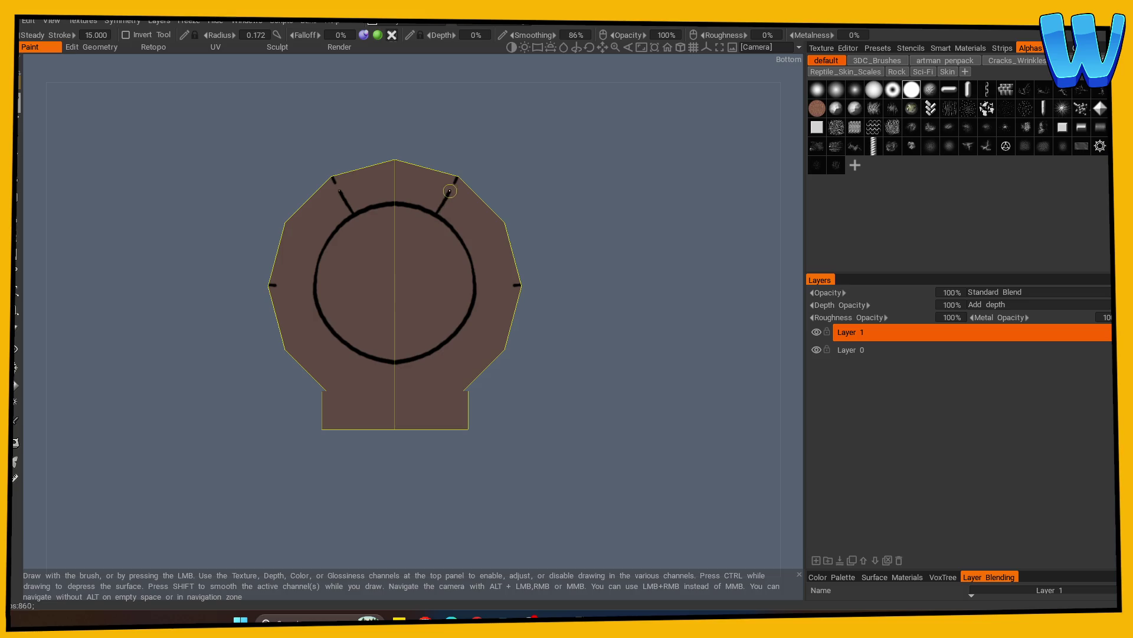
Ink lines from the circle to the edges and close the gaps at both junctions
drag(477, 287, 511, 286)
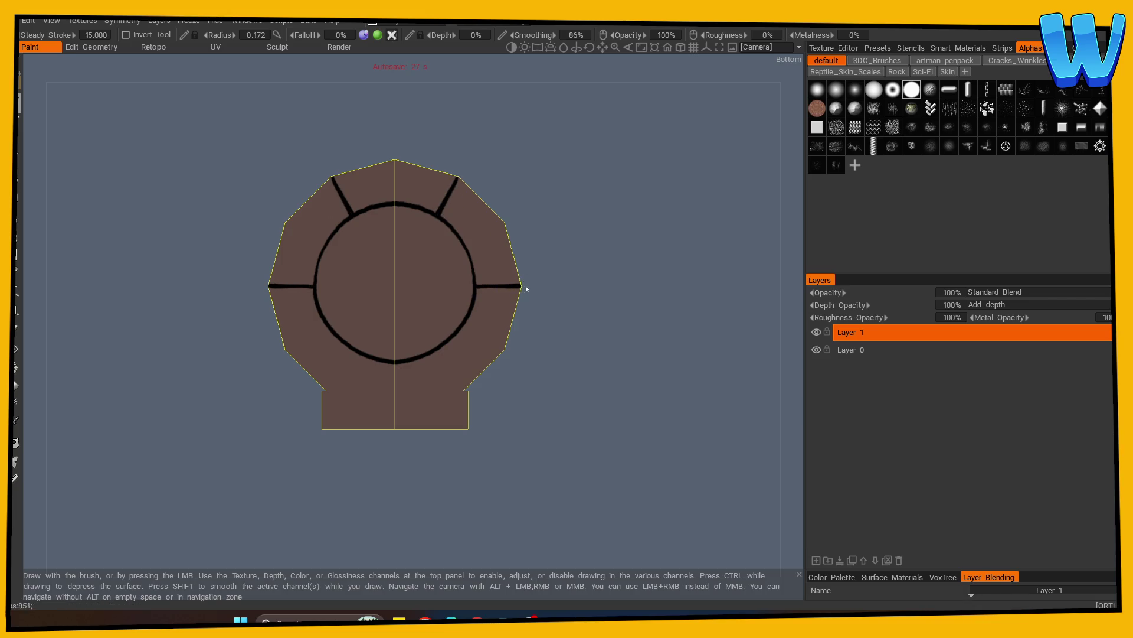
key(e)
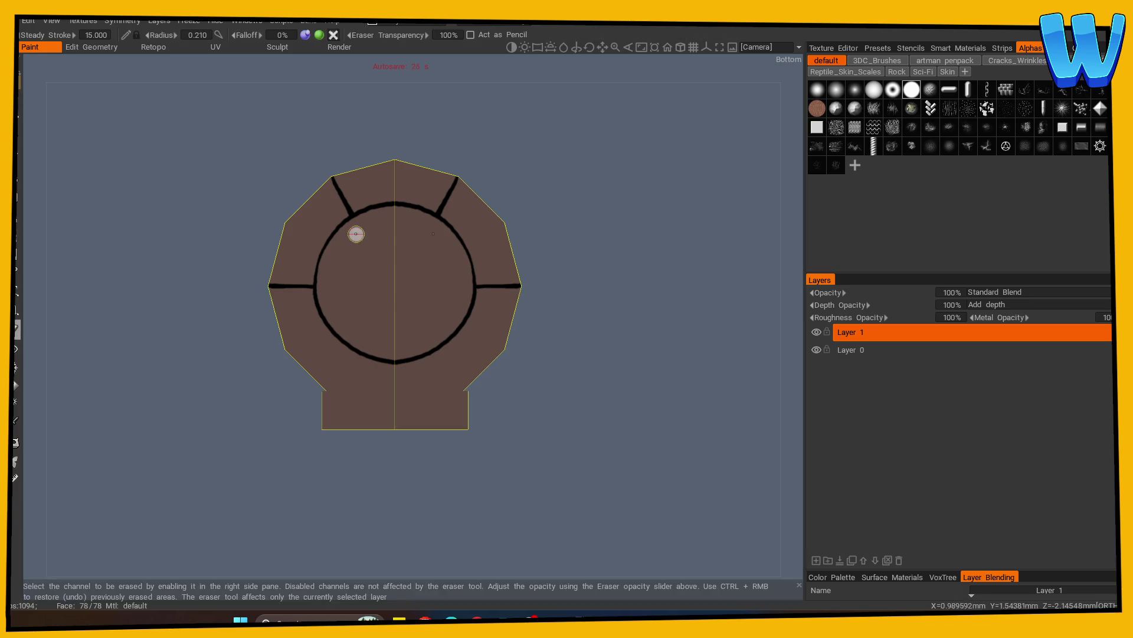
click(314, 286)
key(b)
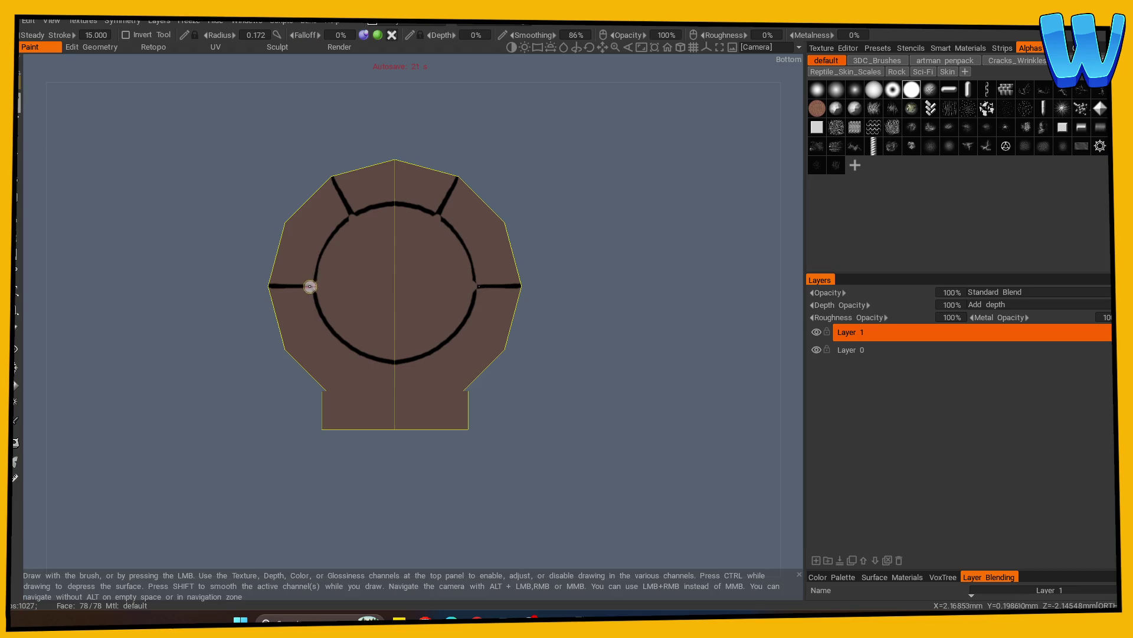
click(476, 284)
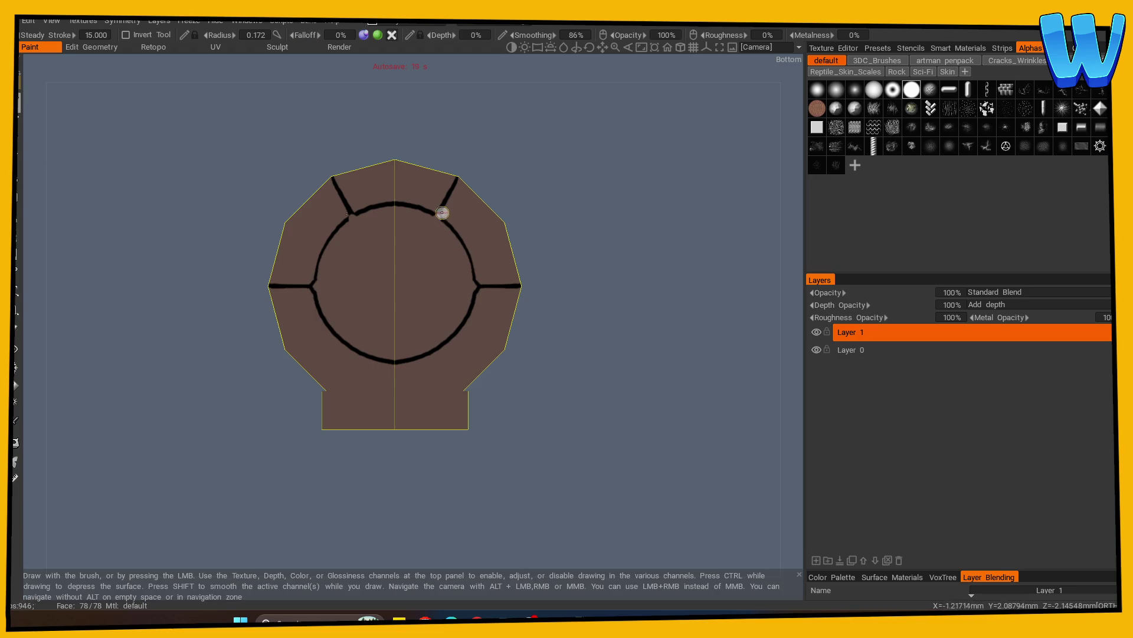
click(440, 214)
mouse_move(498, 386)
mouse_down()
mouse_move(643, 459)
mouse_move(578, 507)
mouse_move(540, 486)
mouse_move(637, 452)
mouse_up()
Zoom in on the front of the door and undo the misplaced curved stroke
right_drag(565, 458, 246, 480)
mouse_move(246, 480)
mouse_down()
mouse_move(642, 476)
mouse_move(452, 478)
mouse_move(513, 469)
mouse_up()
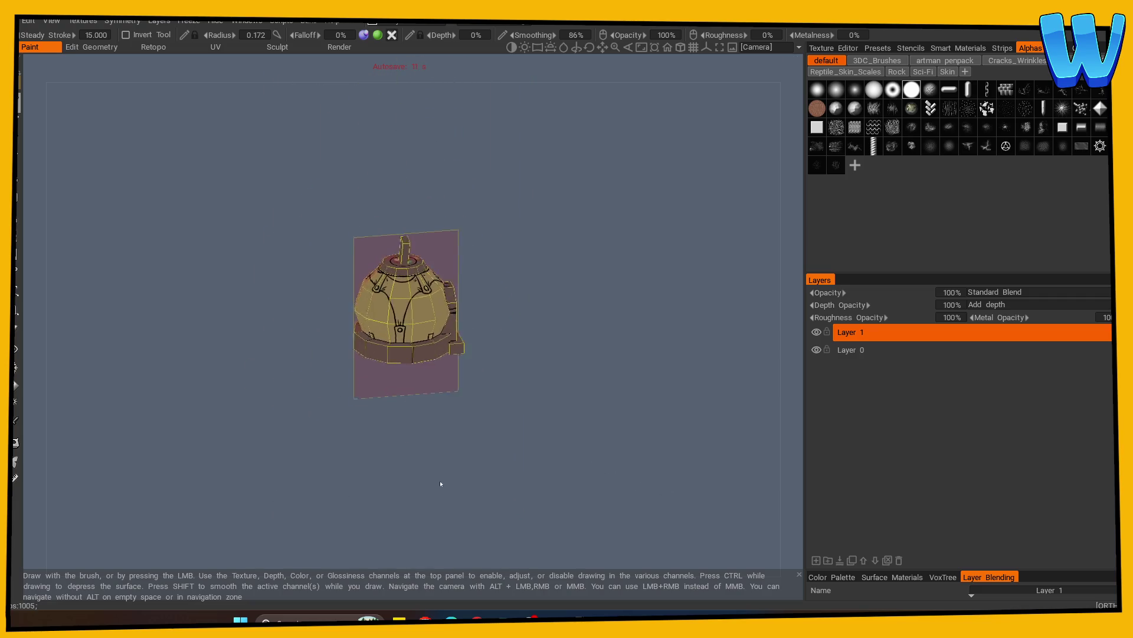
right_drag(514, 468, 716, 463)
mouse_move(716, 462)
mouse_down()
mouse_move(566, 473)
mouse_move(564, 462)
mouse_up()
mouse_move(564, 461)
right_down()
mouse_move(556, 434)
mouse_move(589, 265)
right_up()
key(s)
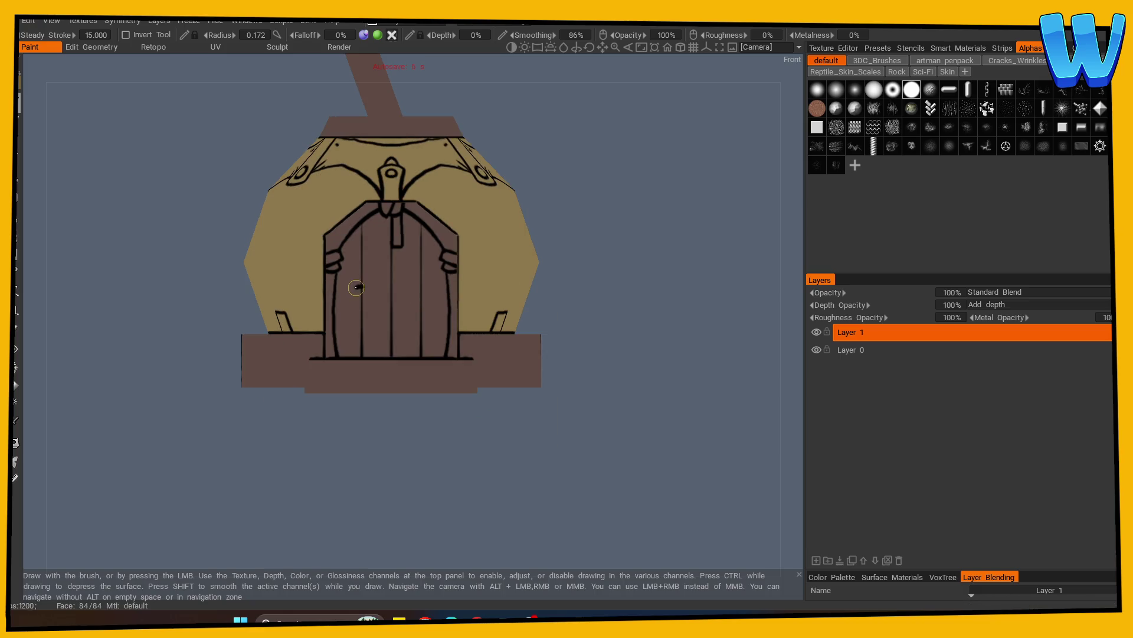
key(ctrl+z)
Draw the keyhole stroke on the door and erase the lower part of its stem
drag(363, 276, 357, 315)
click(16, 330)
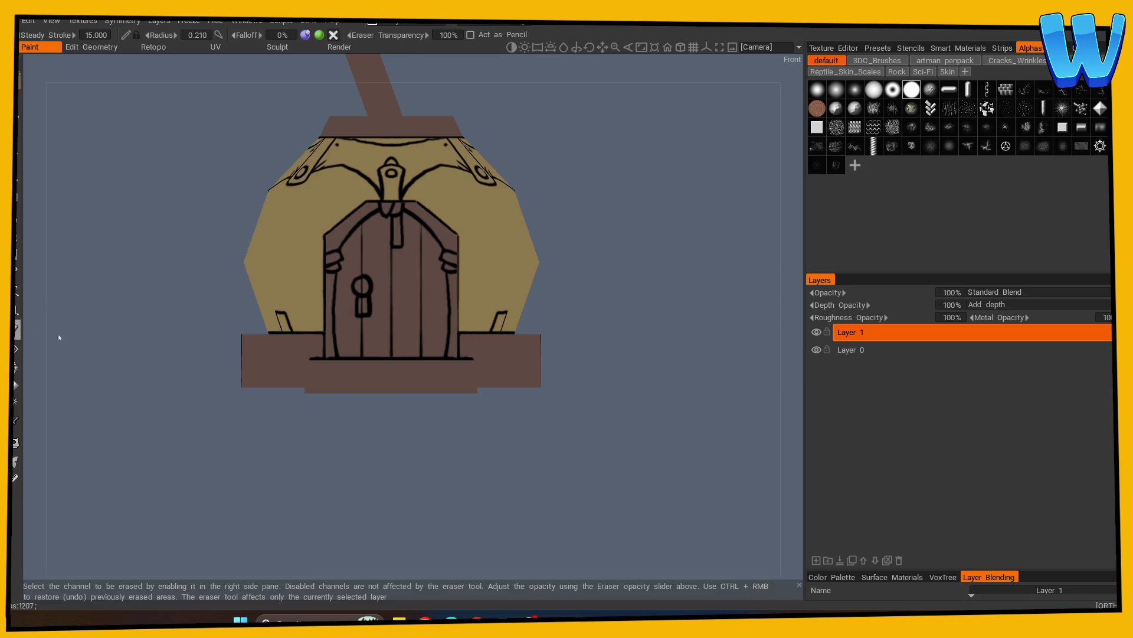
drag(360, 303, 363, 284)
mouse_move(549, 330)
mouse_down()
mouse_move(615, 370)
mouse_move(577, 364)
mouse_up()
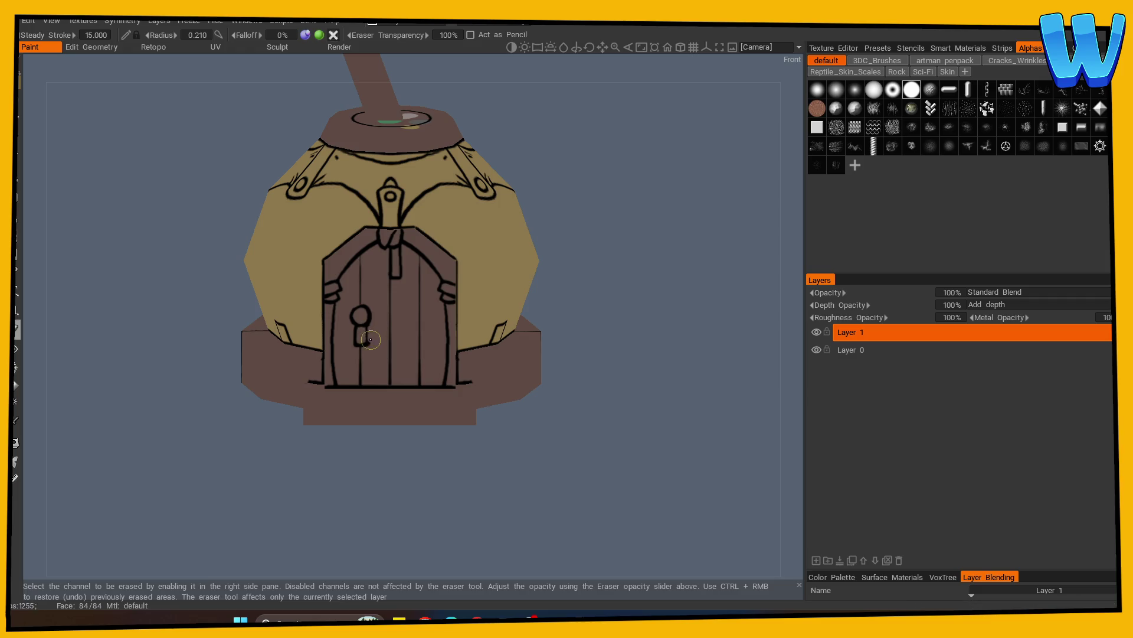
key(b)
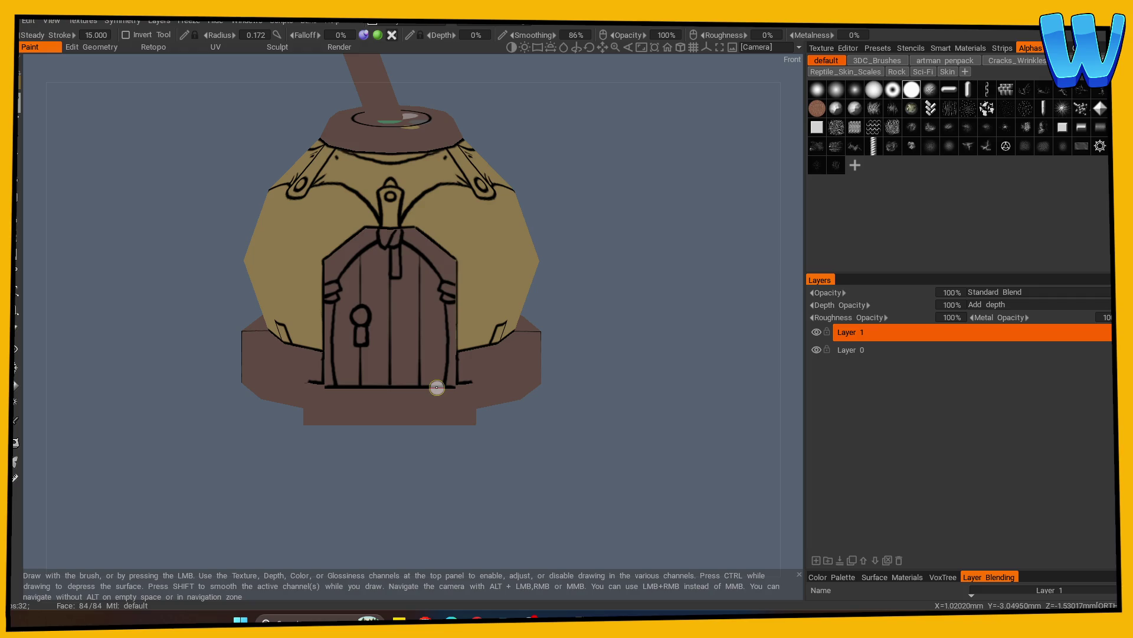
mouse_move(437, 387)
alt+mouse_down()
mouse_move(203, 472)
mouse_move(248, 490)
alt+mouse_up()
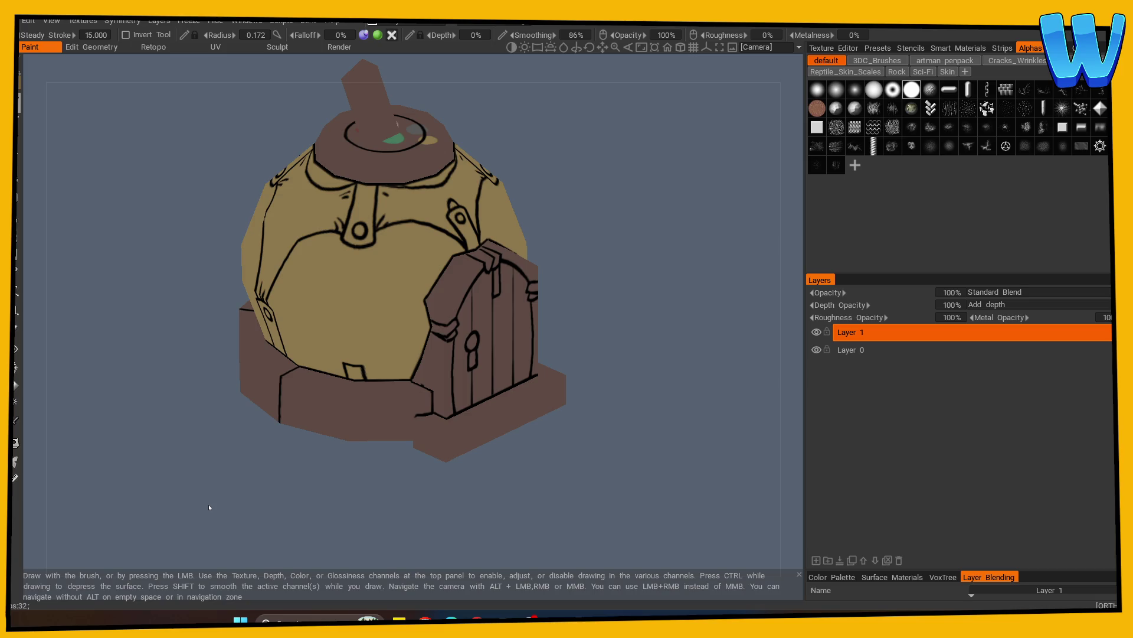
mouse_move(209, 507)
mouse_down()
mouse_move(594, 384)
mouse_move(558, 372)
mouse_move(570, 375)
mouse_up()
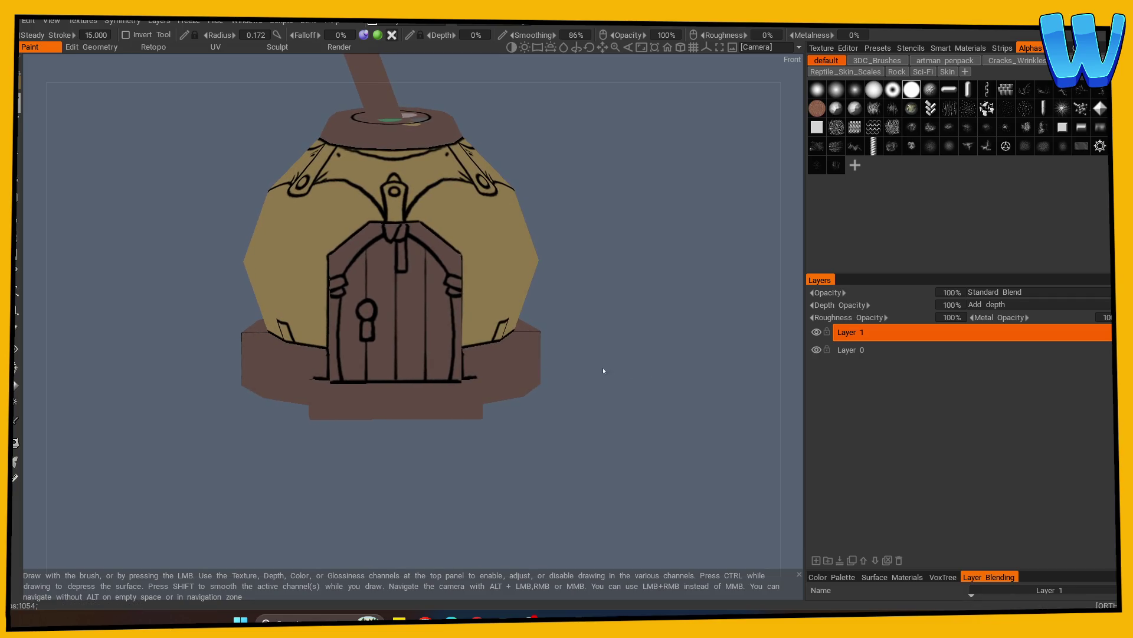
scroll(579, 451, up, 3)
scroll(353, 405, down, 4)
scroll(369, 467, down, 1)
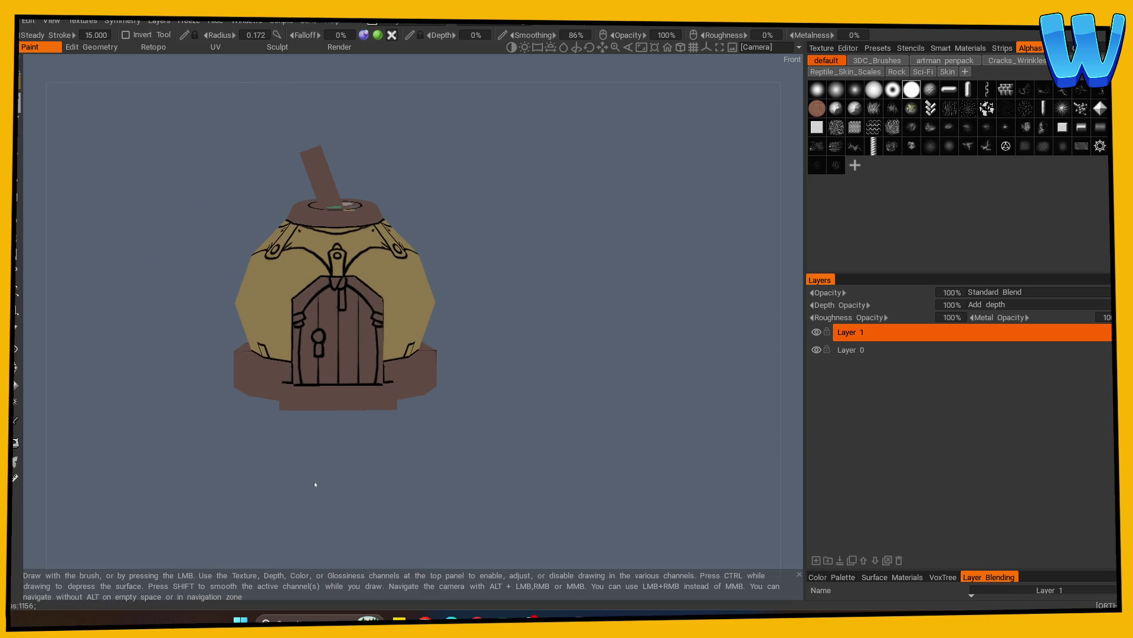
mouse_move(315, 484)
mouse_down()
mouse_move(273, 508)
mouse_move(349, 513)
mouse_move(434, 498)
mouse_move(426, 518)
mouse_move(413, 519)
mouse_move(424, 536)
mouse_move(462, 504)
mouse_move(331, 445)
mouse_move(306, 468)
mouse_move(313, 493)
mouse_up()
scroll(434, 498, up, 3)
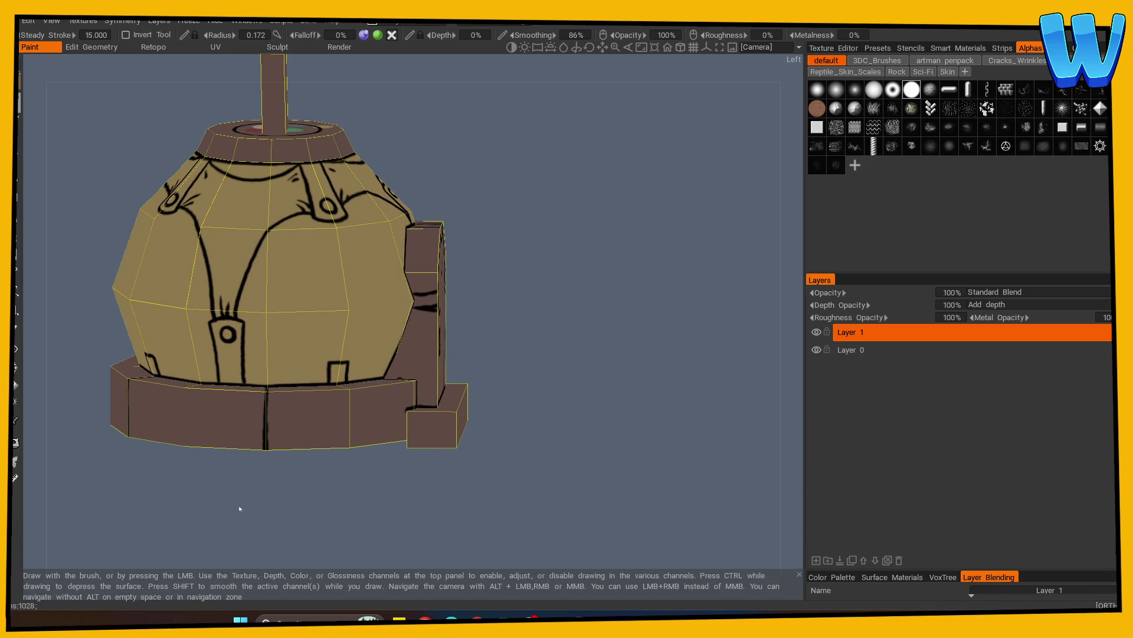
Enable mirror symmetry, retouch the side ink lines with the eraser and brush, then face the door
key(s)
click(161, 438)
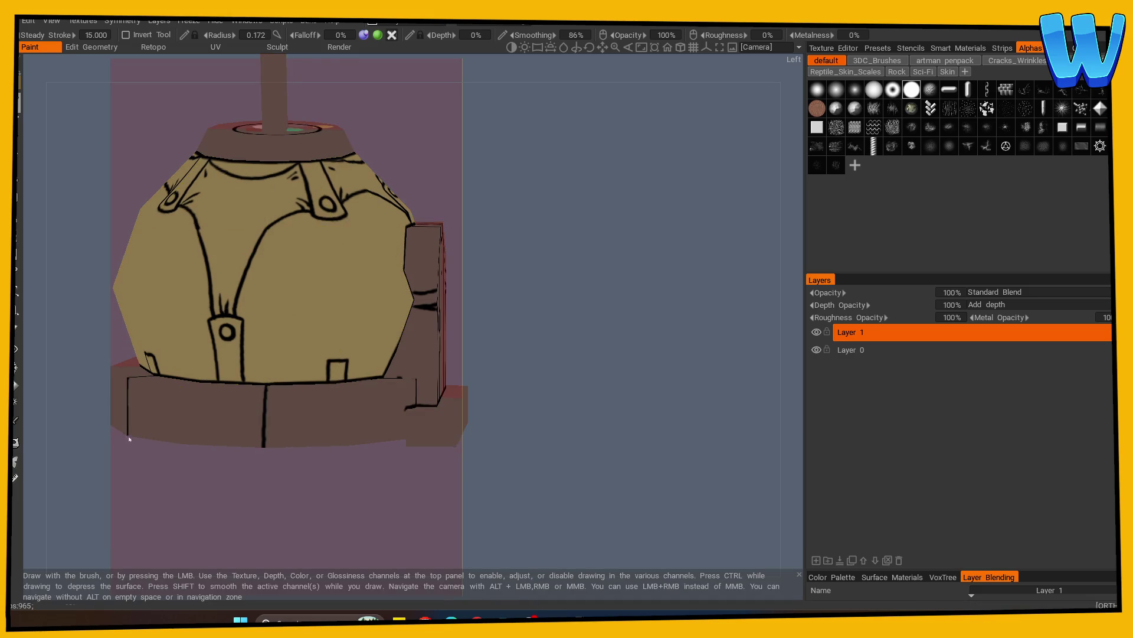
click(16, 329)
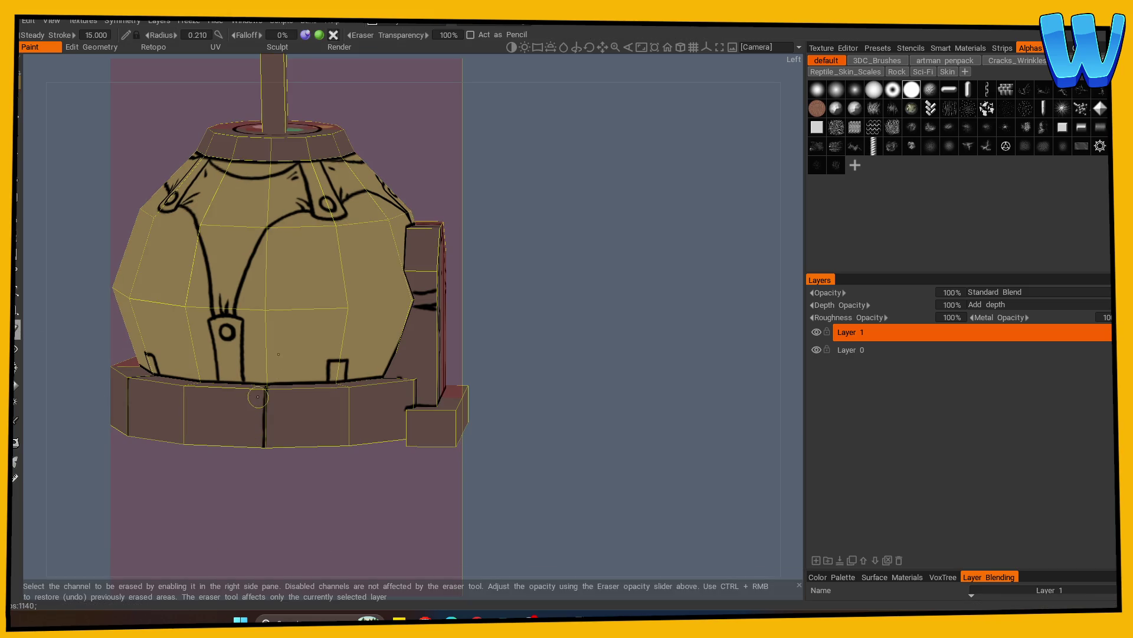
click(16, 101)
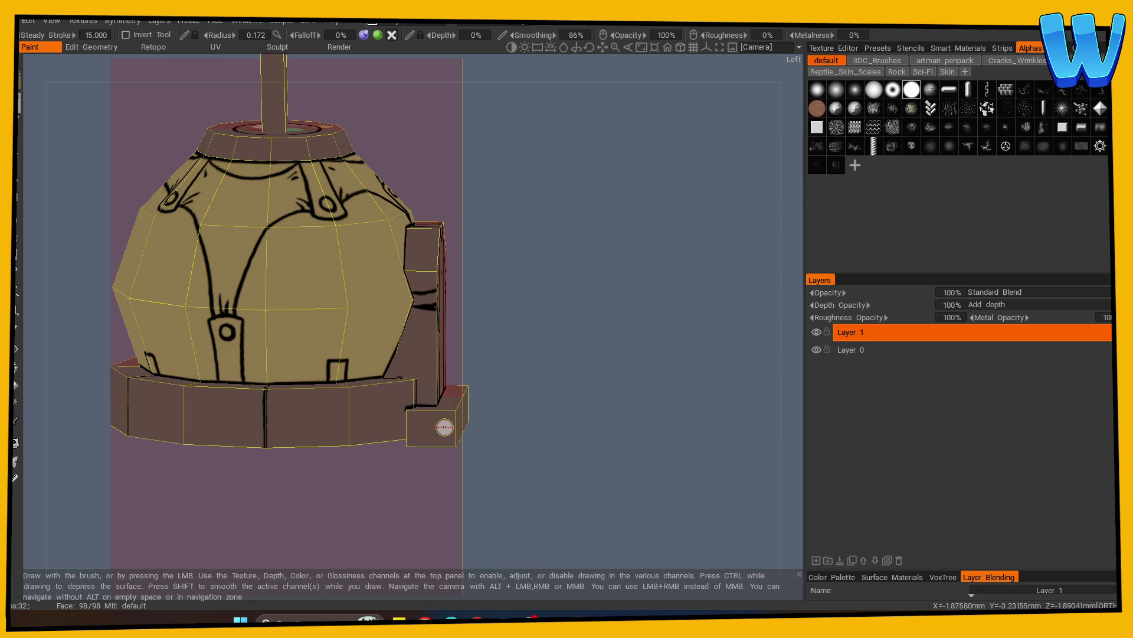
mouse_move(444, 427)
middle_down()
mouse_move(558, 413)
mouse_move(378, 373)
mouse_move(526, 387)
mouse_move(559, 430)
mouse_move(559, 462)
mouse_move(455, 455)
mouse_move(334, 514)
mouse_move(374, 519)
mouse_move(473, 473)
mouse_move(576, 468)
mouse_move(514, 476)
mouse_move(512, 487)
middle_up()
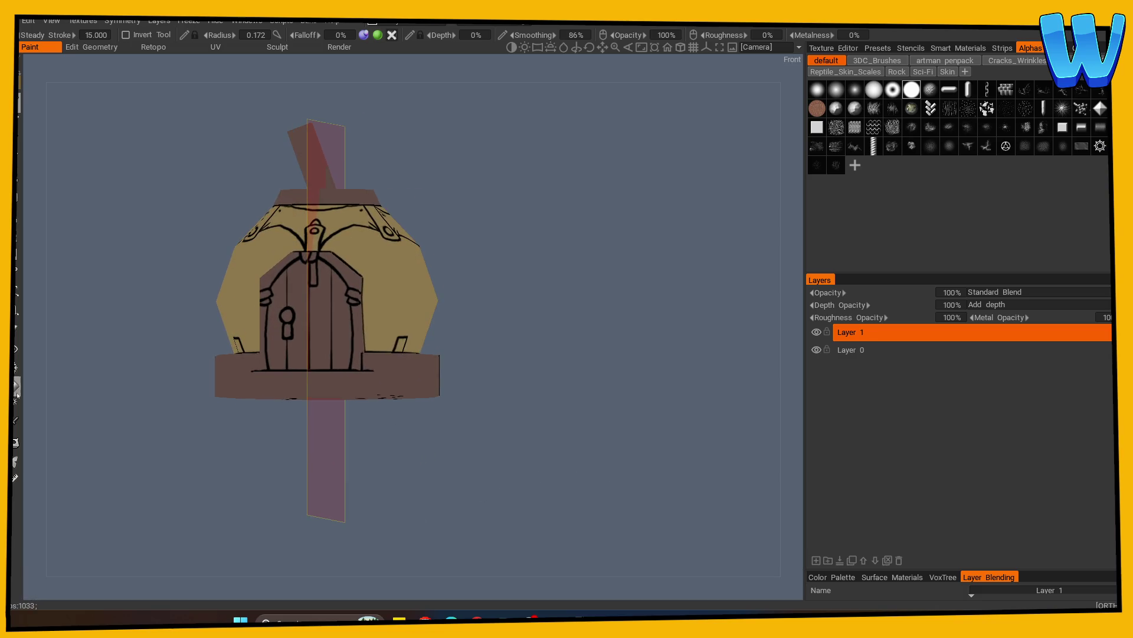
Unhide the left and right legs
click(16, 349)
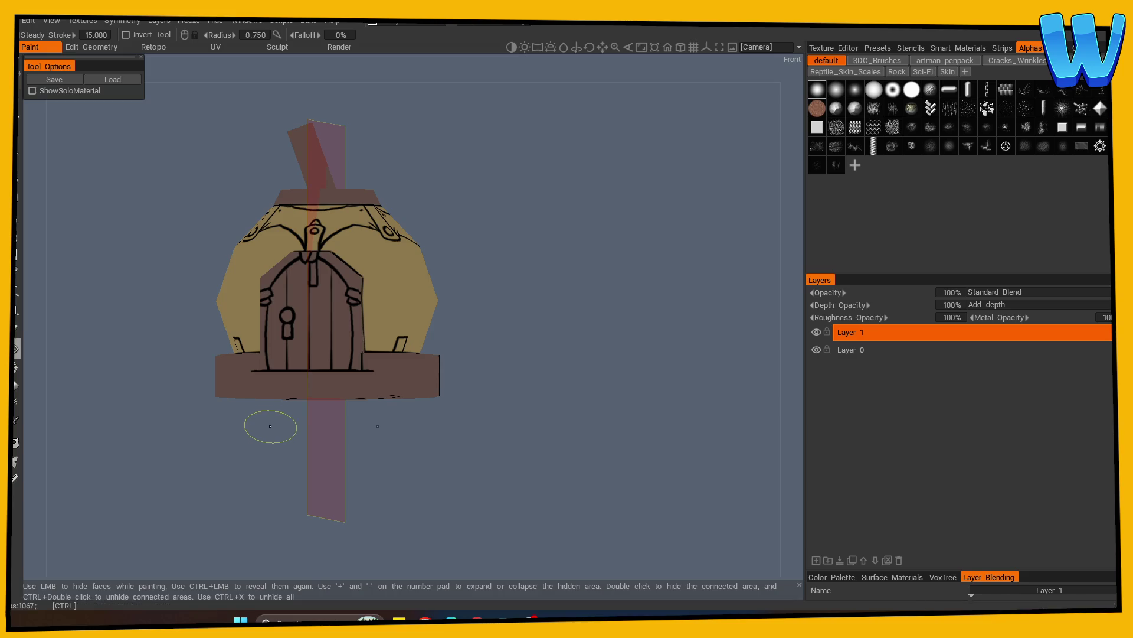
ctrl+double_click(268, 430)
ctrl+double_click(372, 434)
mouse_move(444, 434)
middle_down()
mouse_move(483, 443)
mouse_move(488, 455)
mouse_move(543, 460)
middle_up()
mouse_move(222, 484)
middle_down()
mouse_move(277, 506)
mouse_move(366, 481)
mouse_move(448, 487)
middle_up()
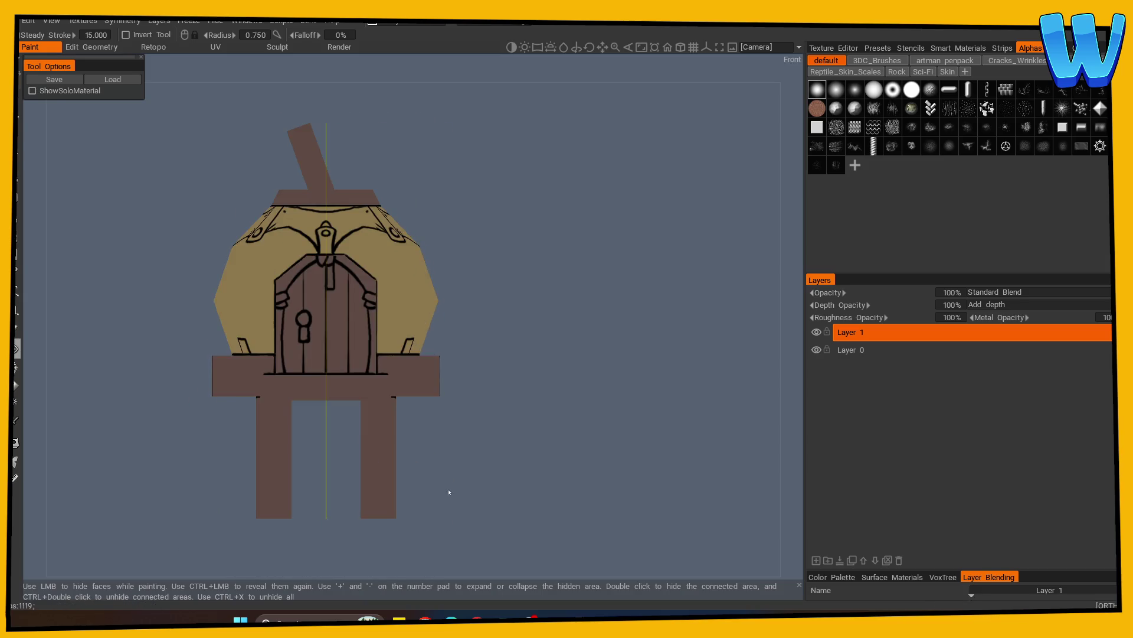
Ink a band across both legs and a mark on the lower leg from the side view
click(18, 89)
drag(263, 461, 318, 458)
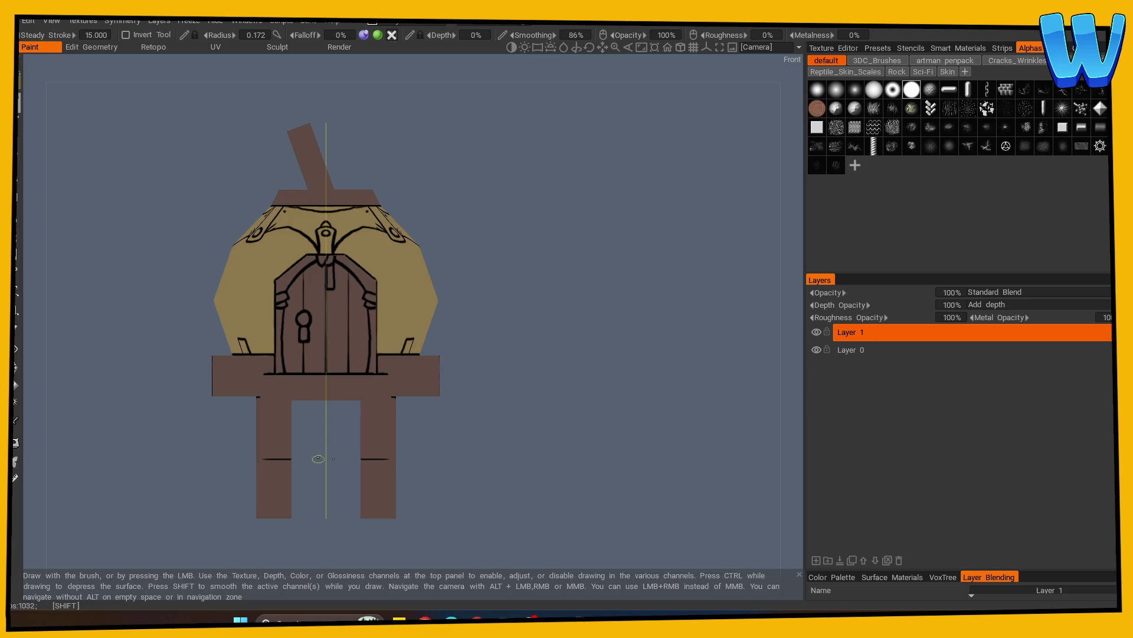
mouse_move(177, 499)
middle_down()
mouse_move(323, 517)
mouse_move(335, 488)
mouse_move(281, 466)
middle_up()
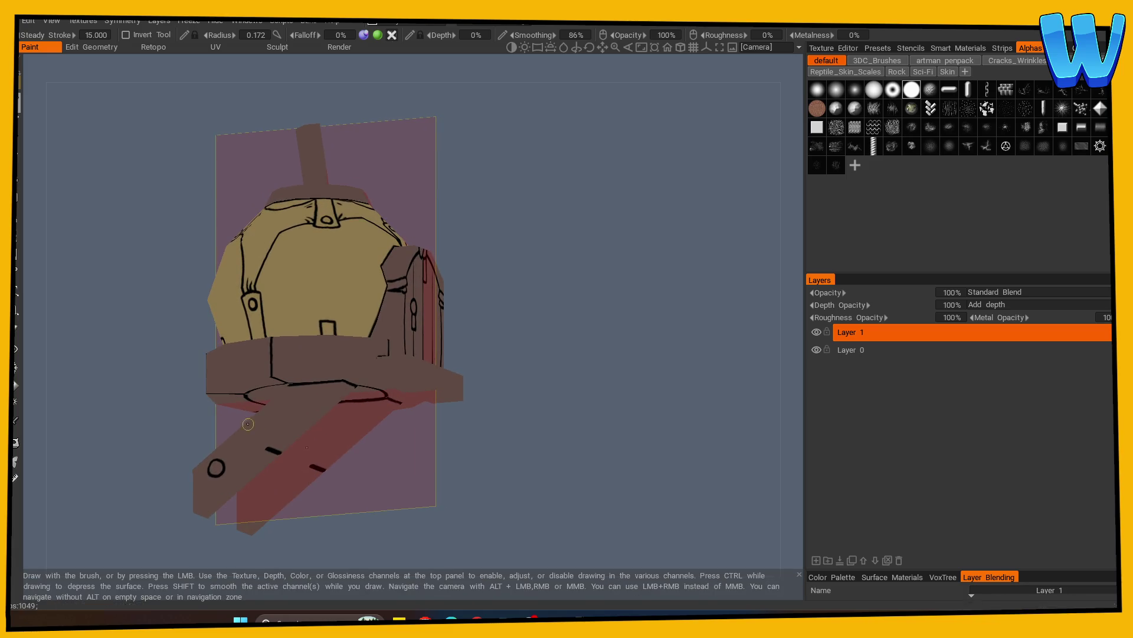
middle_drag(260, 544, 313, 508)
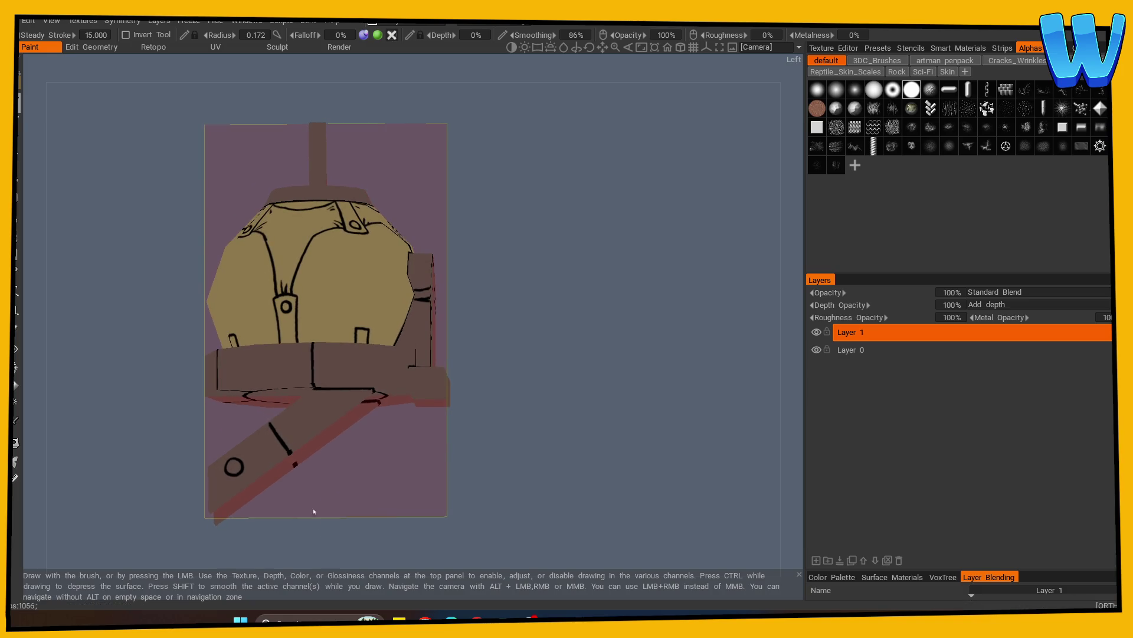
drag(271, 425, 287, 447)
Orbit around to the back view, then snap to a straight front view
middle_drag(342, 504, 296, 448)
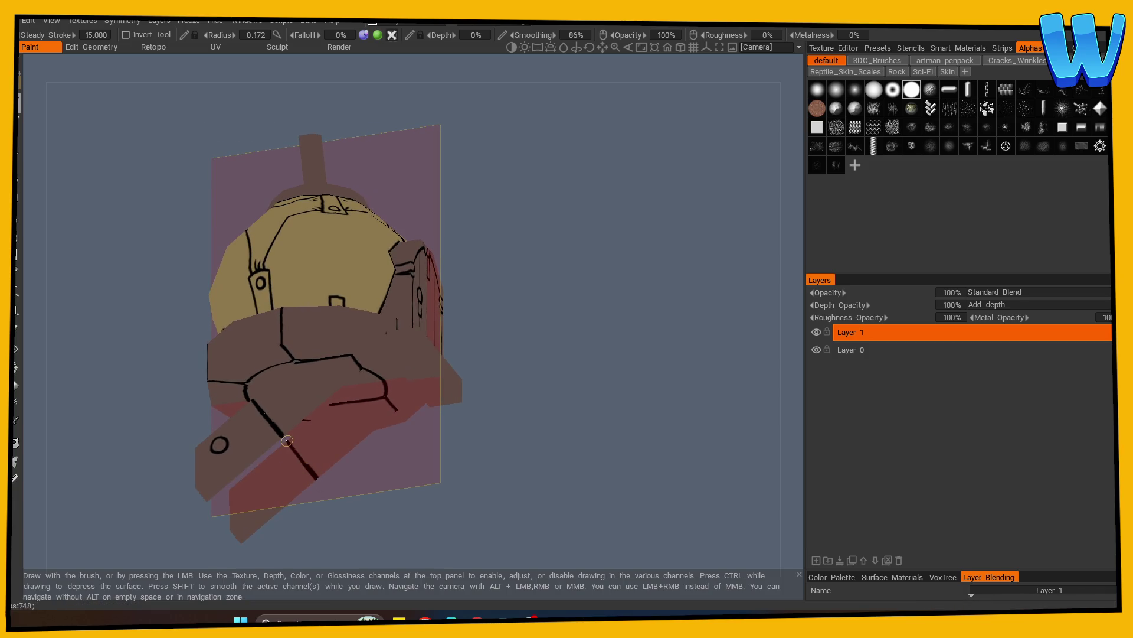
mouse_move(354, 501)
middle_down()
mouse_move(516, 549)
mouse_move(536, 519)
mouse_move(554, 522)
mouse_move(458, 445)
mouse_move(381, 430)
mouse_move(392, 448)
mouse_move(342, 426)
middle_up()
alt+drag(370, 432, 448, 468)
scroll(455, 476, up, 5)
mouse_move(318, 502)
alt+shift+mouse_down()
mouse_move(499, 501)
mouse_move(529, 488)
alt+shift+mouse_up()
scroll(260, 521, down, 5)
mouse_move(260, 521)
alt+mouse_down()
mouse_move(476, 508)
mouse_move(466, 503)
alt+mouse_up()
mouse_move(465, 503)
alt+right_down()
mouse_move(346, 508)
mouse_move(649, 470)
alt+right_up()
mouse_move(649, 469)
alt+shift+mouse_down()
mouse_move(483, 498)
mouse_move(513, 496)
alt+shift+mouse_up()
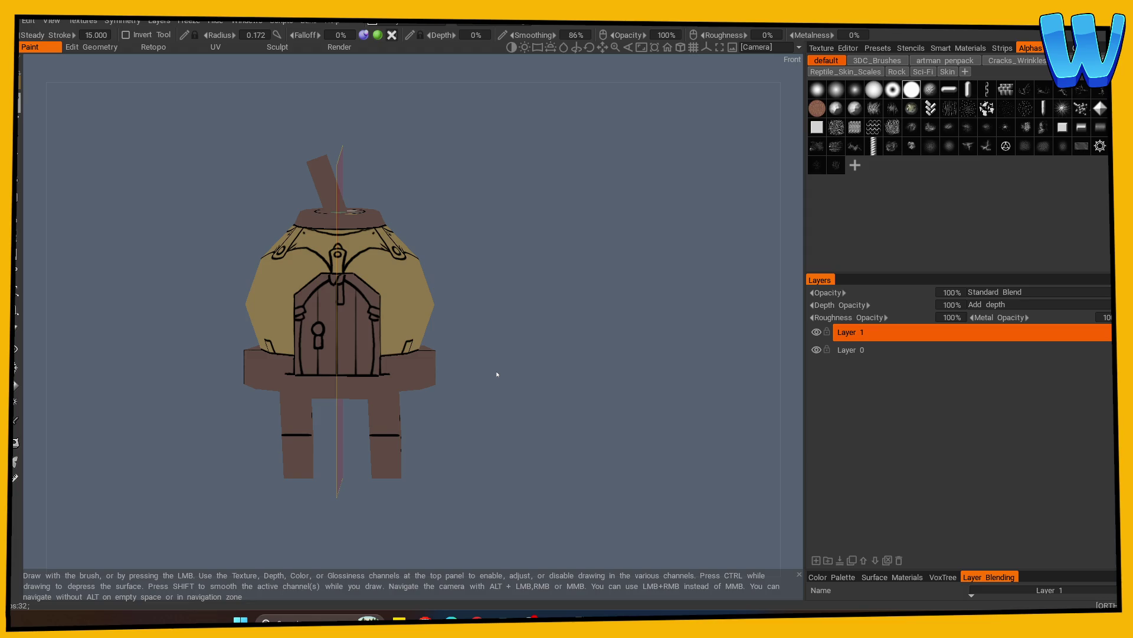
Tilt the roof toward the viewer and sample a paint colour from the model
scroll(497, 374, up, 3)
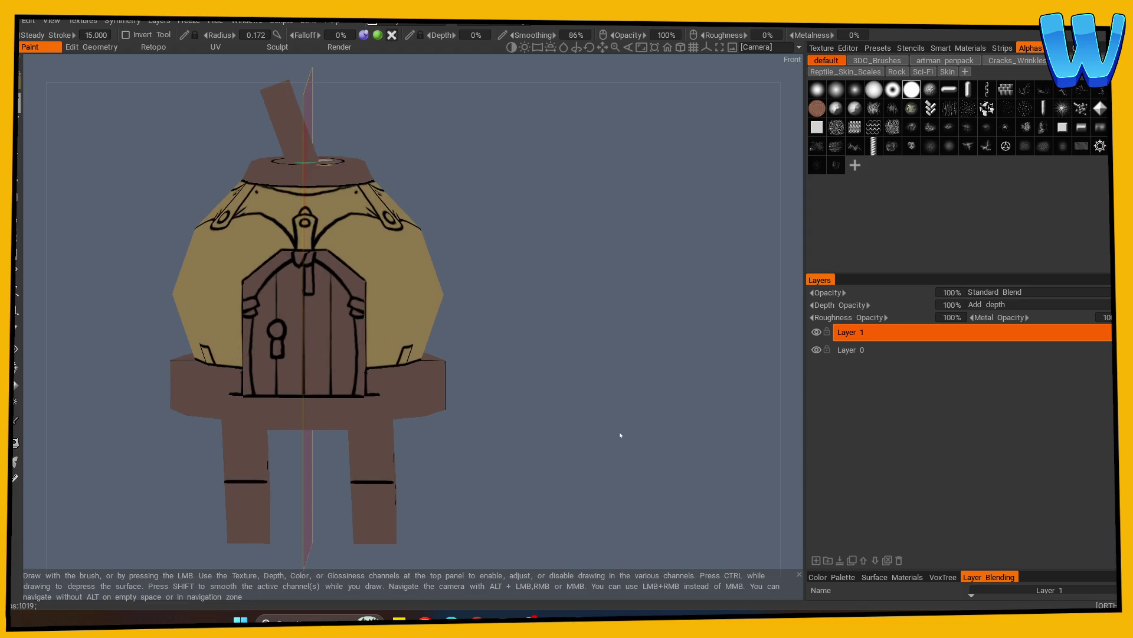
drag(541, 404, 620, 409)
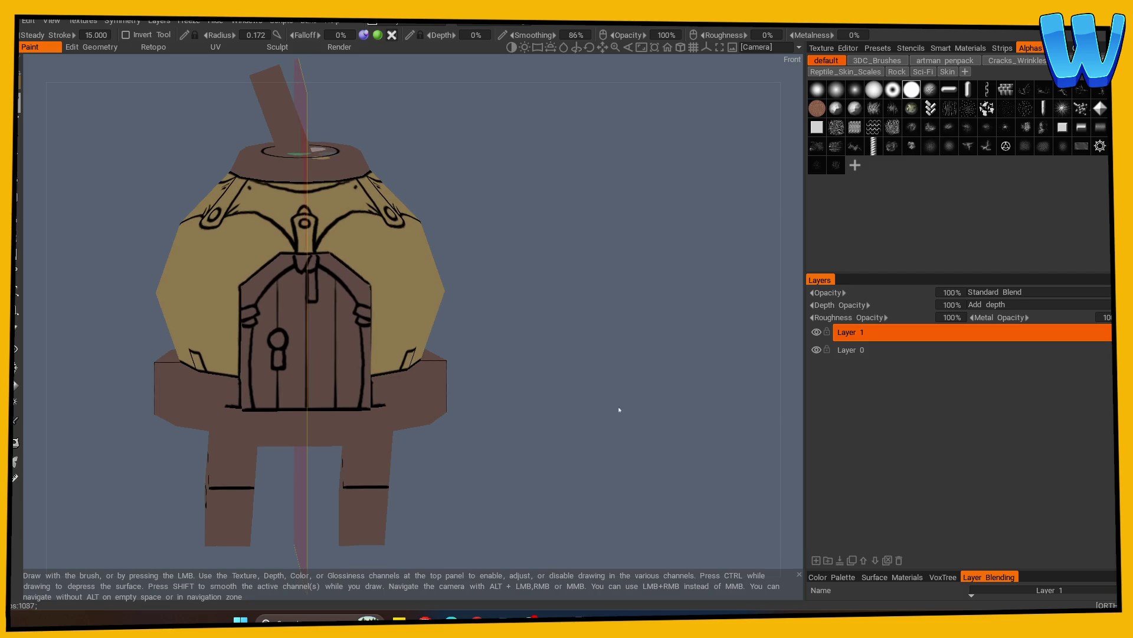
mouse_move(552, 374)
mouse_down()
mouse_move(571, 425)
mouse_move(549, 443)
mouse_move(561, 414)
mouse_move(534, 384)
mouse_move(520, 440)
mouse_move(648, 439)
mouse_move(619, 437)
mouse_up()
click(16, 421)
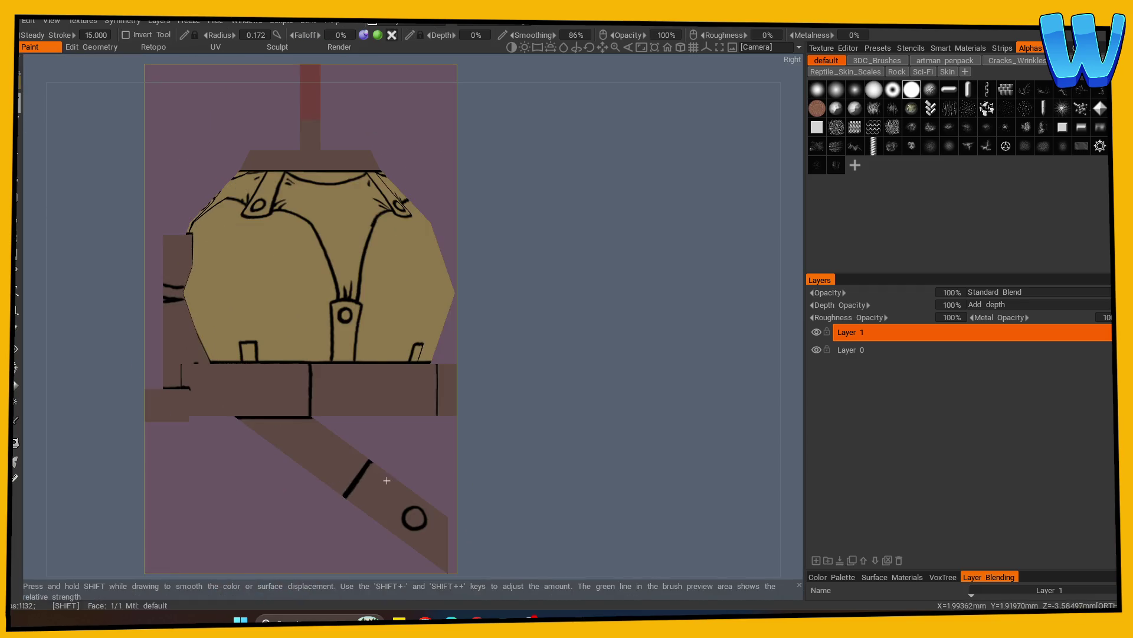
mouse_move(730, 412)
mouse_down()
mouse_move(531, 283)
mouse_move(311, 266)
mouse_up()
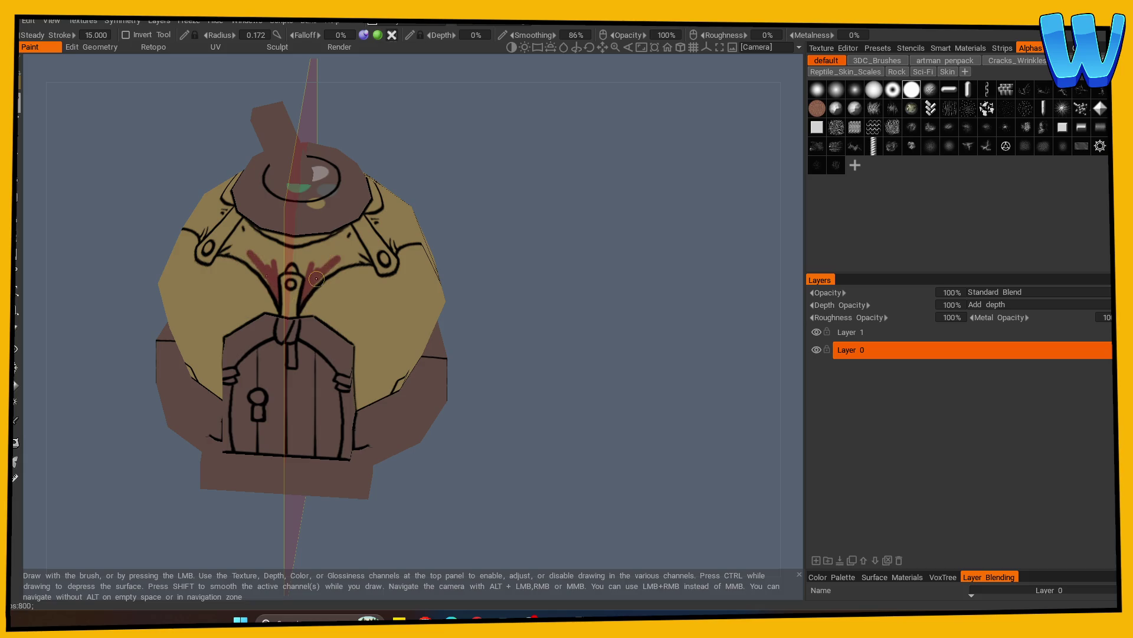
Paint thicker dark red under-straps along the roof straps
right_drag(328, 254, 311, 264)
drag(311, 263, 305, 271)
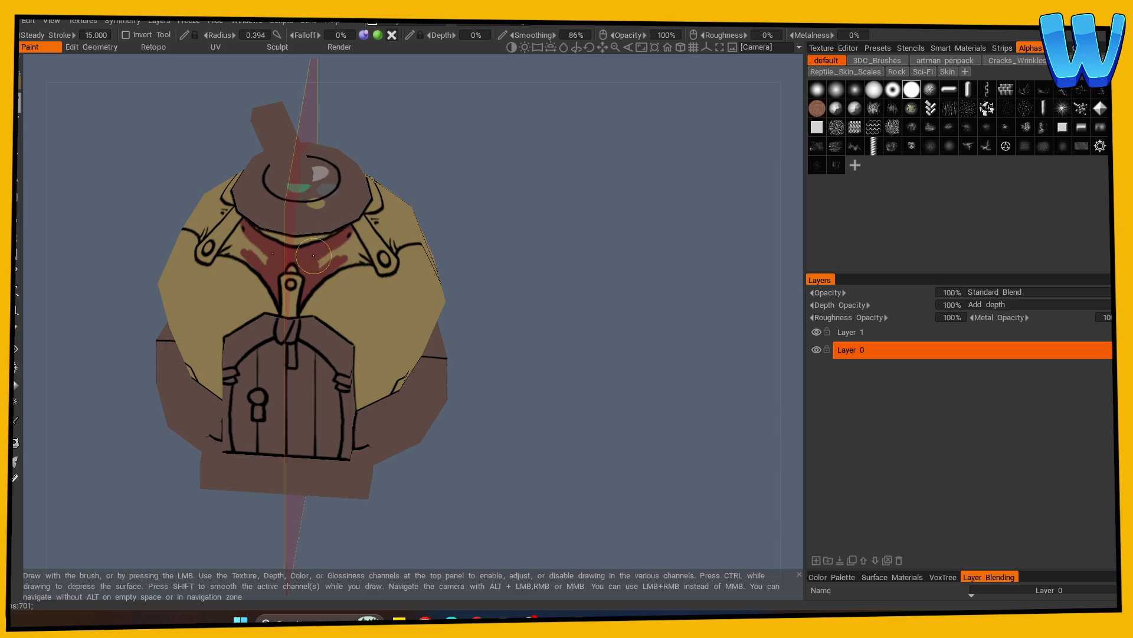
drag(541, 299, 512, 299)
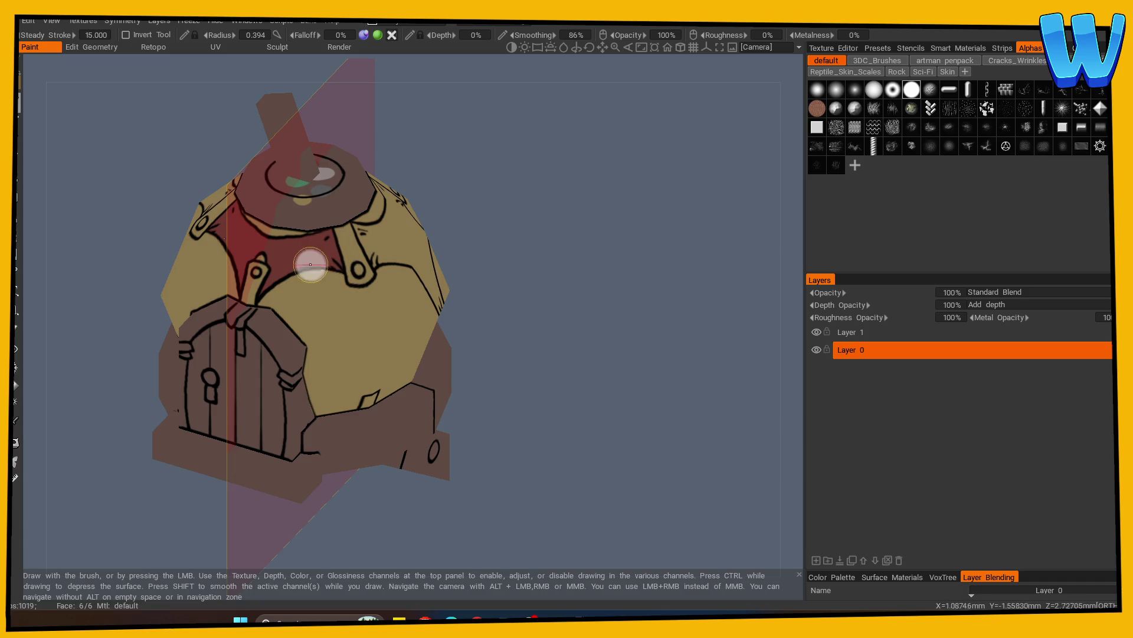
mouse_move(466, 277)
mouse_down()
mouse_move(604, 283)
mouse_move(628, 246)
mouse_up()
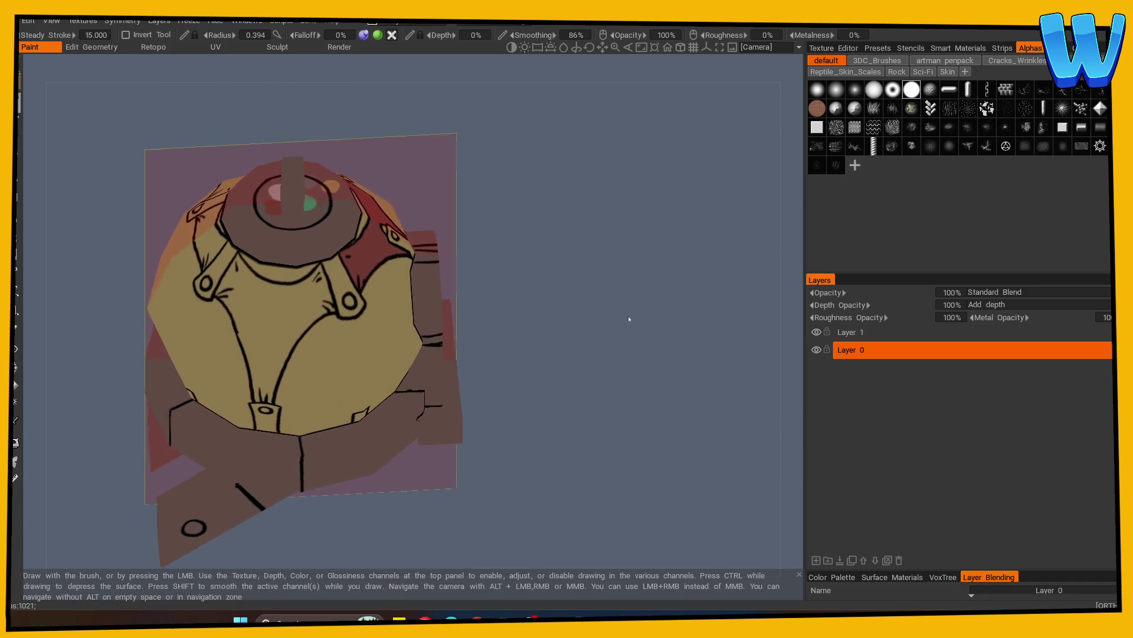
mouse_move(278, 300)
mouse_down()
mouse_move(312, 275)
mouse_move(308, 316)
mouse_move(289, 340)
mouse_up()
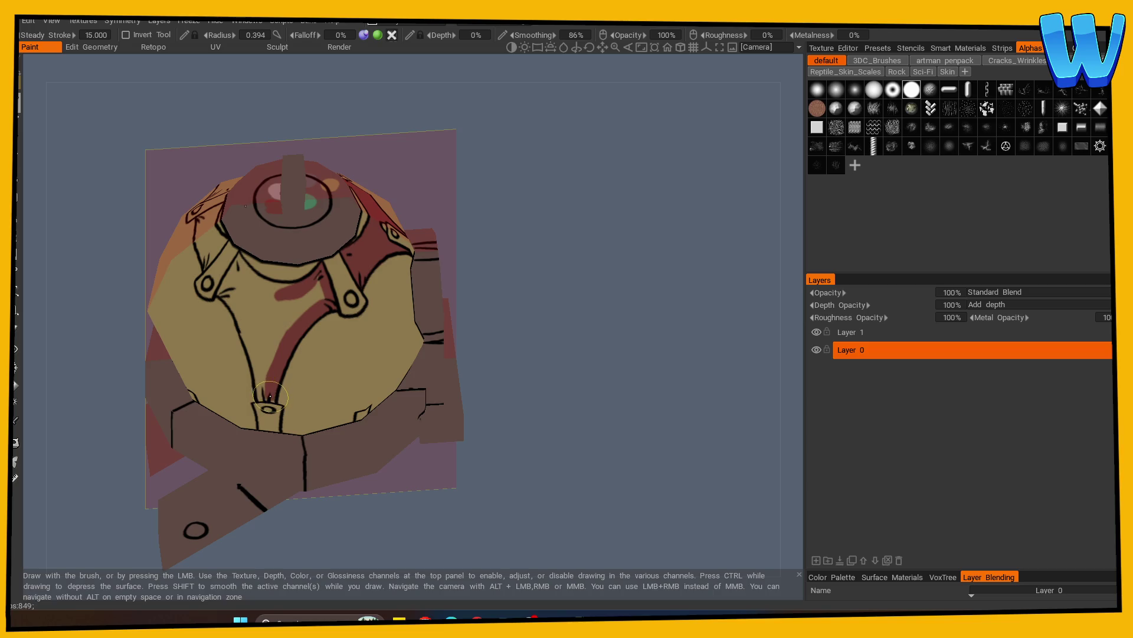
mouse_move(261, 397)
mouse_down()
mouse_move(267, 343)
mouse_move(273, 357)
mouse_up()
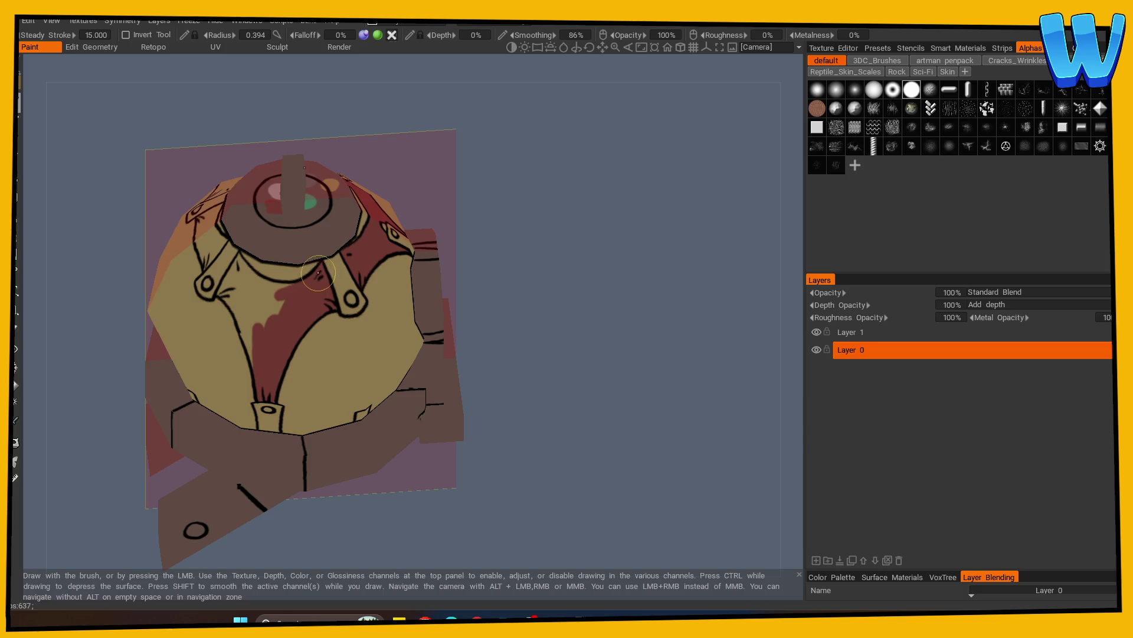
Extend the dark red toward the left strap and dab it onto the chest
alt+drag(431, 278, 304, 360)
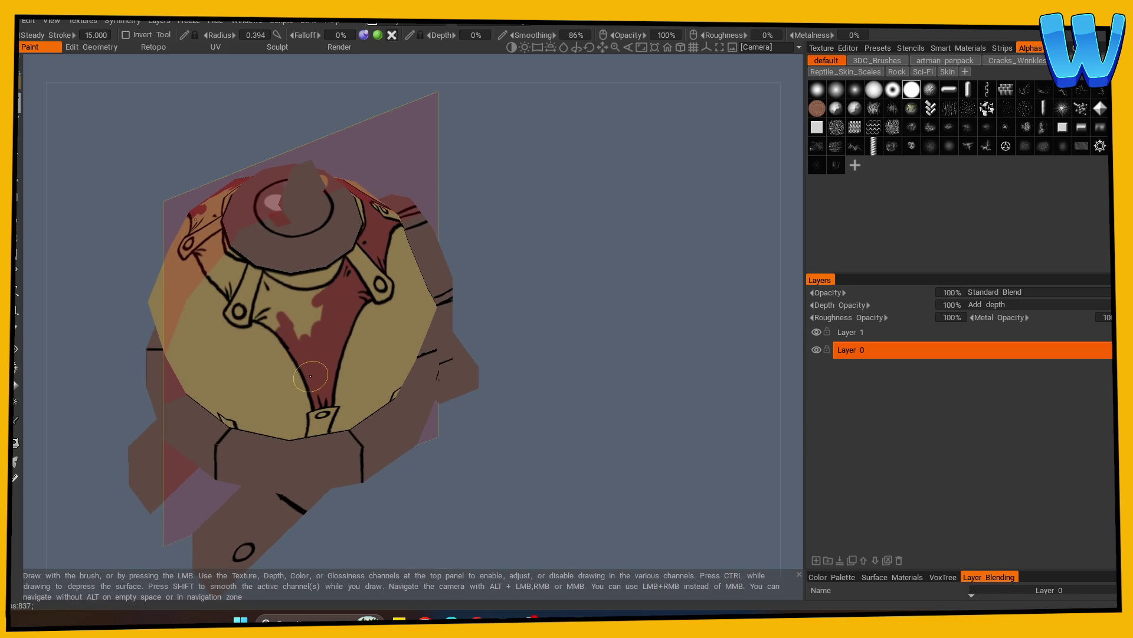
drag(322, 317, 258, 304)
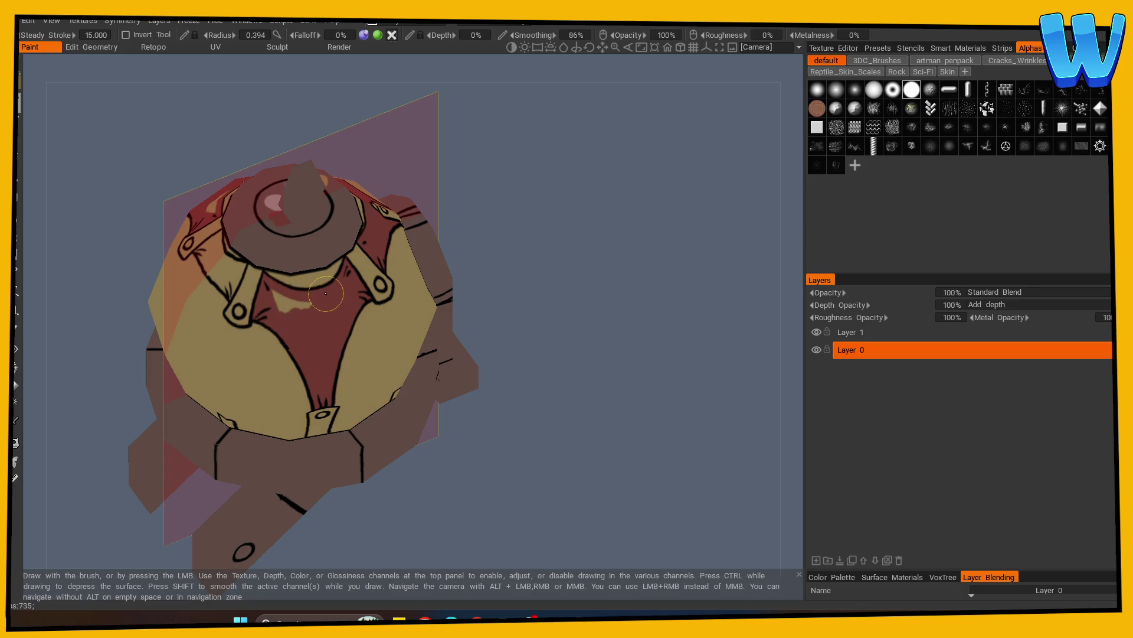
mouse_move(309, 309)
alt+mouse_down()
mouse_move(640, 341)
mouse_move(309, 313)
alt+mouse_up()
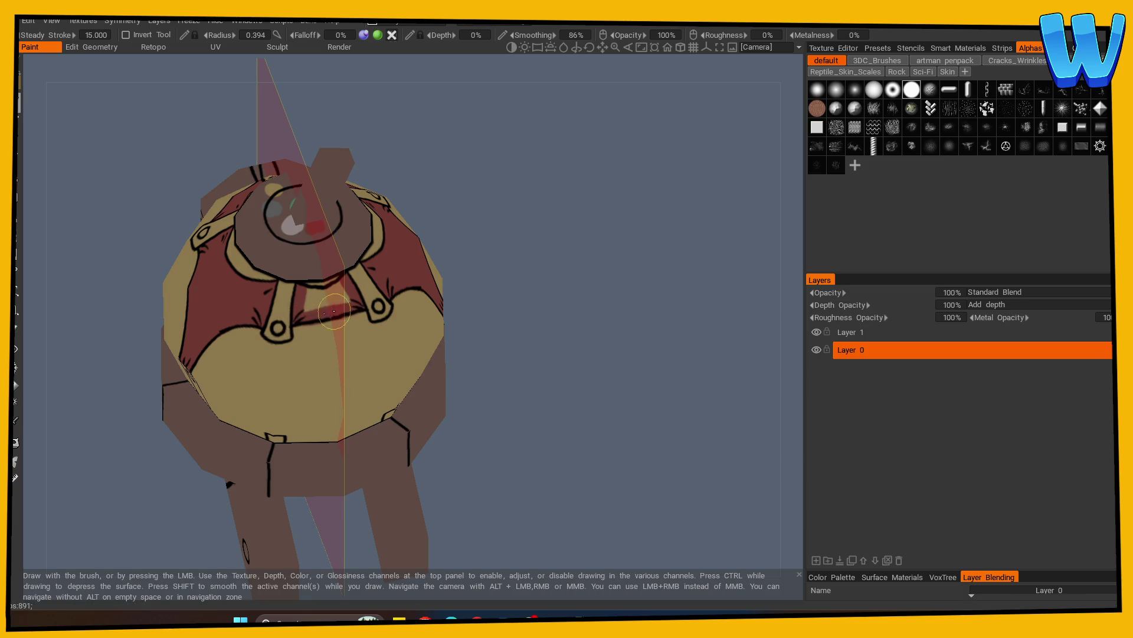
click(312, 316)
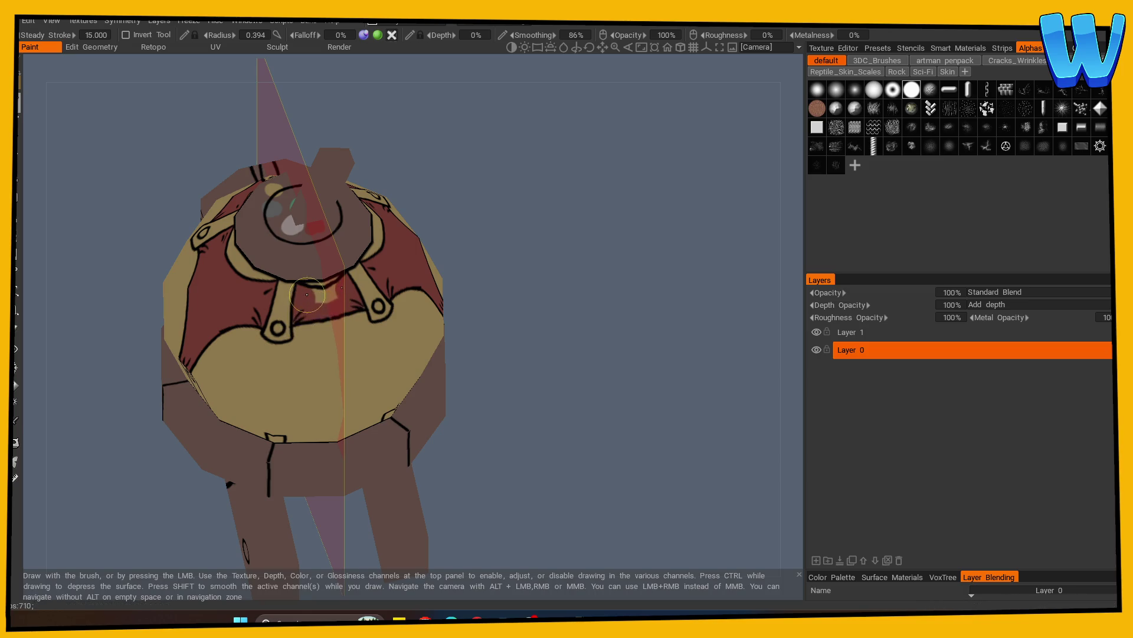
mouse_move(552, 334)
alt+mouse_down()
mouse_move(362, 367)
mouse_move(418, 430)
mouse_move(703, 404)
mouse_move(537, 433)
mouse_move(582, 416)
mouse_move(514, 442)
mouse_move(218, 331)
alt+mouse_up()
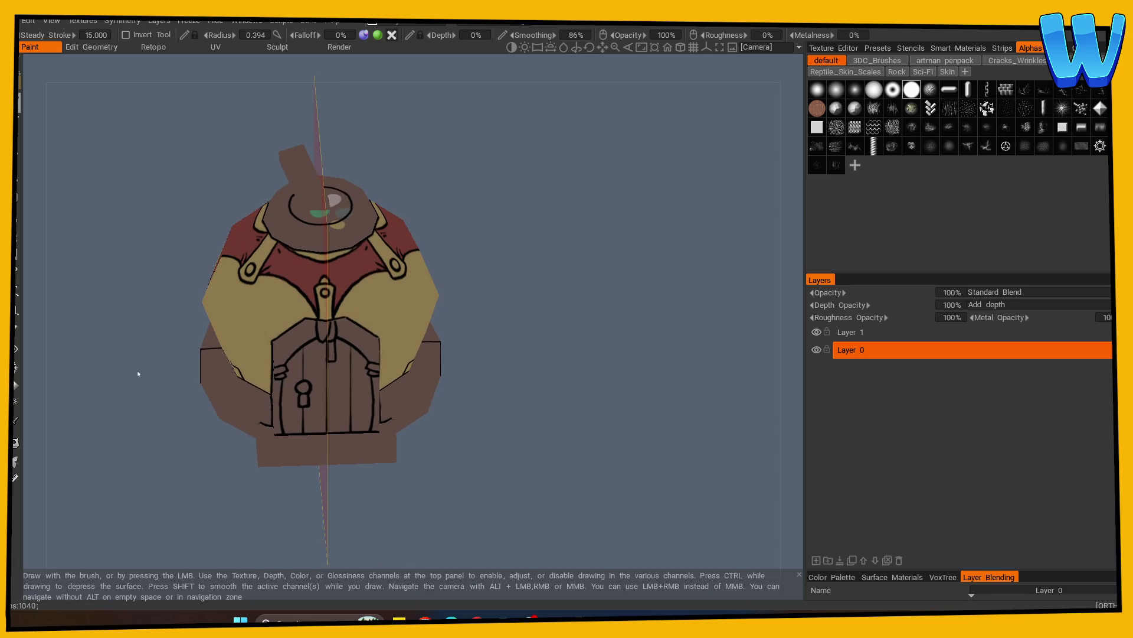
click(16, 421)
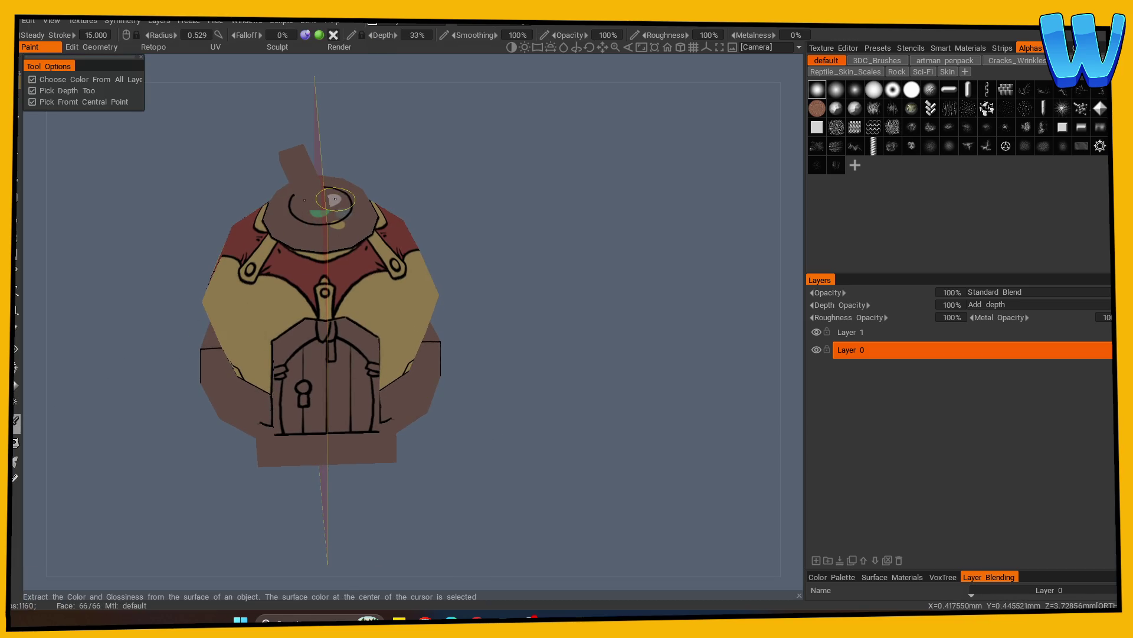
Choose a dark brown paint colour from the colour palette
mouse_move(334, 199)
alt+mouse_down()
mouse_move(575, 246)
mouse_move(519, 270)
alt+mouse_up()
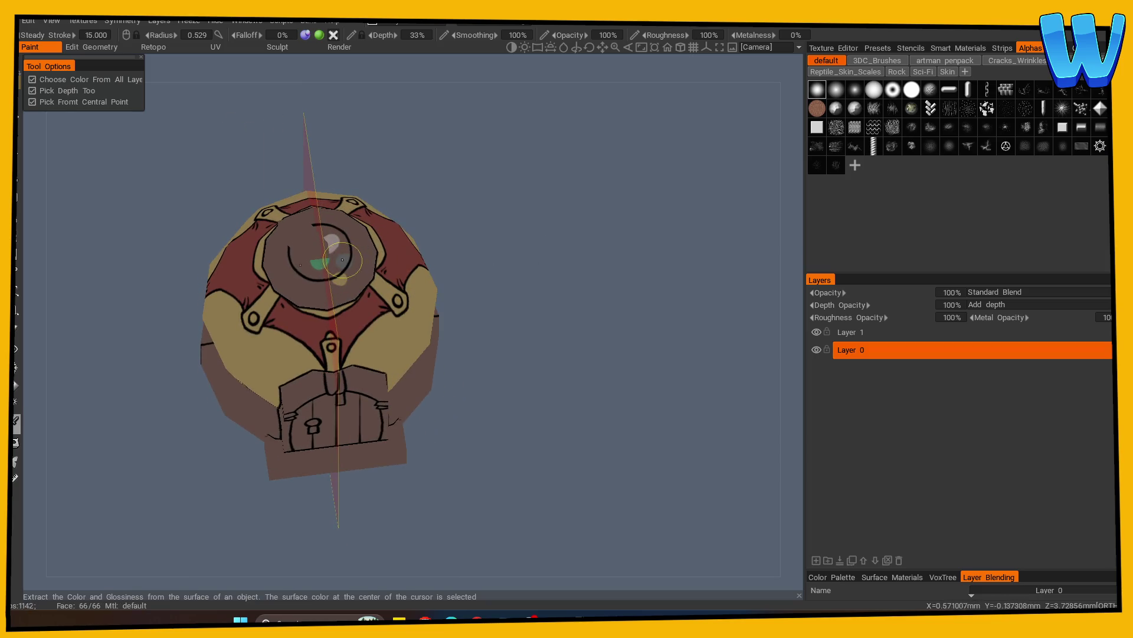
click(21, 99)
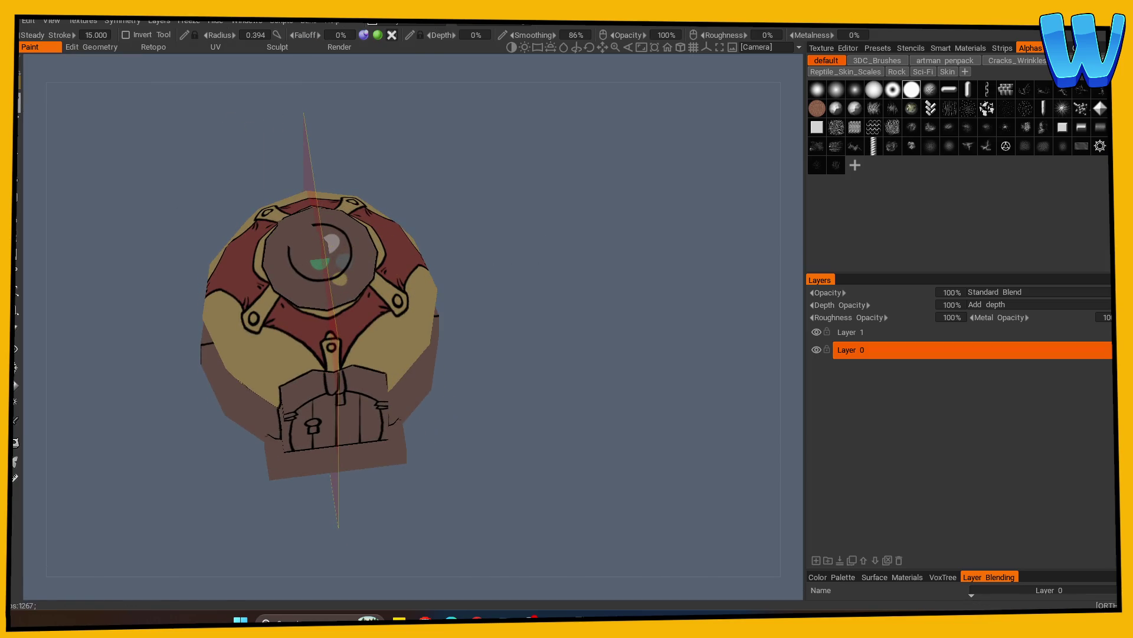
click(24, 99)
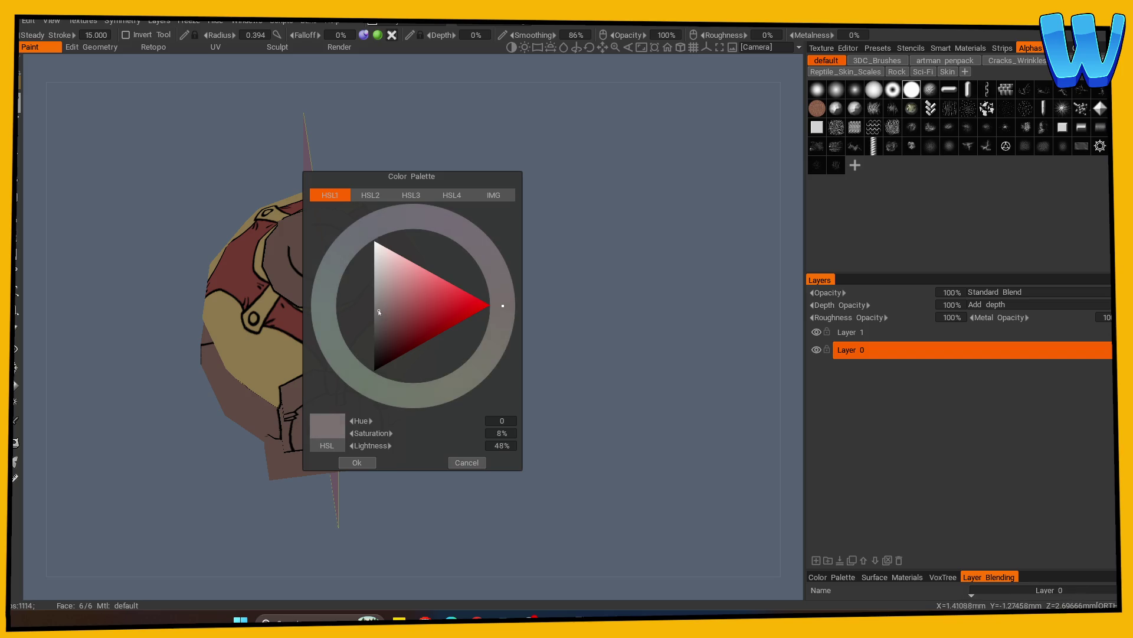
click(356, 461)
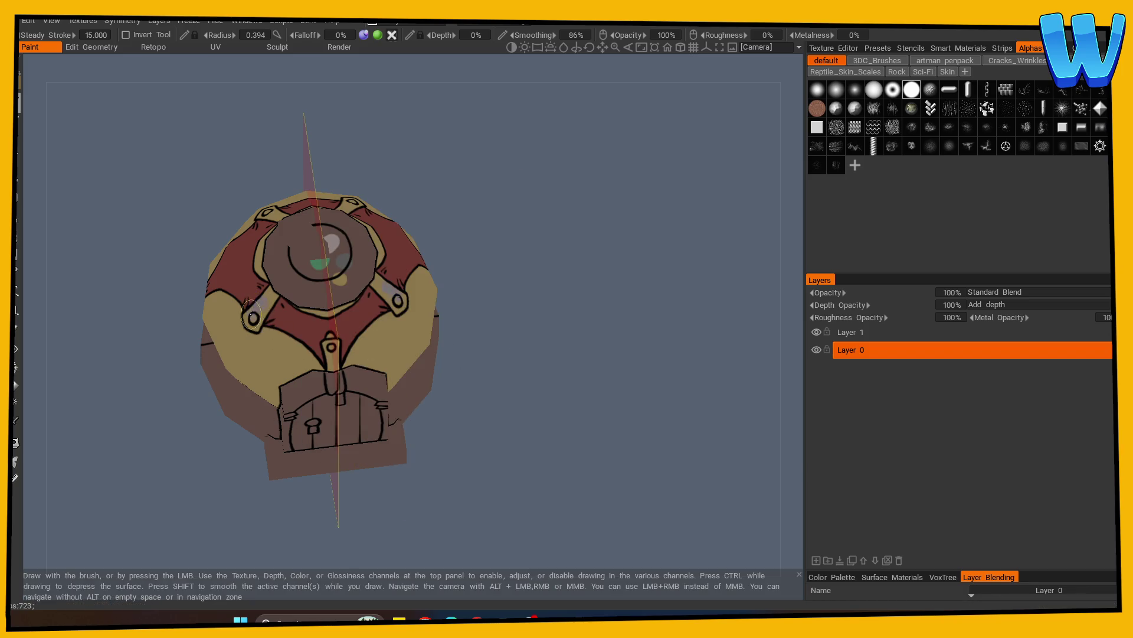
mouse_move(560, 328)
mouse_down()
mouse_move(546, 385)
mouse_move(554, 373)
mouse_up()
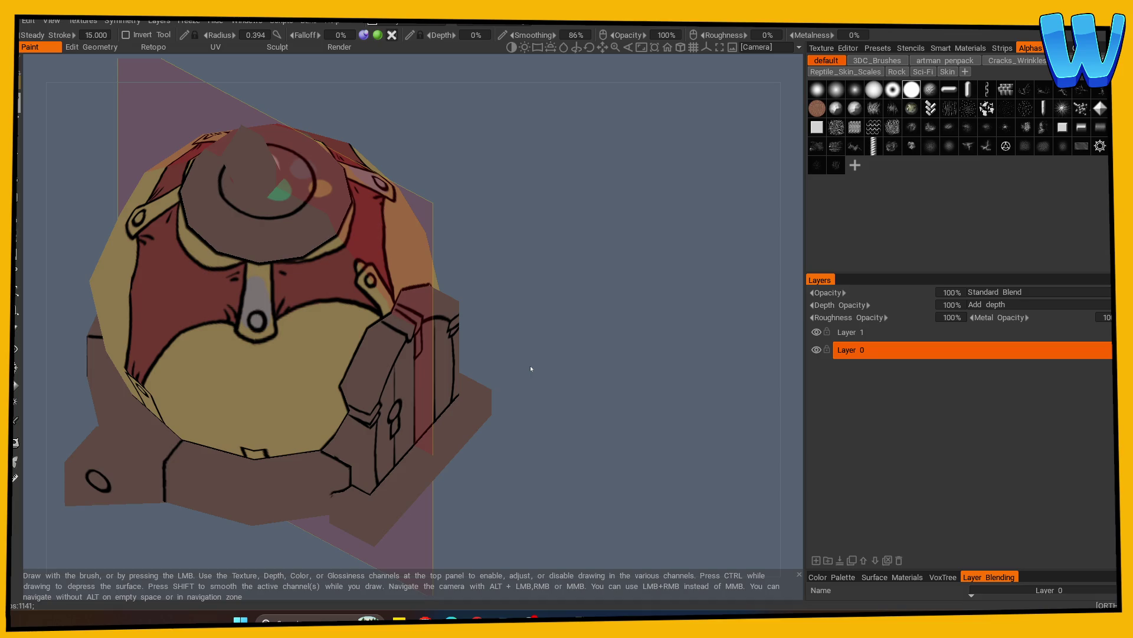
drag(569, 281, 543, 278)
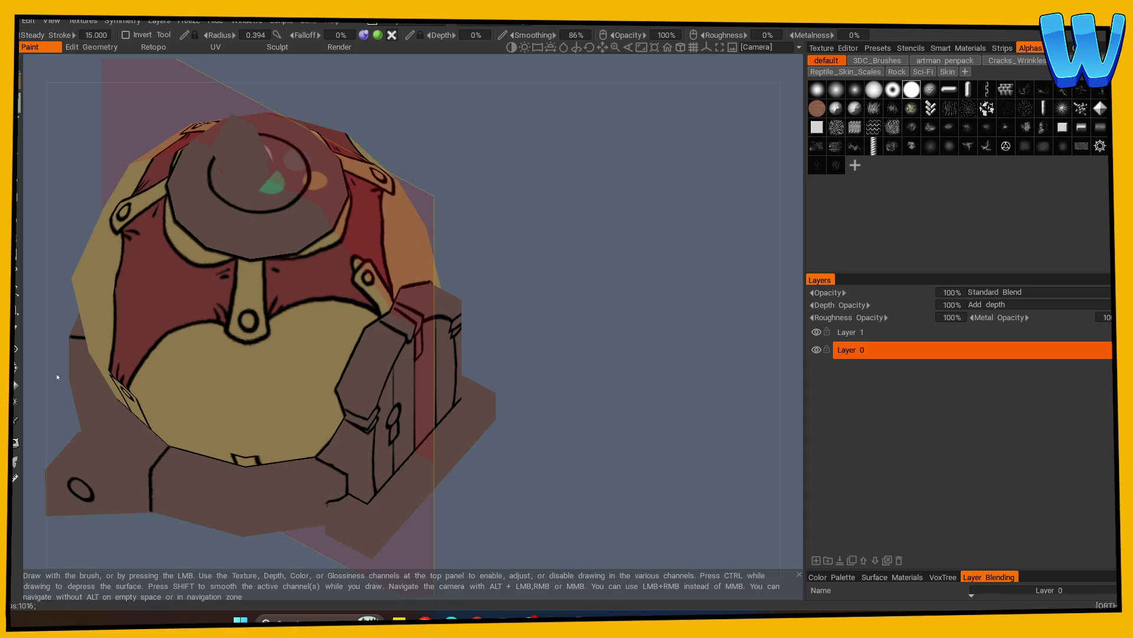
key(v)
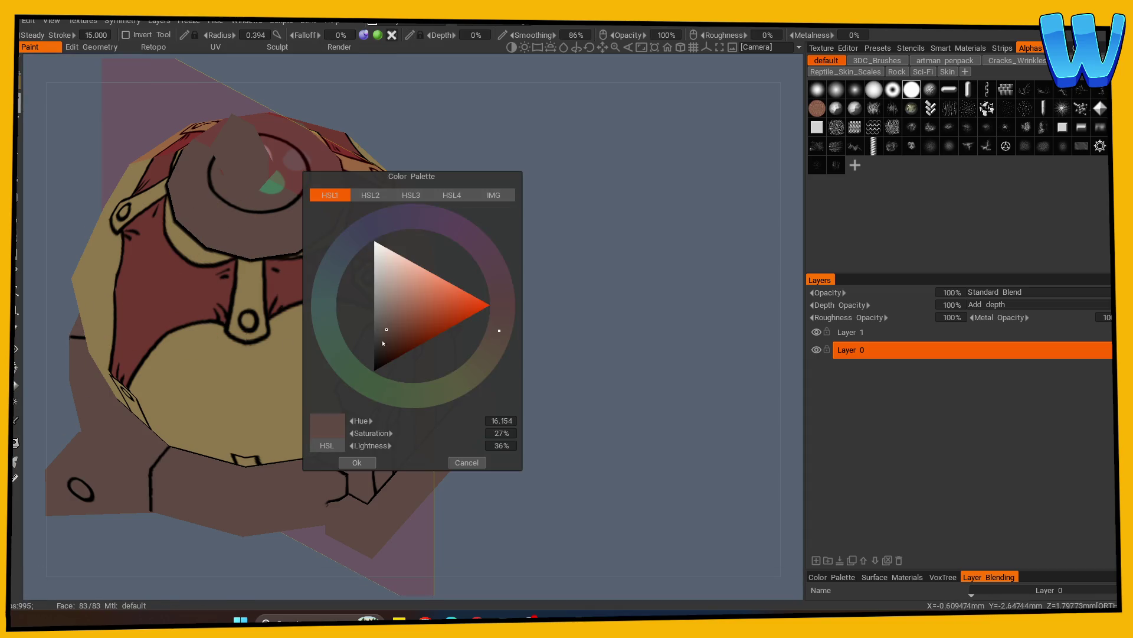
Darken the straps under the hat and below the buckle to dark brown
mouse_move(251, 319)
mouse_down()
mouse_move(239, 278)
mouse_move(242, 319)
mouse_move(258, 328)
mouse_move(254, 275)
mouse_move(265, 257)
mouse_move(248, 260)
mouse_move(274, 274)
mouse_up()
mouse_move(274, 275)
right_down()
mouse_move(488, 276)
mouse_move(354, 260)
right_up()
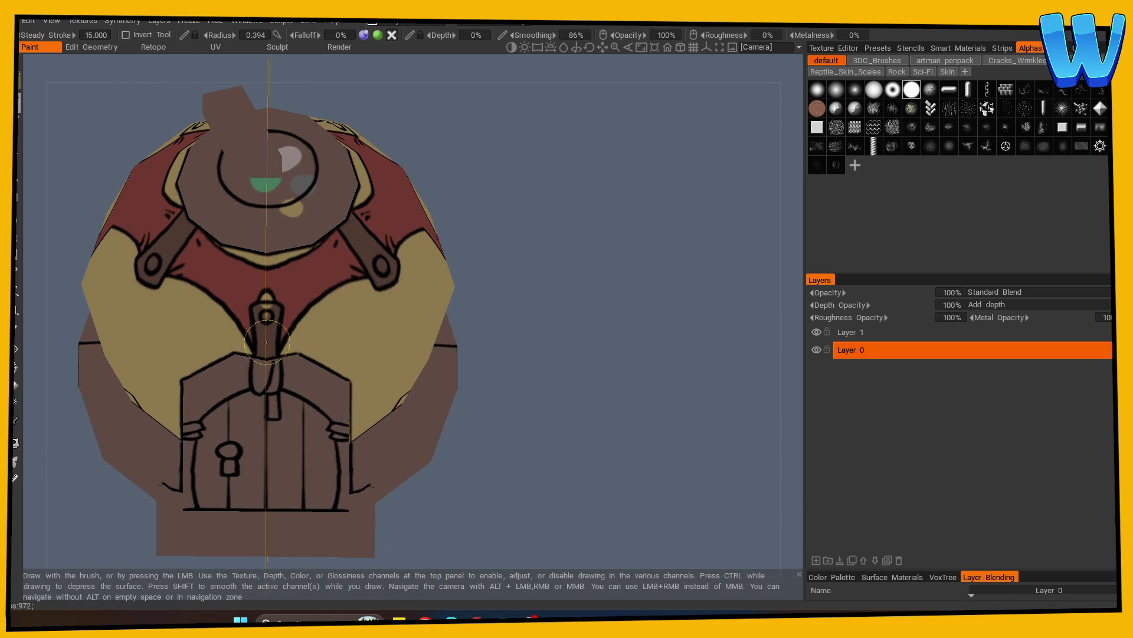
mouse_move(321, 319)
right_down()
mouse_move(354, 307)
mouse_move(292, 288)
right_up()
mouse_move(292, 288)
mouse_down()
mouse_move(283, 259)
mouse_move(286, 336)
mouse_move(304, 330)
mouse_move(298, 267)
mouse_move(472, 291)
mouse_move(580, 245)
mouse_move(271, 324)
mouse_up()
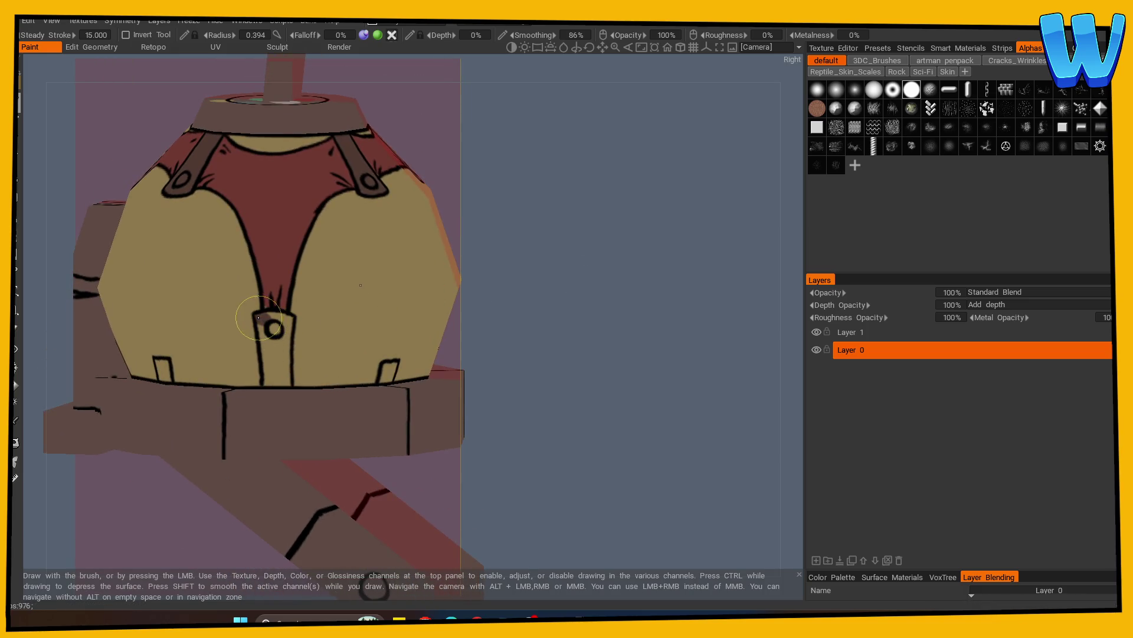
drag(283, 373, 269, 315)
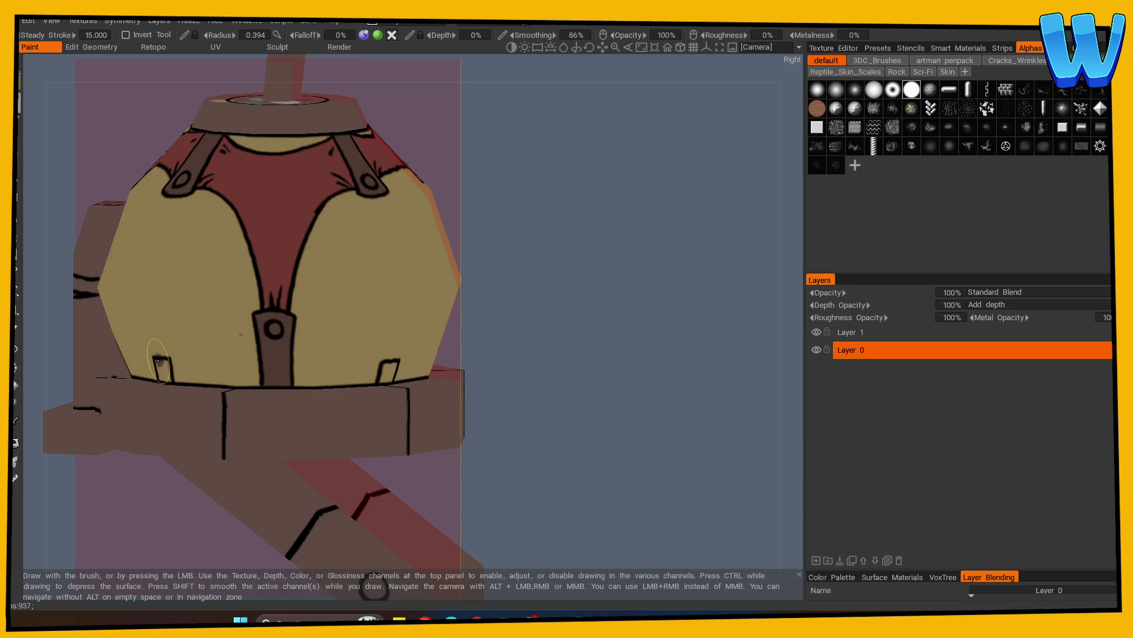
mouse_move(392, 337)
alt+mouse_down()
mouse_move(291, 380)
mouse_move(496, 369)
mouse_move(253, 380)
mouse_move(639, 352)
alt+mouse_up()
alt+drag(561, 391, 683, 379)
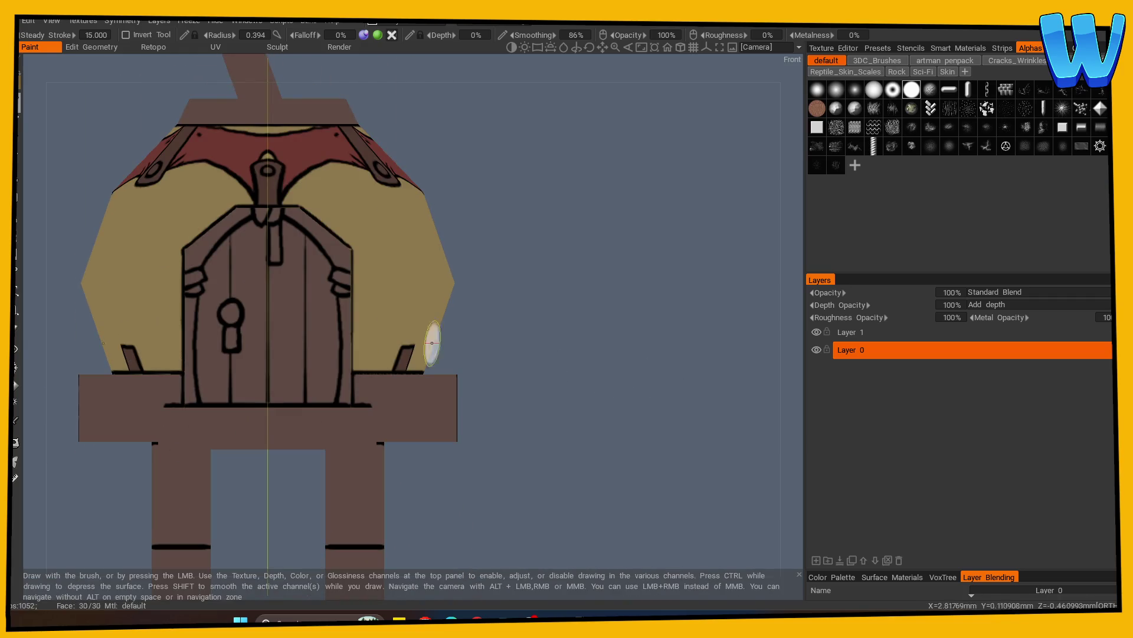
alt+drag(261, 422, 630, 432)
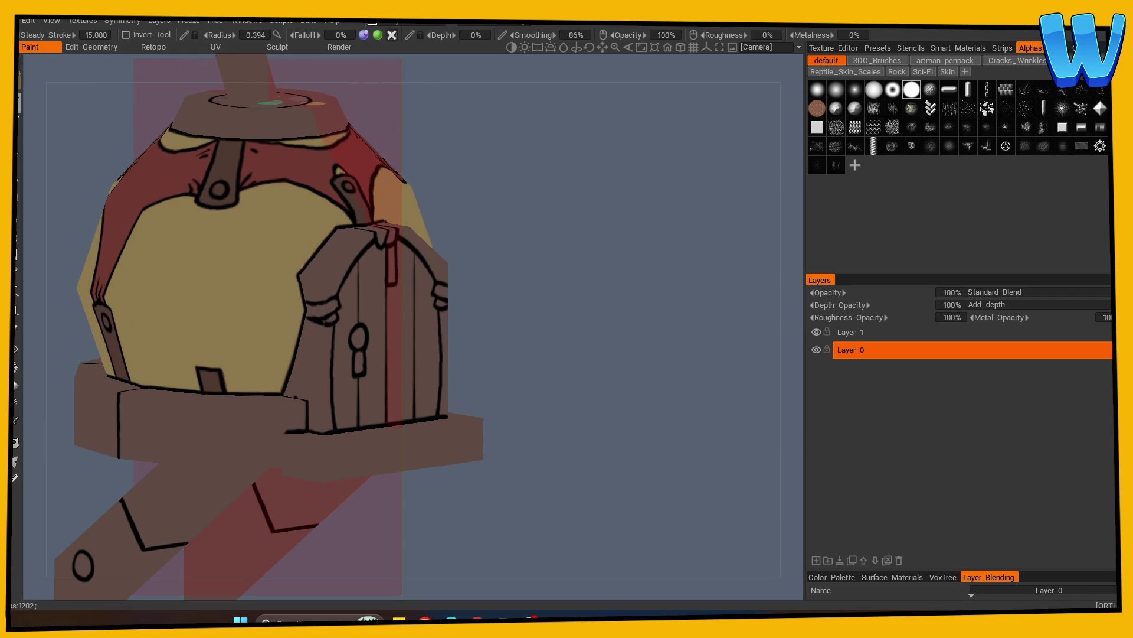
Frame the door in a close front view with the paint brush active
key(f)
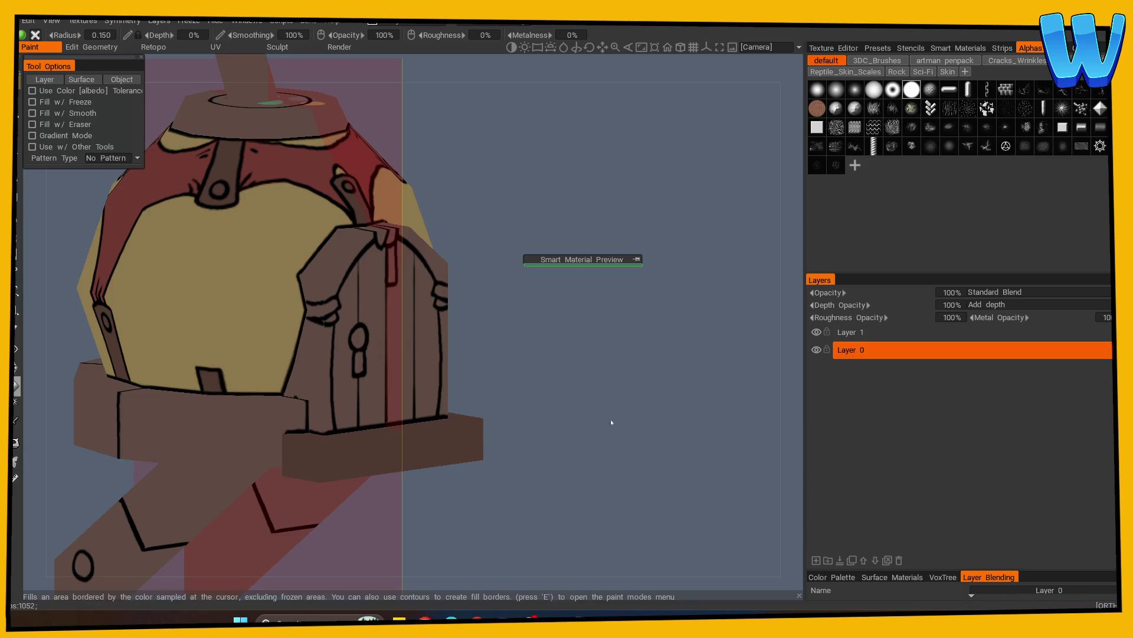
scroll(440, 455, down, 3)
key(KP_1)
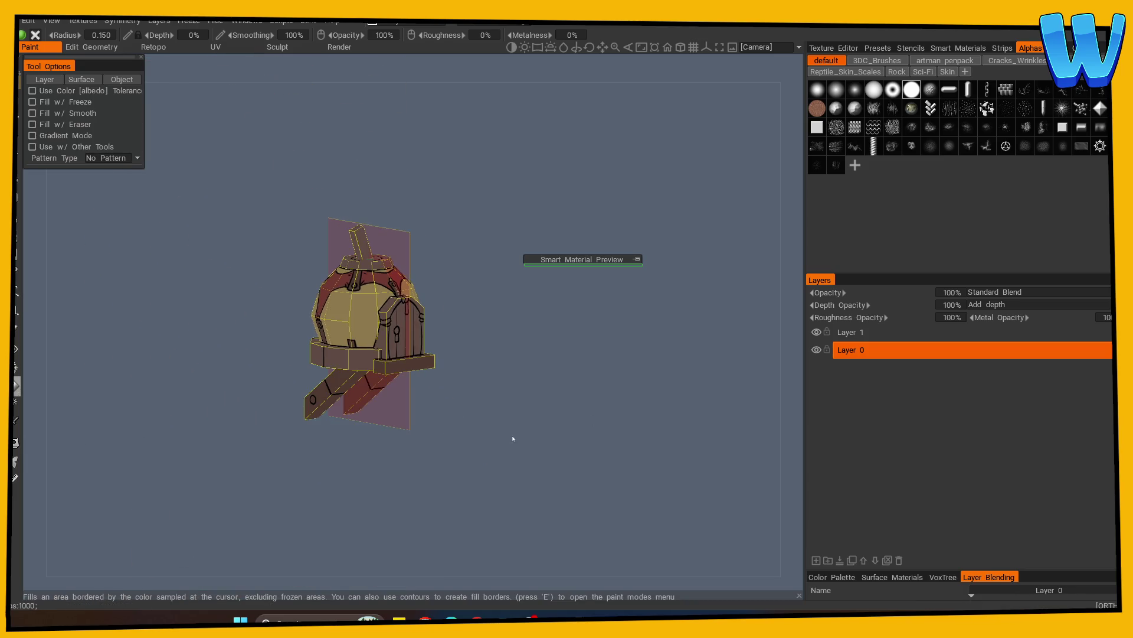
mouse_move(490, 436)
mouse_down()
mouse_move(582, 447)
mouse_move(473, 435)
mouse_move(514, 422)
mouse_move(508, 437)
mouse_move(621, 429)
mouse_move(514, 374)
mouse_move(515, 467)
mouse_move(453, 447)
mouse_move(445, 357)
mouse_move(476, 392)
mouse_up()
mouse_move(475, 392)
right_down()
mouse_move(746, 407)
mouse_move(529, 386)
mouse_move(539, 461)
mouse_move(397, 218)
right_up()
key(b)
mouse_move(397, 218)
mouse_down()
mouse_move(214, 355)
mouse_move(234, 352)
mouse_move(236, 310)
mouse_up()
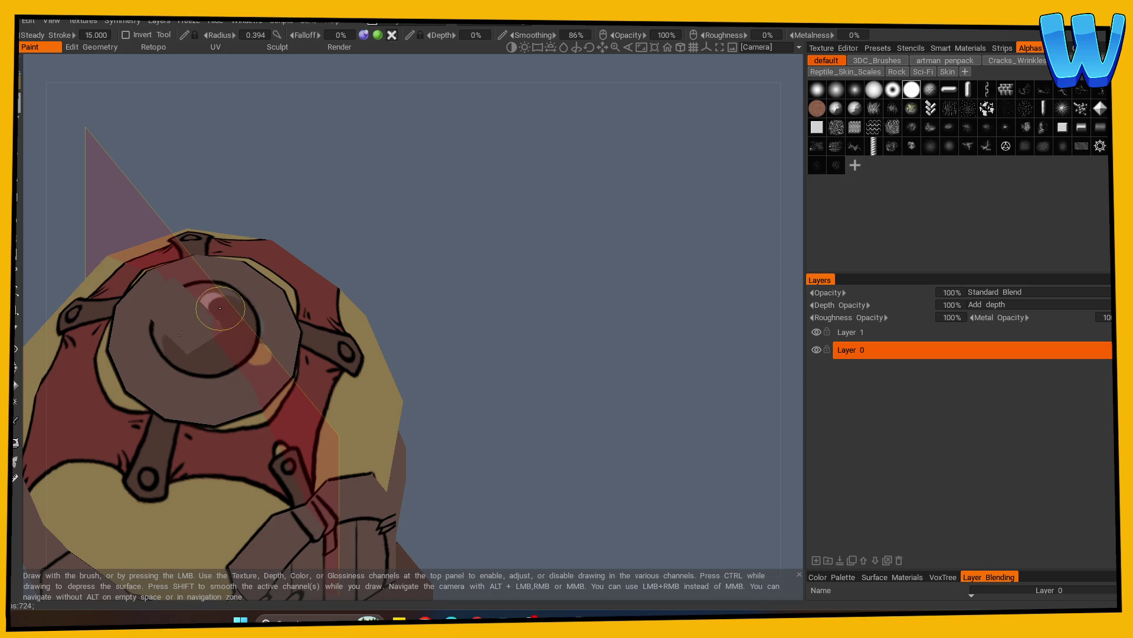
mouse_move(413, 343)
mouse_down()
mouse_move(524, 331)
mouse_move(377, 314)
mouse_up()
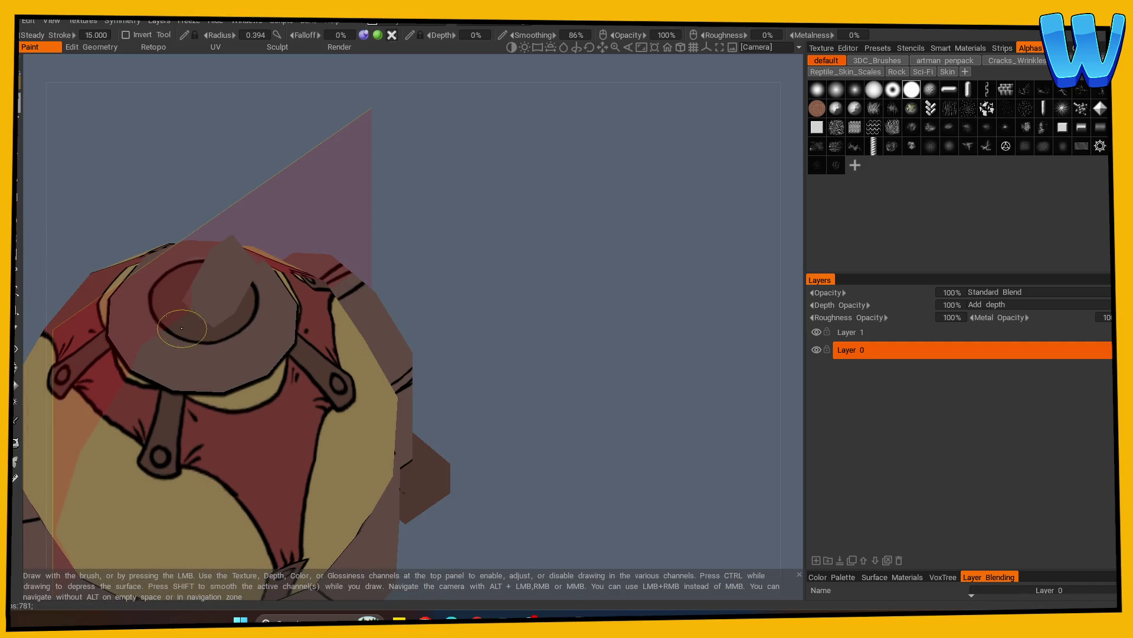
mouse_move(484, 331)
mouse_down()
mouse_move(519, 324)
mouse_move(416, 293)
mouse_move(397, 248)
mouse_move(536, 273)
mouse_move(435, 243)
mouse_move(572, 312)
mouse_move(469, 334)
mouse_move(510, 345)
mouse_move(531, 375)
mouse_move(538, 346)
mouse_move(89, 414)
mouse_up()
Paint a dark red hinge on the door's left edge and enable mirrored painting
key(s)
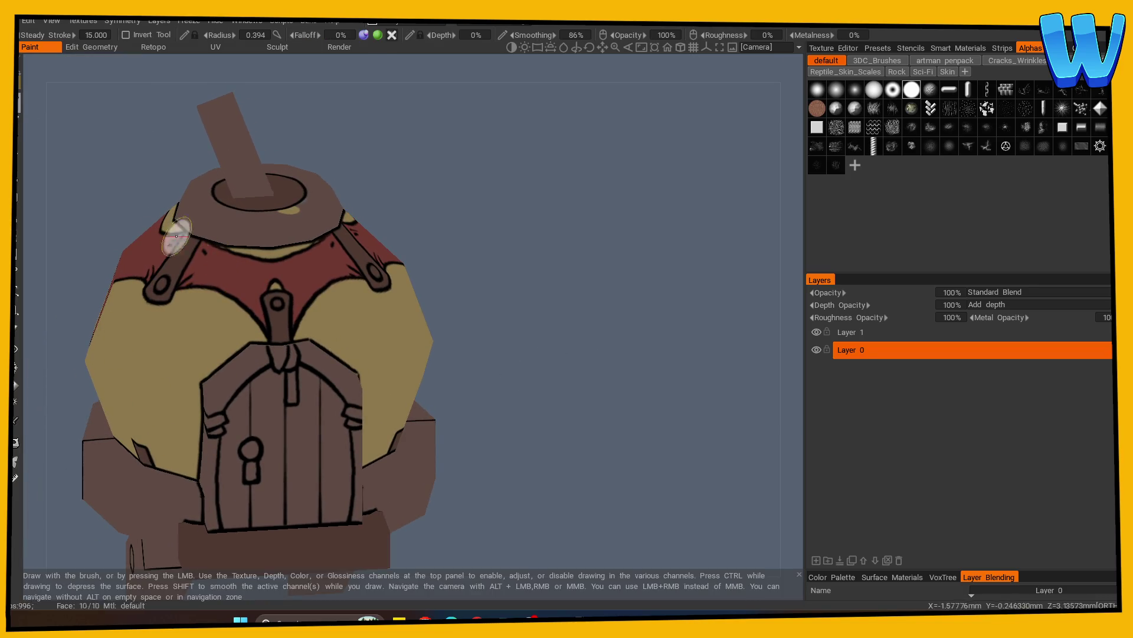
click(216, 421)
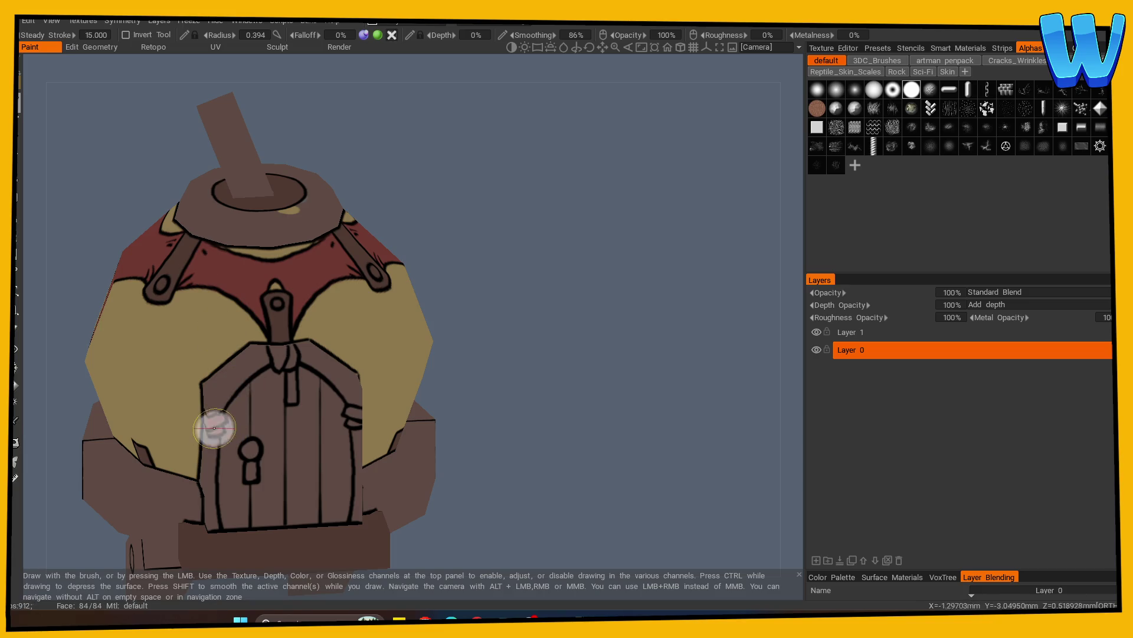
key(s)
click(232, 316)
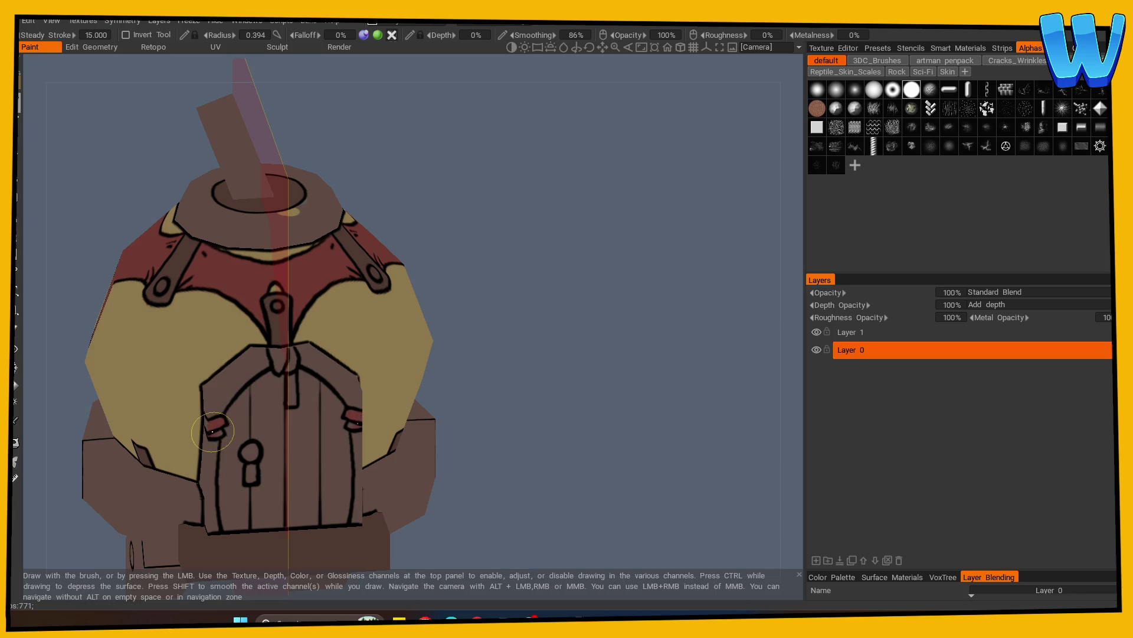
mouse_move(354, 395)
alt+mouse_down()
mouse_move(602, 372)
mouse_move(374, 385)
alt+mouse_up()
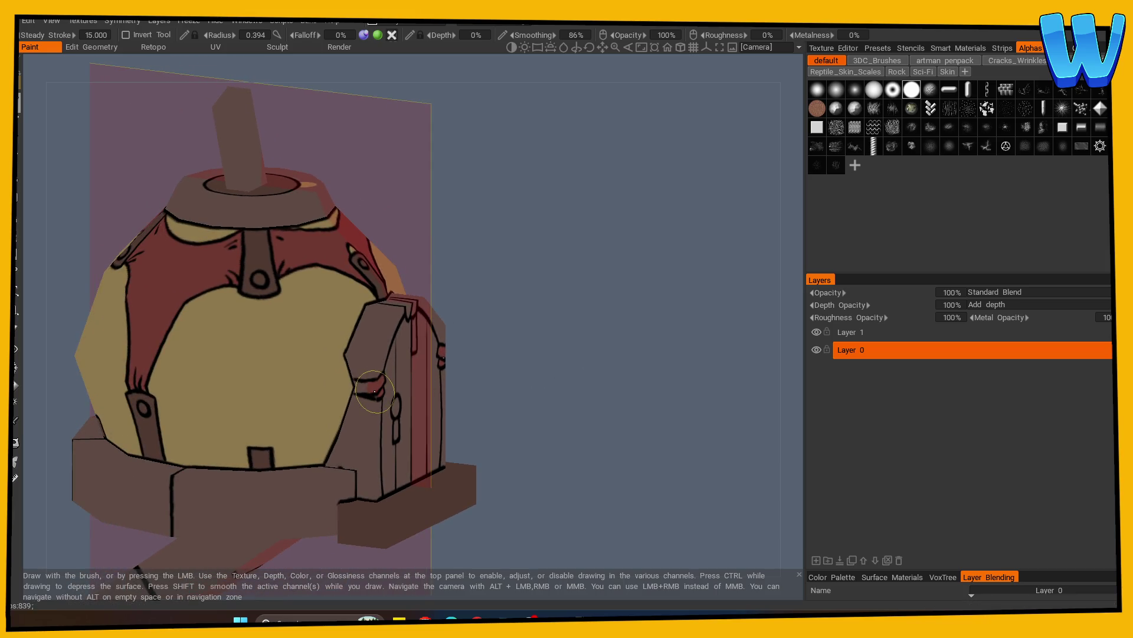
mouse_move(435, 374)
alt+shift+mouse_down()
mouse_move(491, 372)
mouse_move(472, 373)
alt+shift+mouse_up()
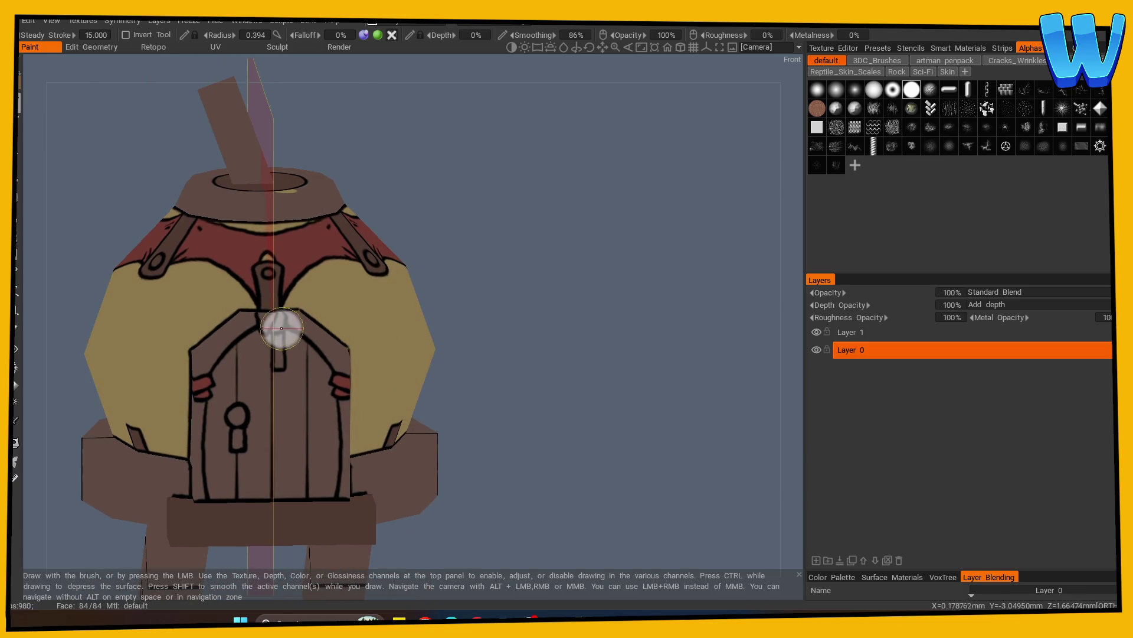
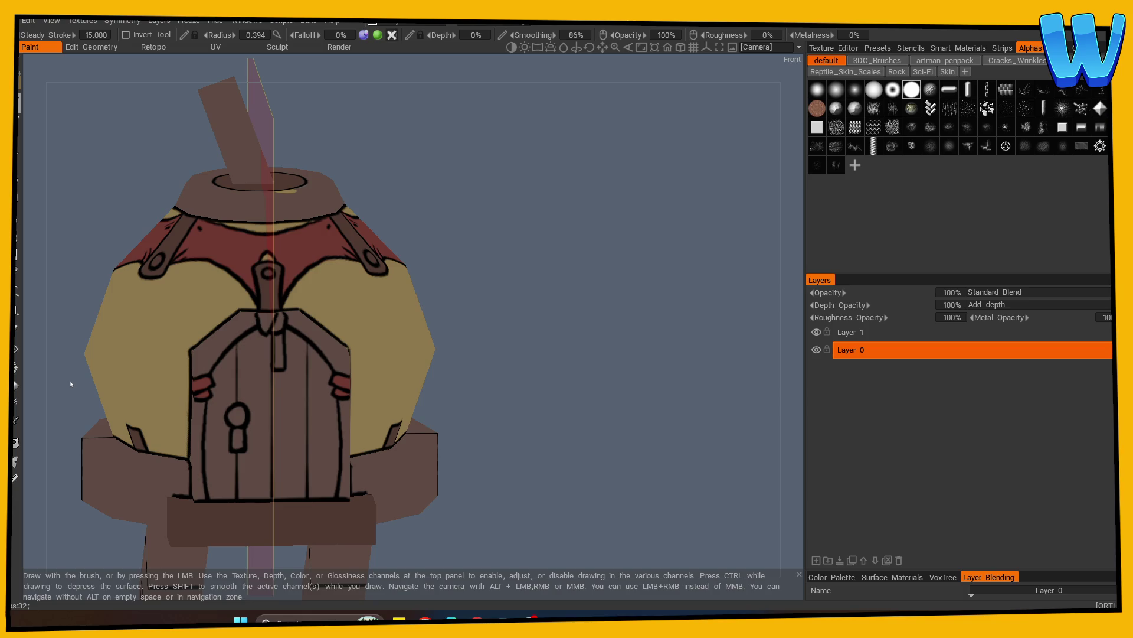
Turn the house to a front view and pick a light grey paint colour
scroll(578, 313, down, 3)
mouse_move(405, 354)
mouse_down()
mouse_move(451, 380)
mouse_move(451, 394)
mouse_move(497, 372)
mouse_move(450, 393)
mouse_move(476, 391)
mouse_move(461, 349)
mouse_move(480, 339)
mouse_move(476, 392)
mouse_move(561, 418)
mouse_move(549, 423)
mouse_move(554, 455)
mouse_move(561, 406)
mouse_up()
drag(534, 313, 484, 322)
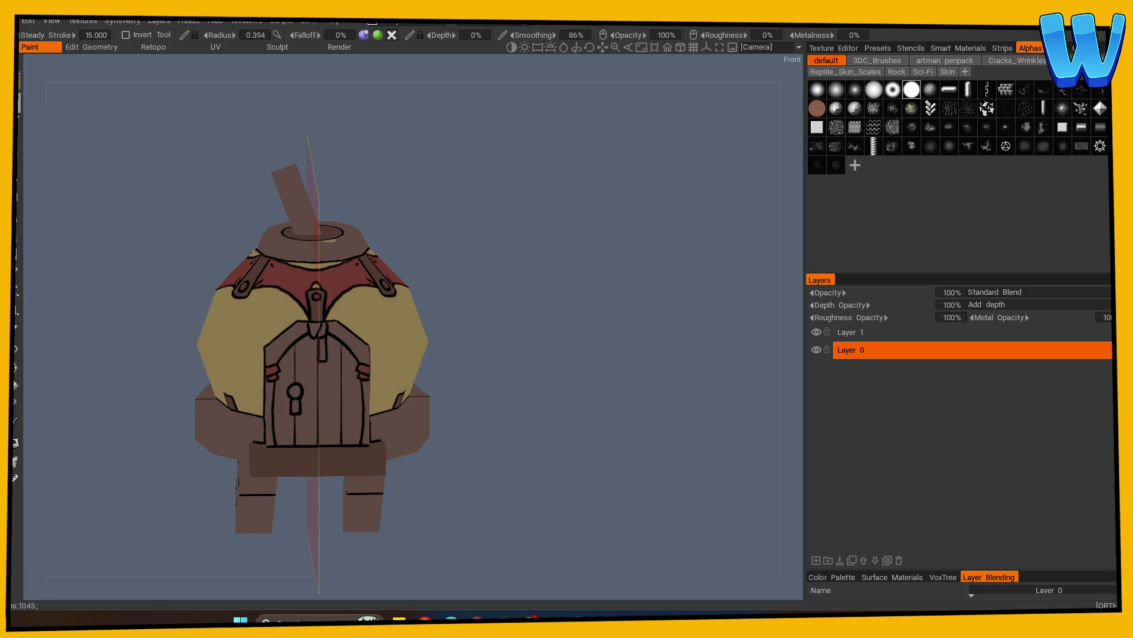
click(377, 311)
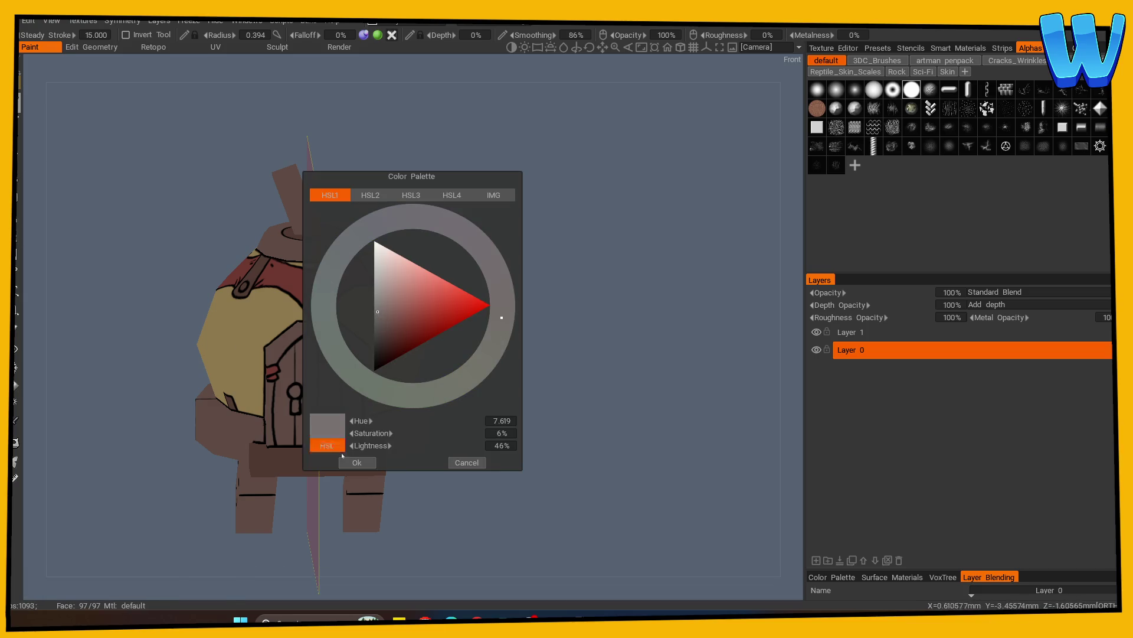
click(344, 458)
Zoom in on the door and paint a mirrored light grey keyhole highlight
mouse_move(438, 374)
mouse_down()
mouse_move(508, 322)
mouse_move(372, 337)
mouse_up()
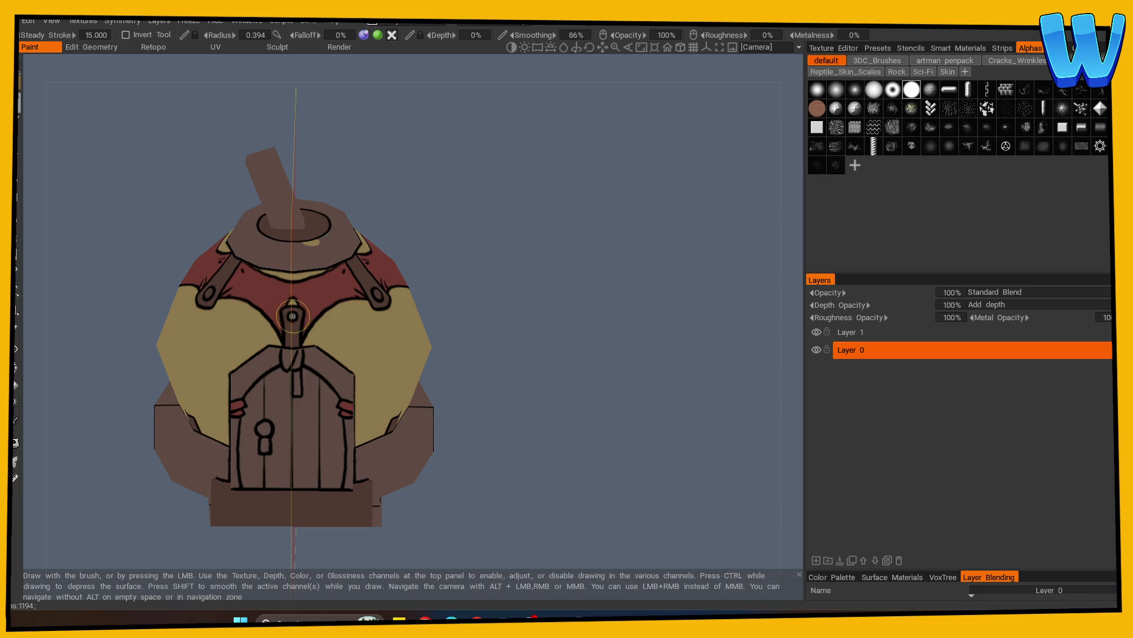
mouse_move(448, 324)
mouse_down()
mouse_move(366, 342)
mouse_move(407, 343)
mouse_up()
mouse_move(300, 351)
alt+mouse_down()
mouse_move(607, 380)
mouse_move(549, 435)
mouse_move(475, 405)
mouse_move(449, 374)
mouse_move(595, 351)
mouse_move(455, 339)
alt+mouse_up()
mouse_move(163, 337)
alt+mouse_down()
mouse_move(435, 397)
mouse_move(381, 387)
mouse_move(553, 349)
alt+mouse_up()
drag(201, 382, 199, 421)
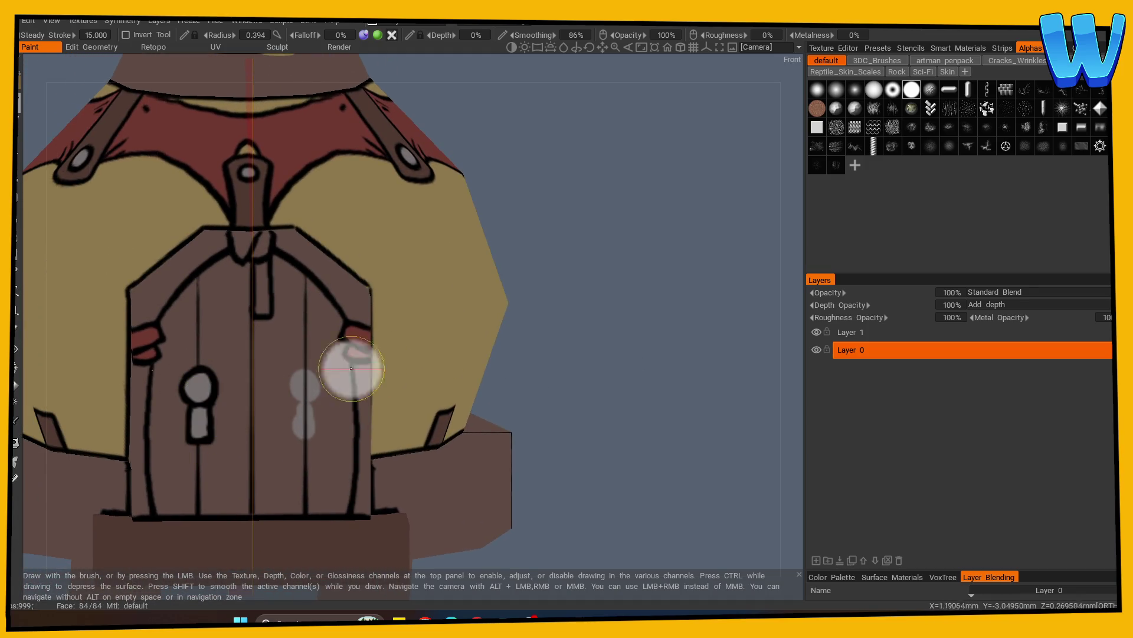
Turn off symmetry and view the whole house from a three-quarter angle
scroll(351, 367, down, 3)
key(s)
click(291, 297)
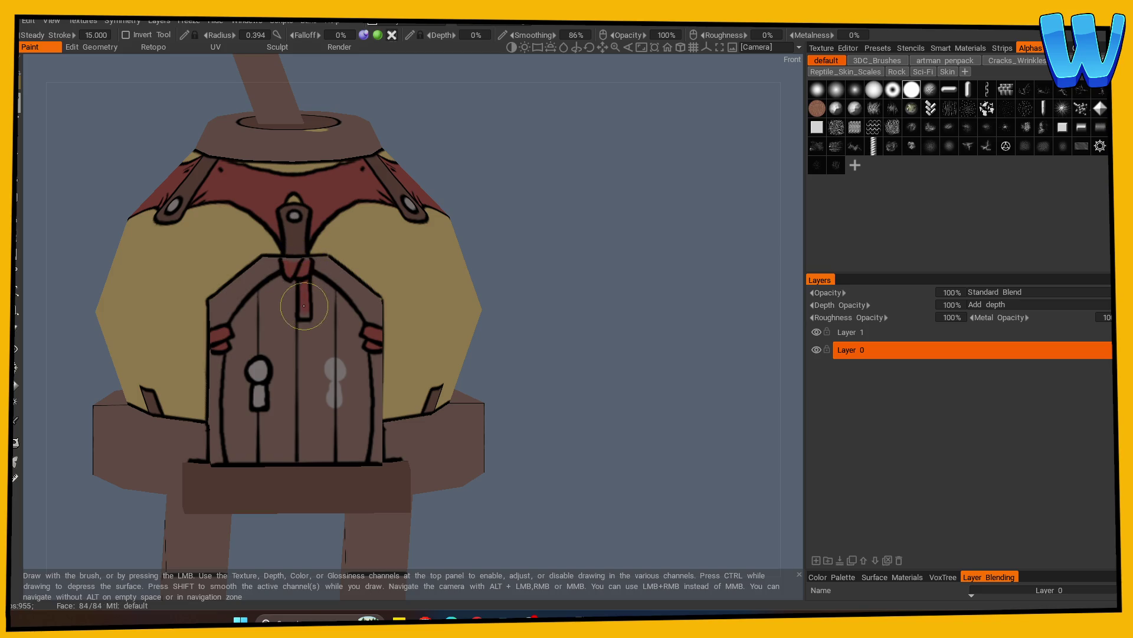
drag(527, 228, 526, 319)
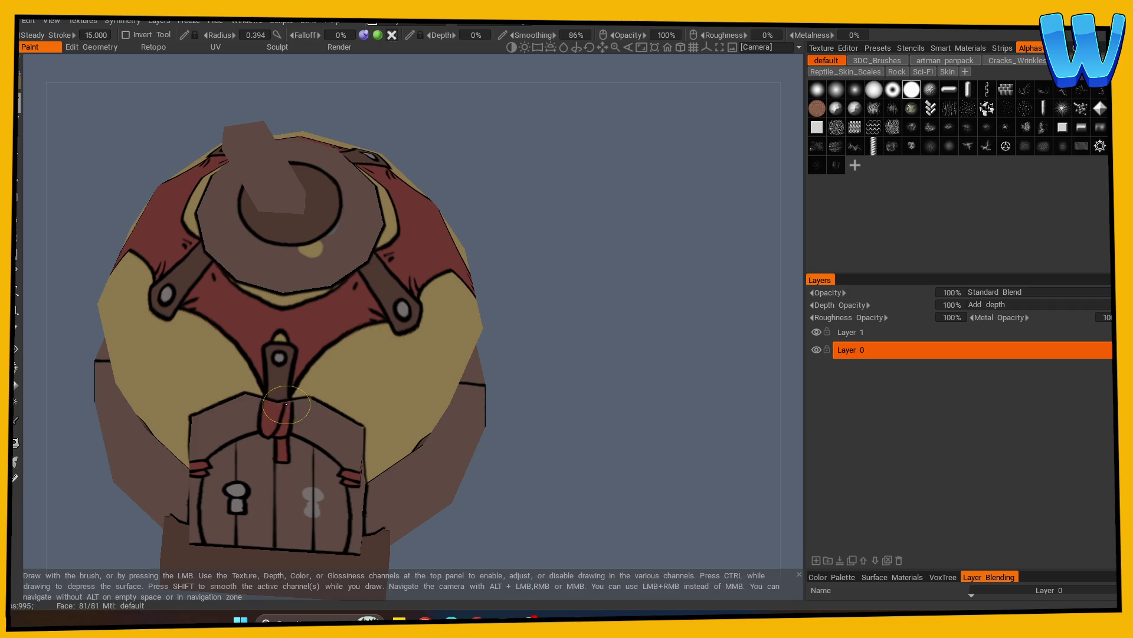
mouse_move(620, 392)
mouse_down()
mouse_move(559, 389)
mouse_move(577, 362)
mouse_move(547, 376)
mouse_move(561, 374)
mouse_move(526, 369)
mouse_move(543, 390)
mouse_move(128, 377)
mouse_up()
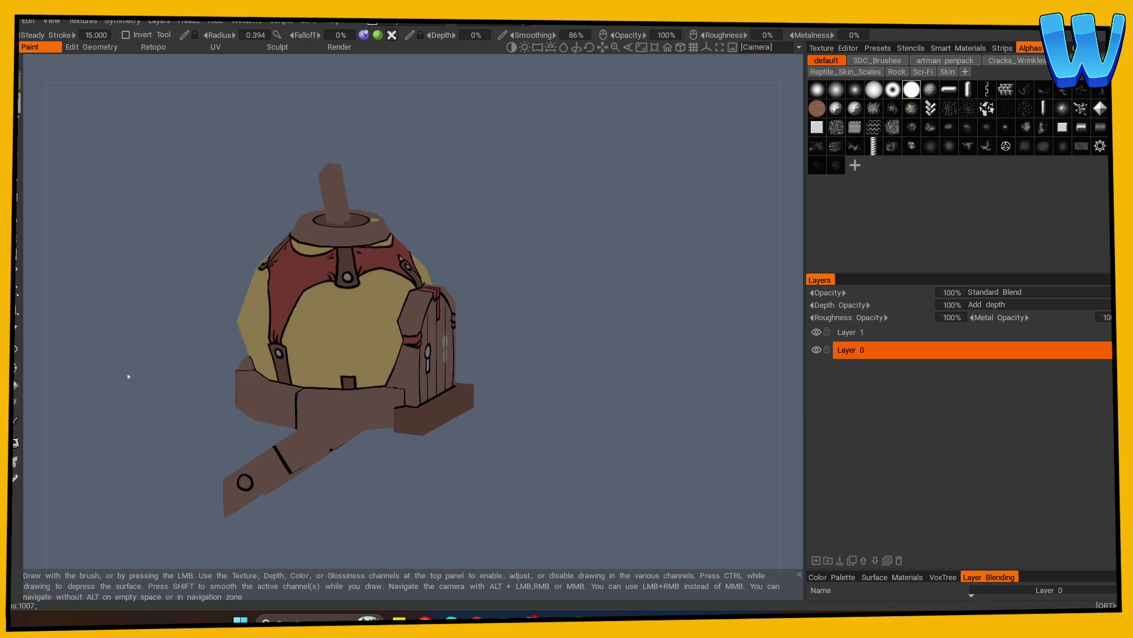
key(v)
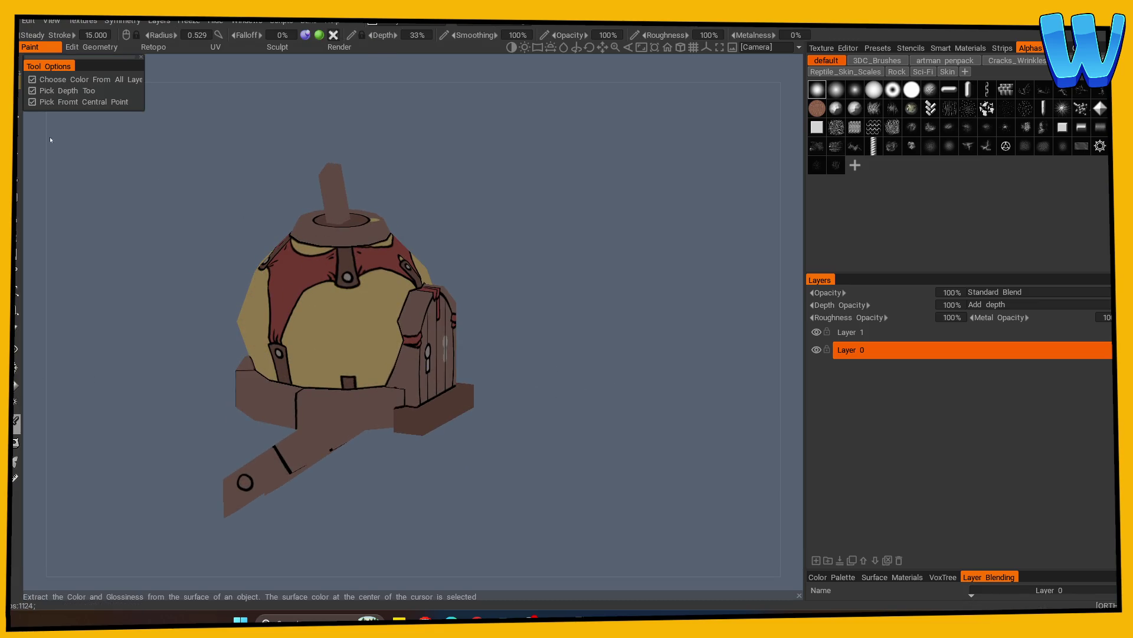
mouse_move(311, 491)
mouse_down()
mouse_move(400, 536)
mouse_move(380, 495)
mouse_move(461, 484)
mouse_move(534, 446)
mouse_move(442, 455)
mouse_up()
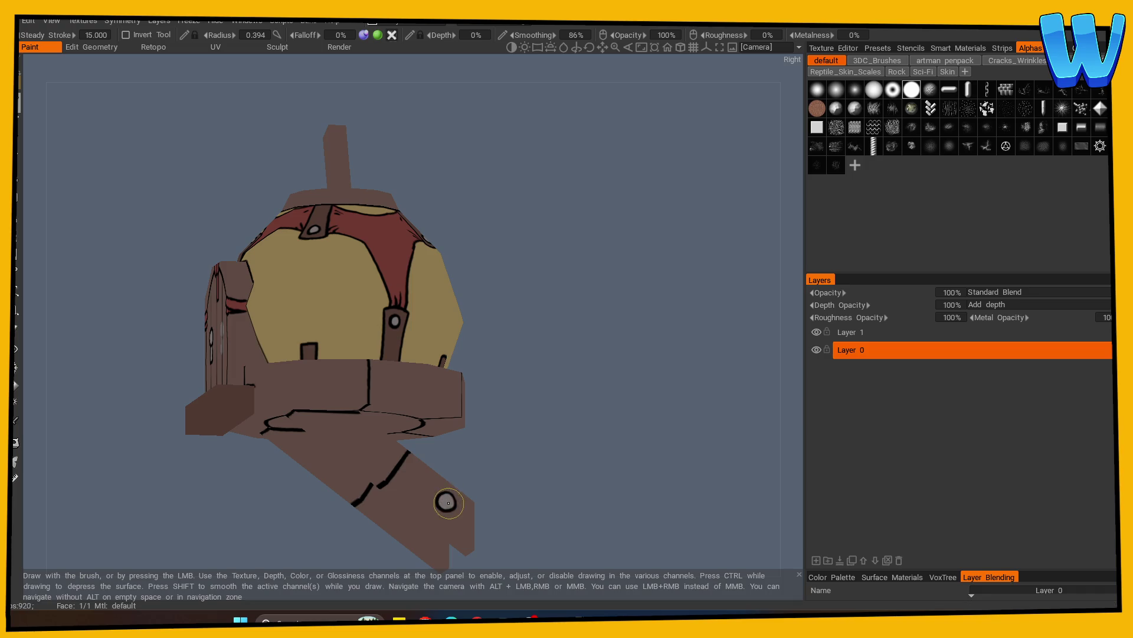
mouse_move(547, 458)
mouse_down()
mouse_move(506, 437)
mouse_move(561, 372)
mouse_move(540, 375)
mouse_move(547, 316)
mouse_move(595, 296)
mouse_move(564, 430)
mouse_move(519, 442)
mouse_up()
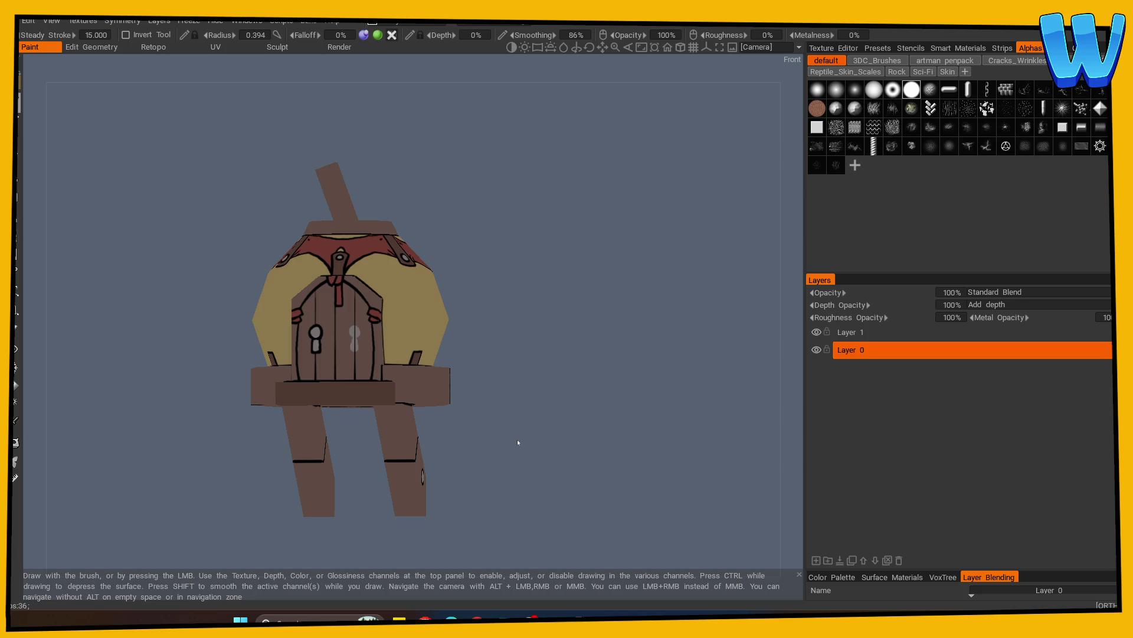
mouse_move(518, 442)
mouse_down()
mouse_move(559, 390)
mouse_move(559, 399)
mouse_move(516, 370)
mouse_move(531, 448)
mouse_up()
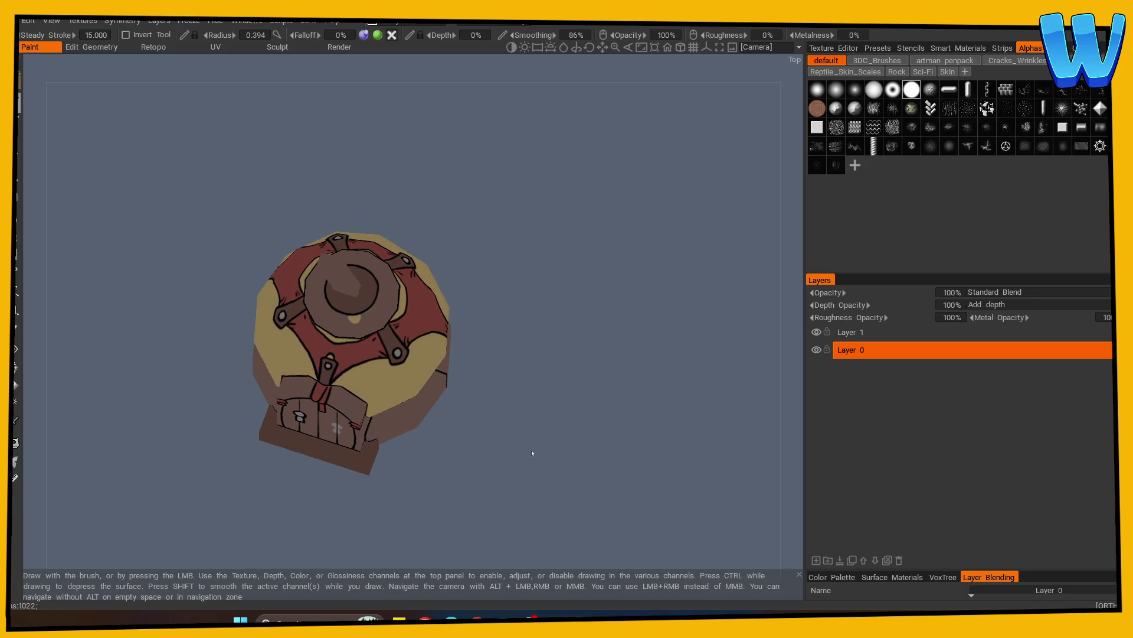
key(v)
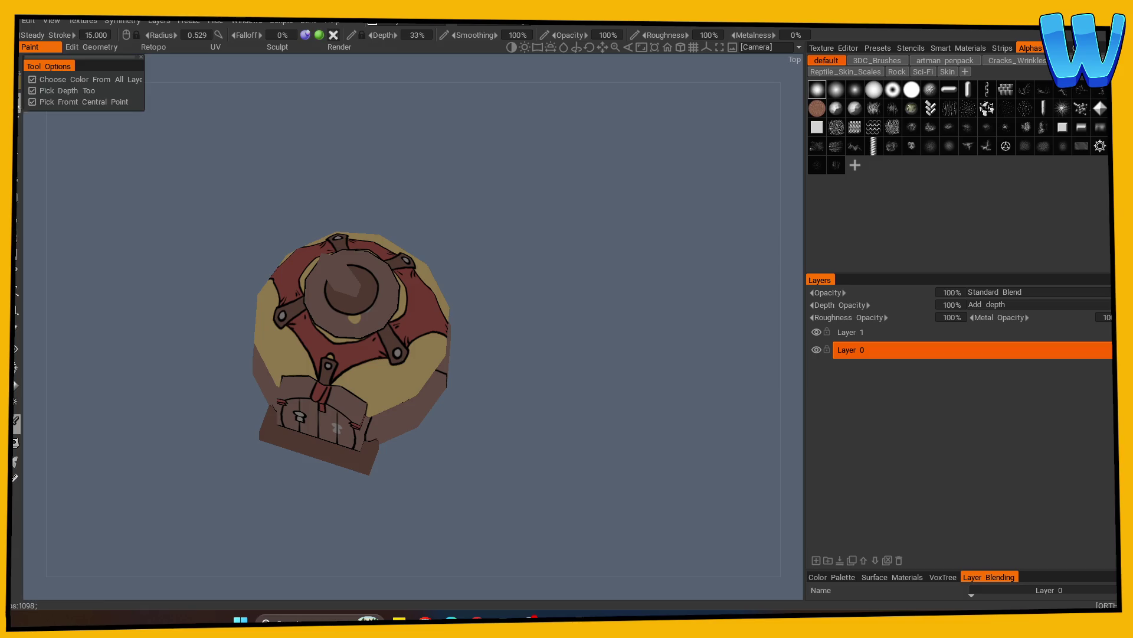
scroll(318, 315, up, 3)
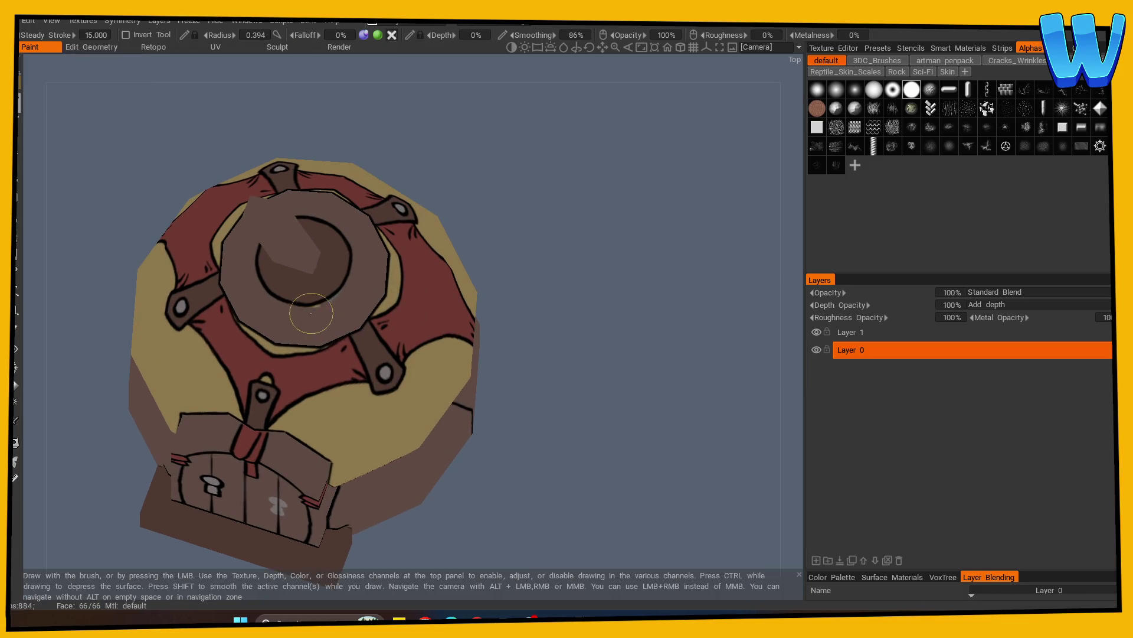
scroll(405, 298, down, 3)
mouse_move(533, 335)
mouse_down()
mouse_move(671, 330)
mouse_move(538, 336)
mouse_move(571, 347)
mouse_move(519, 366)
mouse_move(363, 375)
mouse_up()
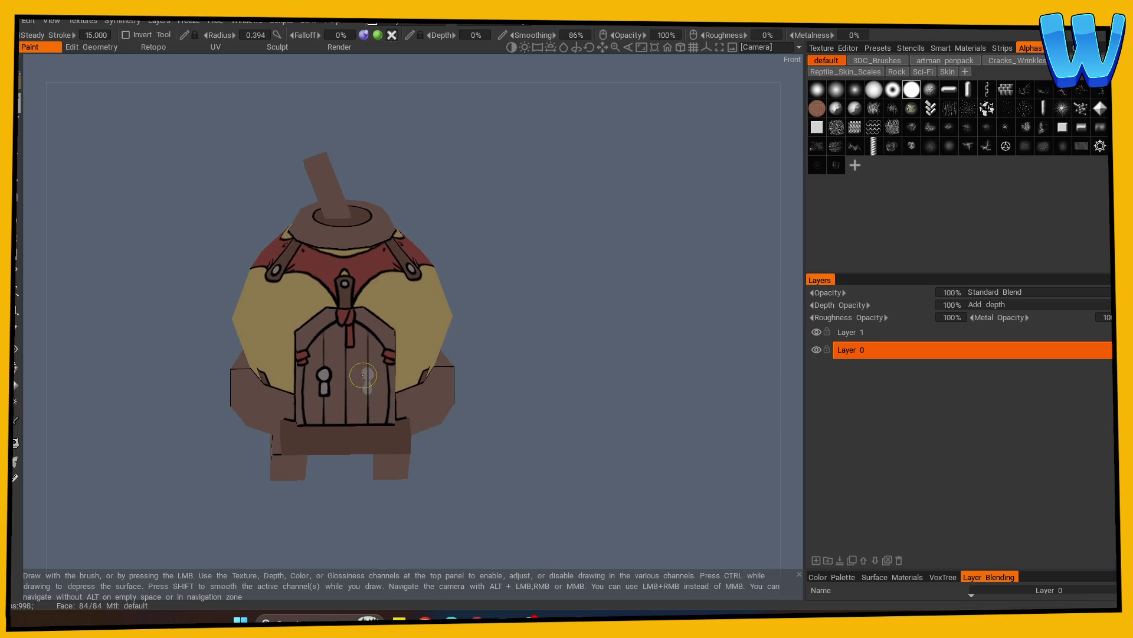
mouse_move(466, 391)
mouse_down()
mouse_move(531, 398)
mouse_move(468, 405)
mouse_move(432, 365)
mouse_move(602, 418)
mouse_move(649, 407)
mouse_move(593, 413)
mouse_up()
key(ctrl+s)
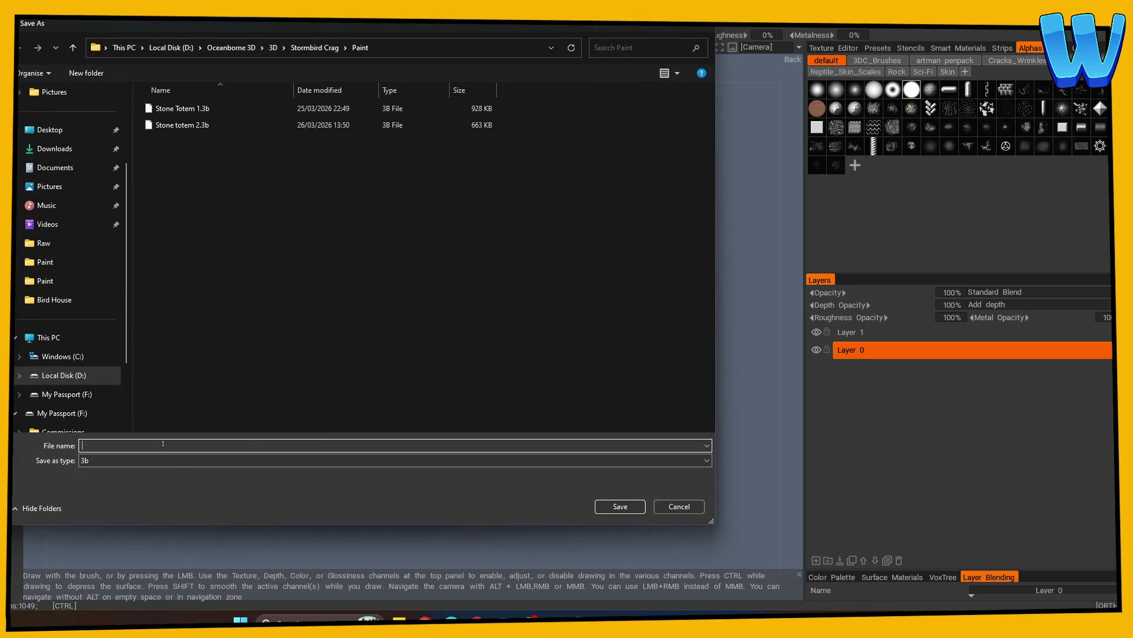
Save the 3DCoat project under the file name 'Bird House Wall Mounted'
text(Bird House Wall Mou)
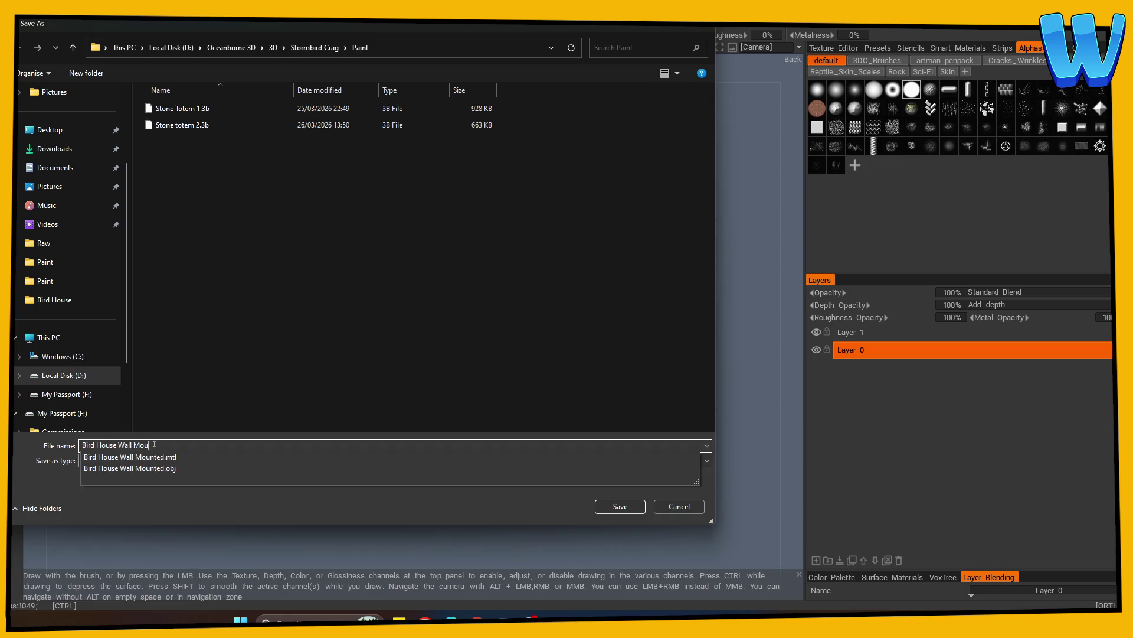
key(Return)
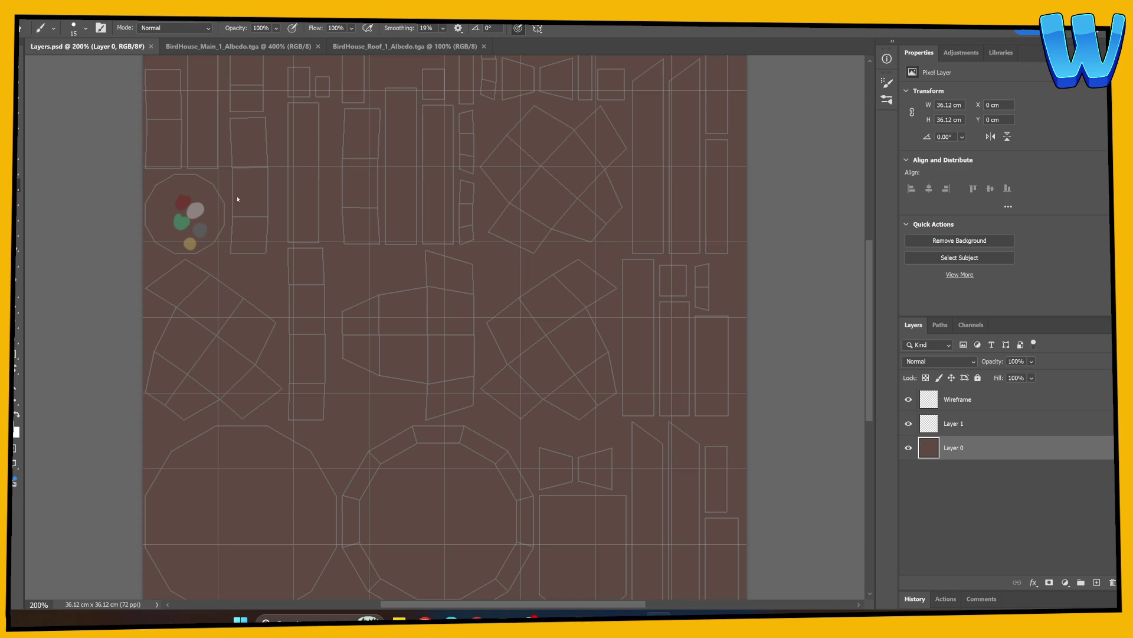
Paint over the test dots in the round texture piece on Layer 0 and save Layers.psd
key(ctrl+Tab)
key(ctrl+Tab)
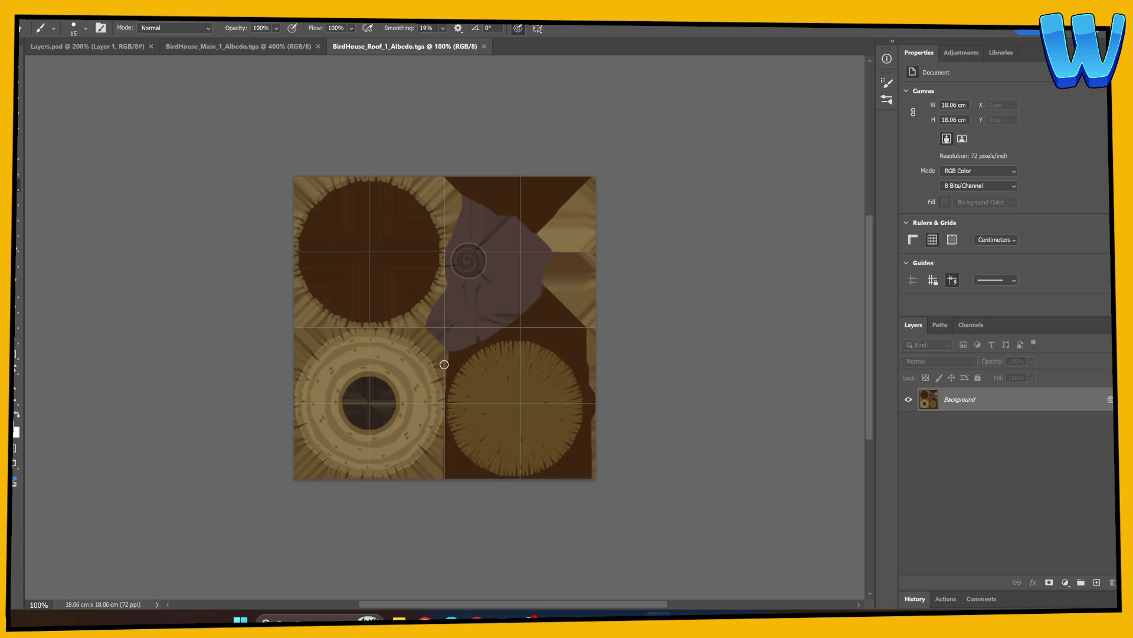
key(ctrl+Tab)
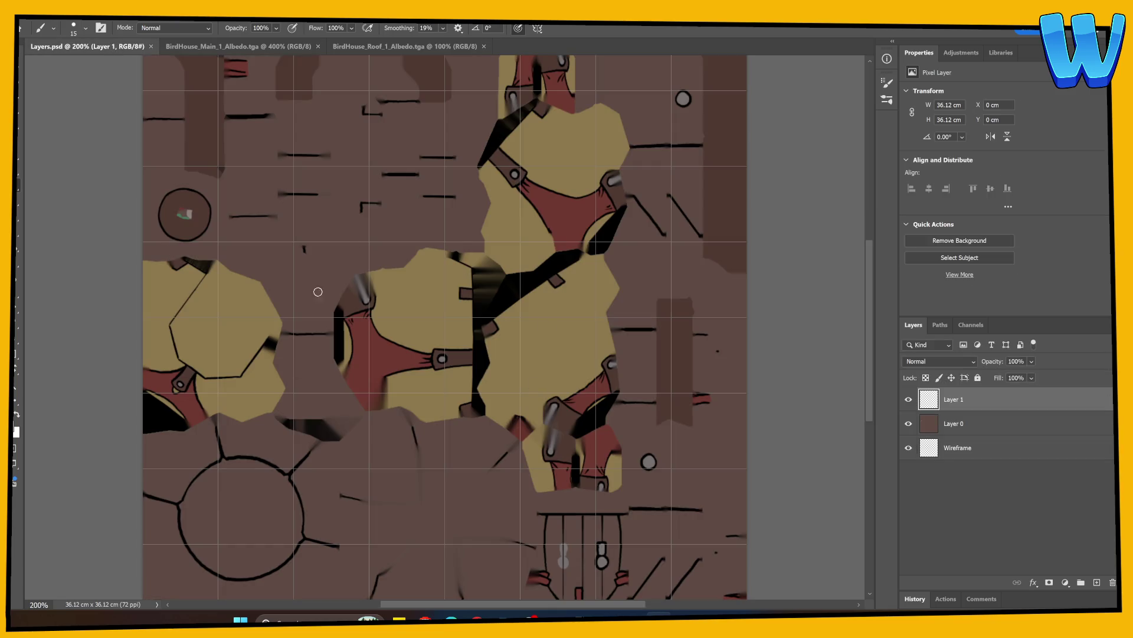
click(192, 234)
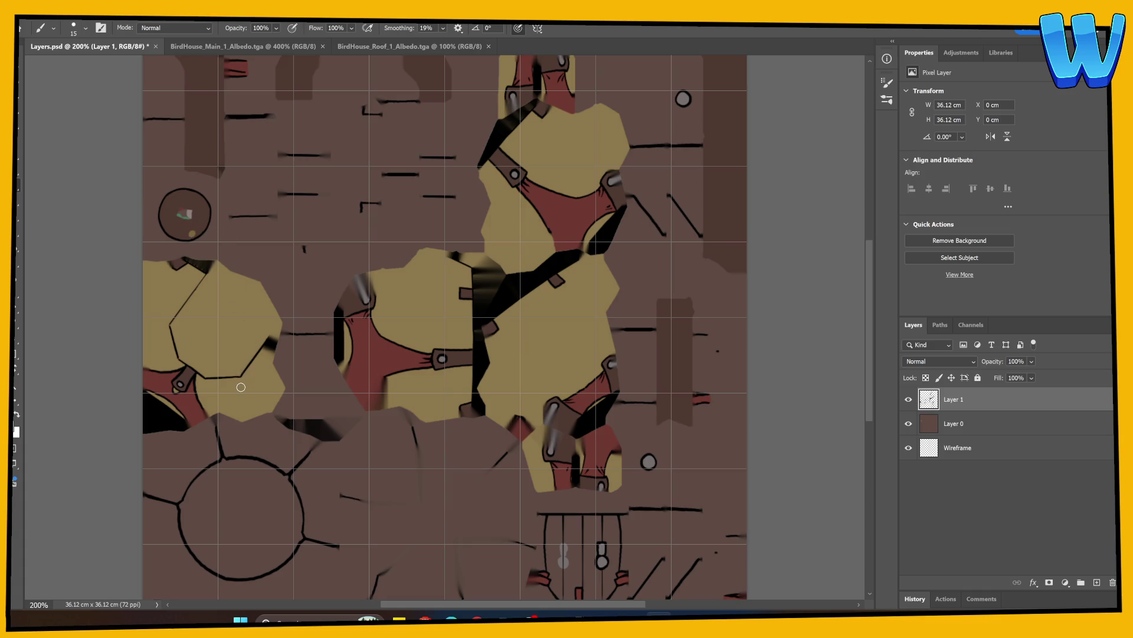
click(946, 421)
key(ctrl+z)
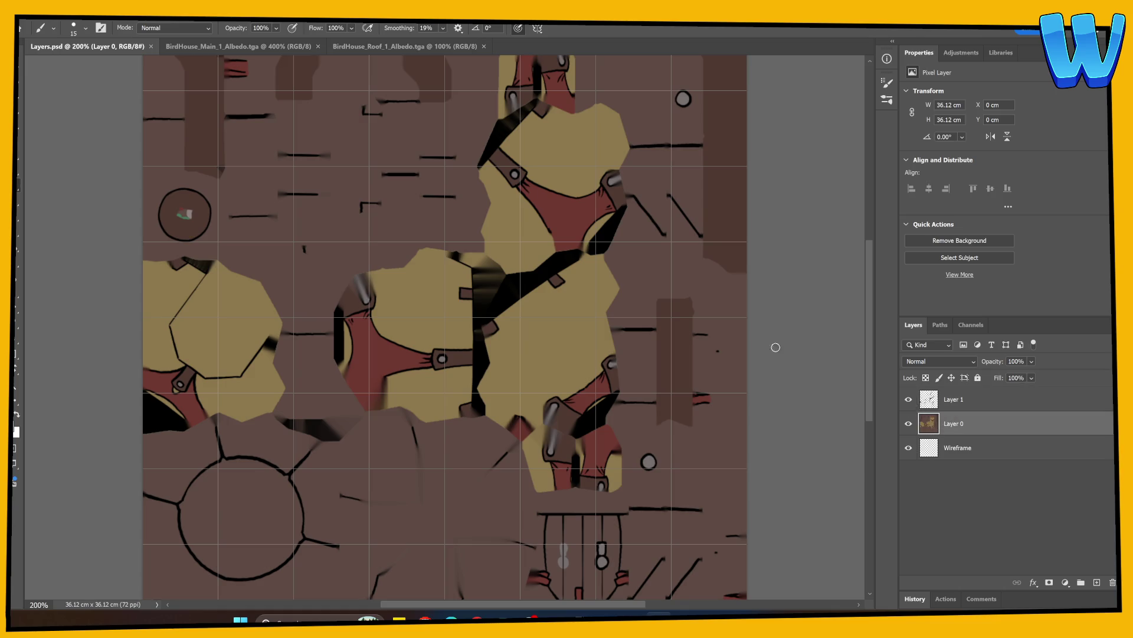
click(191, 233)
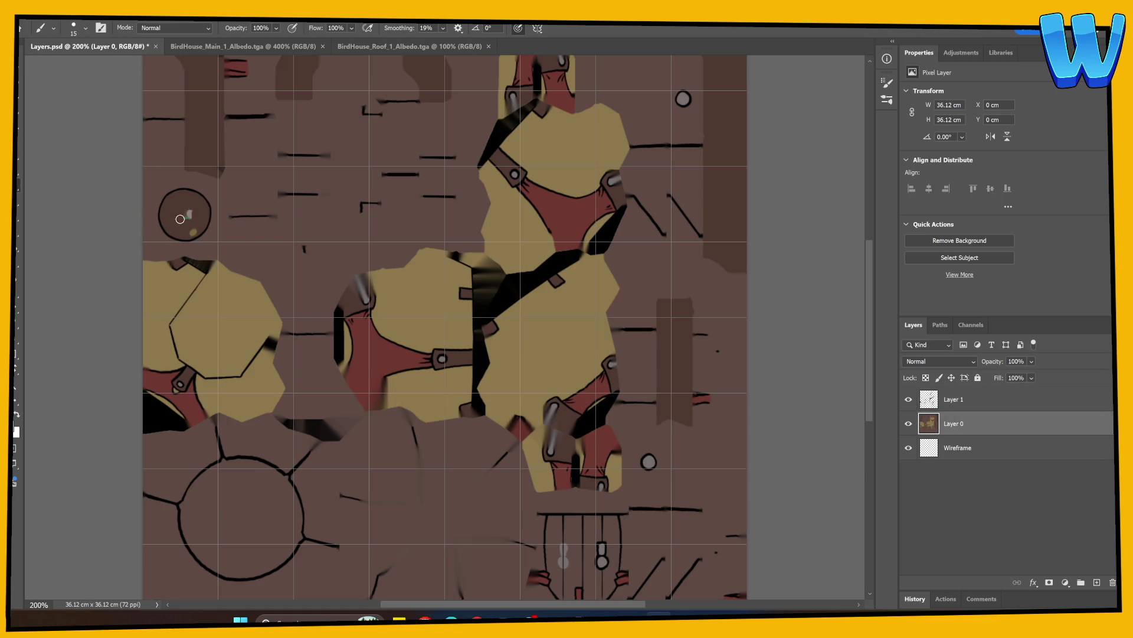
key(ctrl+s)
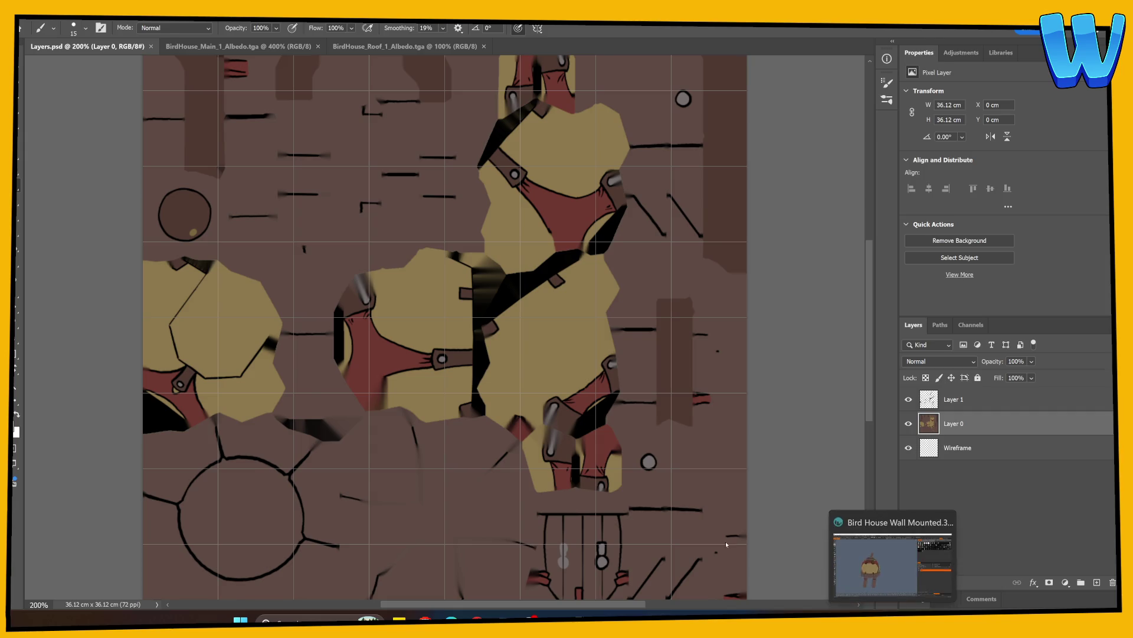
key(alt+Tab)
mouse_move(532, 467)
mouse_down()
mouse_move(546, 452)
mouse_move(614, 457)
mouse_up()
Add a new paint layer named C, set to Multiply at 24% opacity
click(816, 560)
double_click(852, 350)
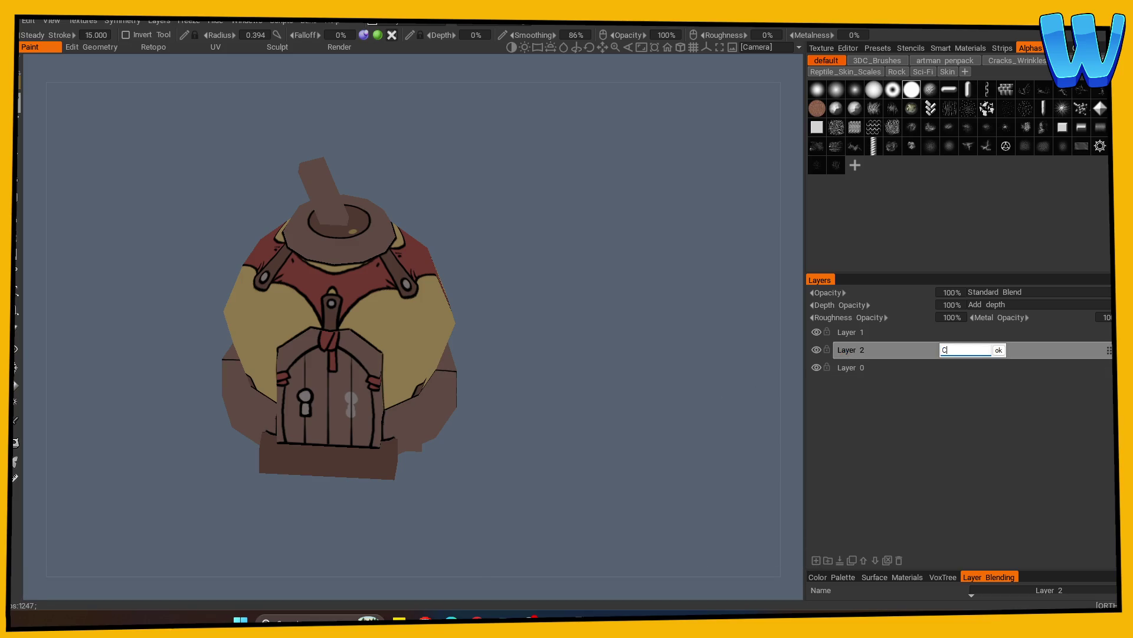
key(Return)
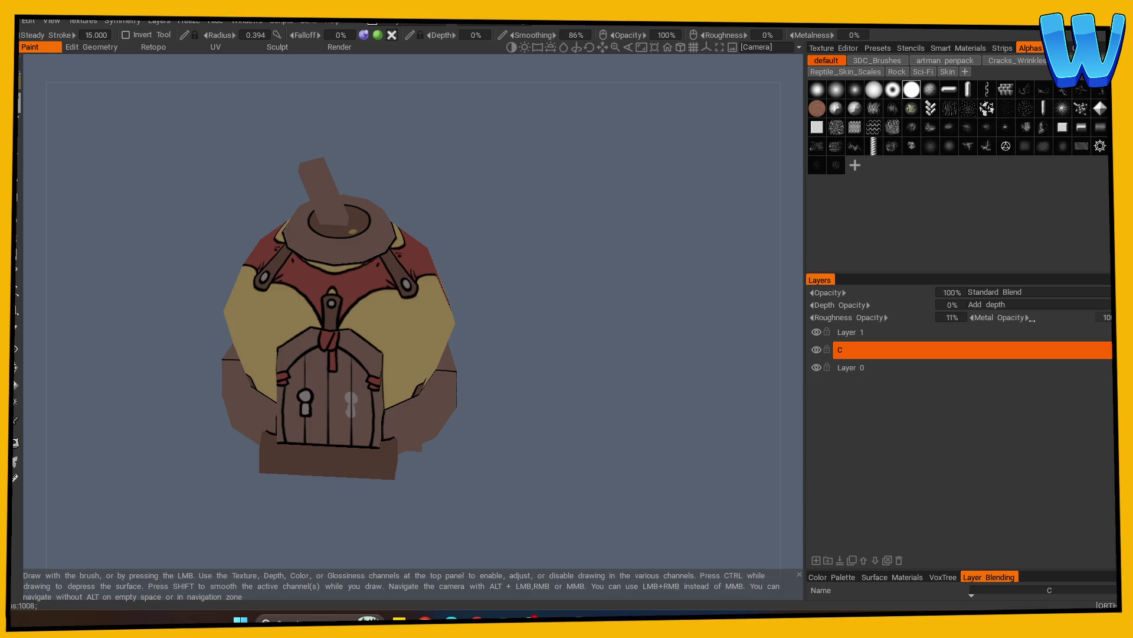
mouse_move(910, 317)
mouse_down()
mouse_move(873, 317)
mouse_move(854, 297)
mouse_up()
click(998, 292)
click(1004, 296)
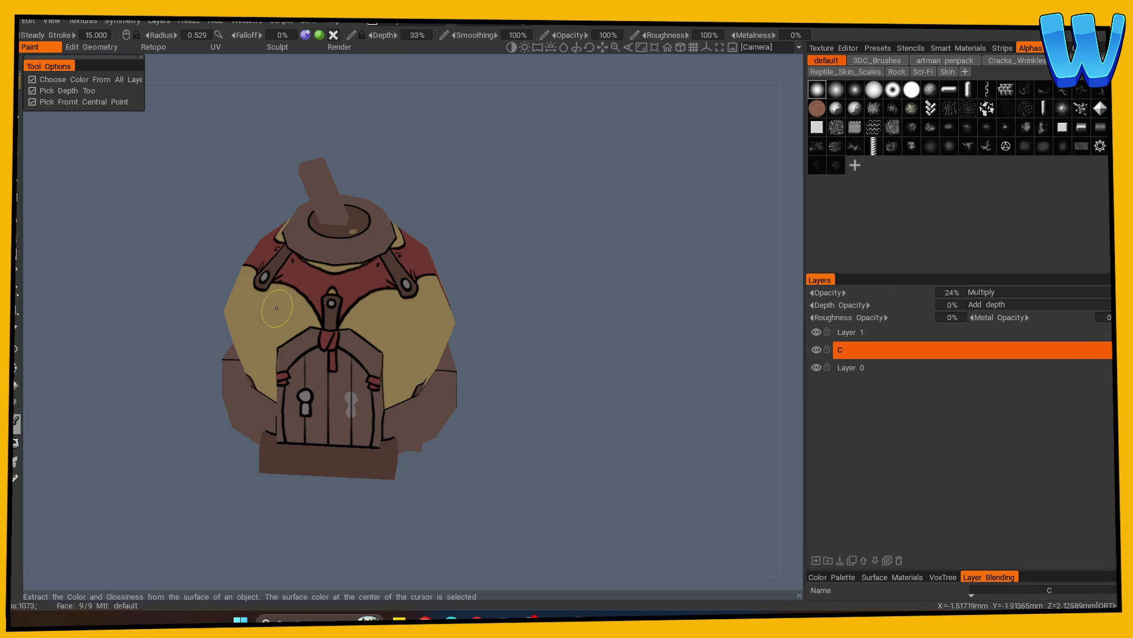
Test a brown shading dab on the yellow body, then undo it
click(378, 316)
drag(443, 309, 535, 378)
click(15, 420)
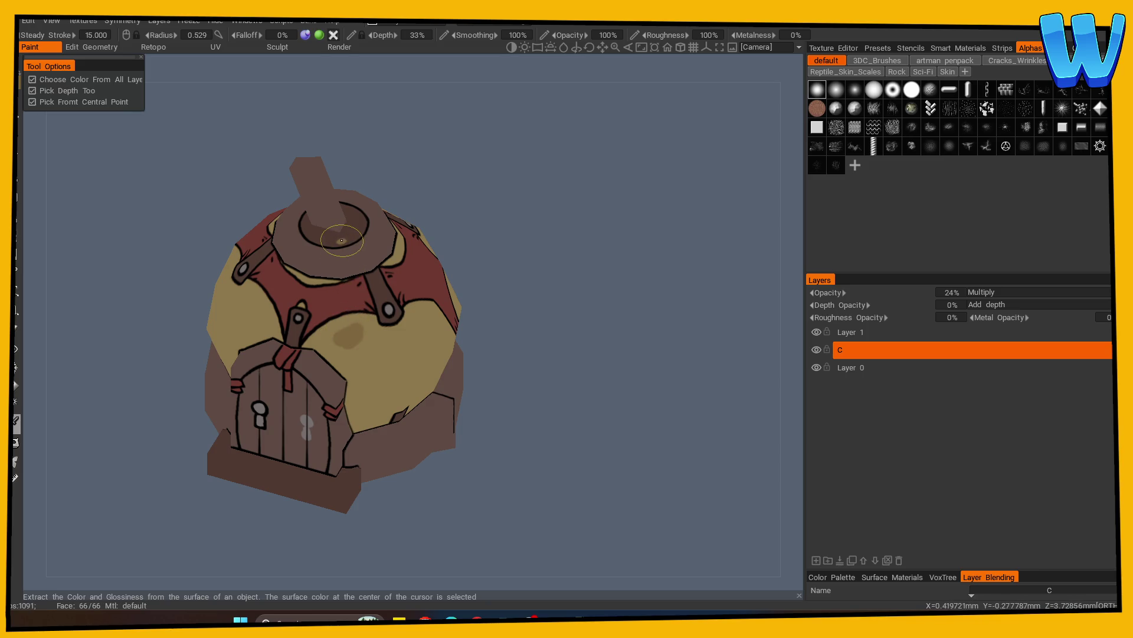
drag(454, 341, 481, 348)
key(ctrl+z)
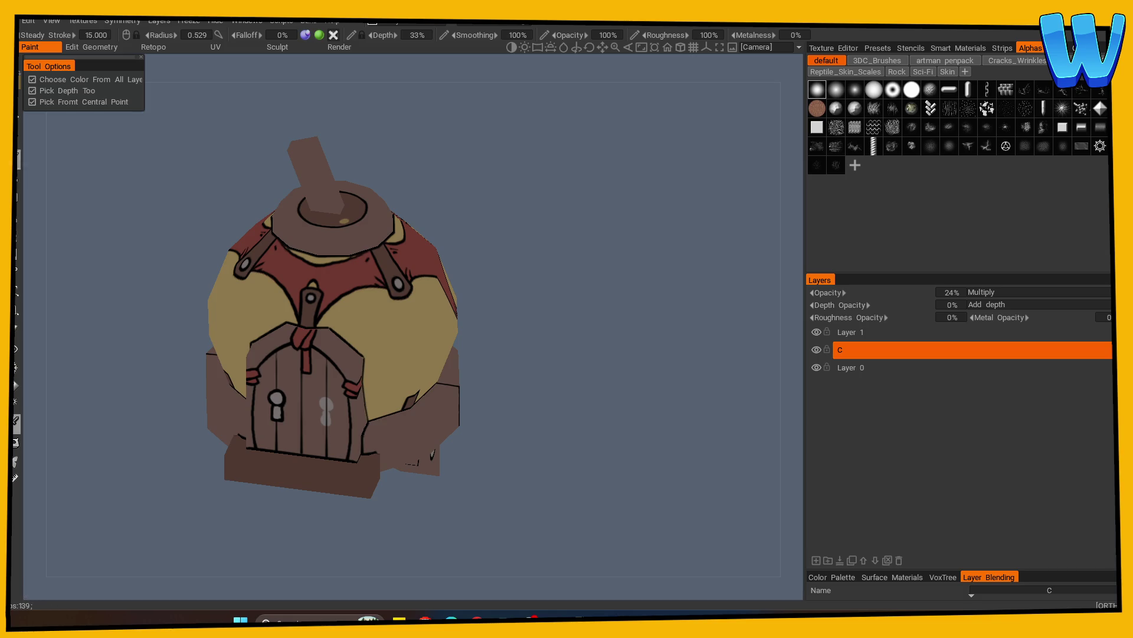
Resume brushing with symmetry on and shade the front and top of the yellow body
click(19, 103)
key(s)
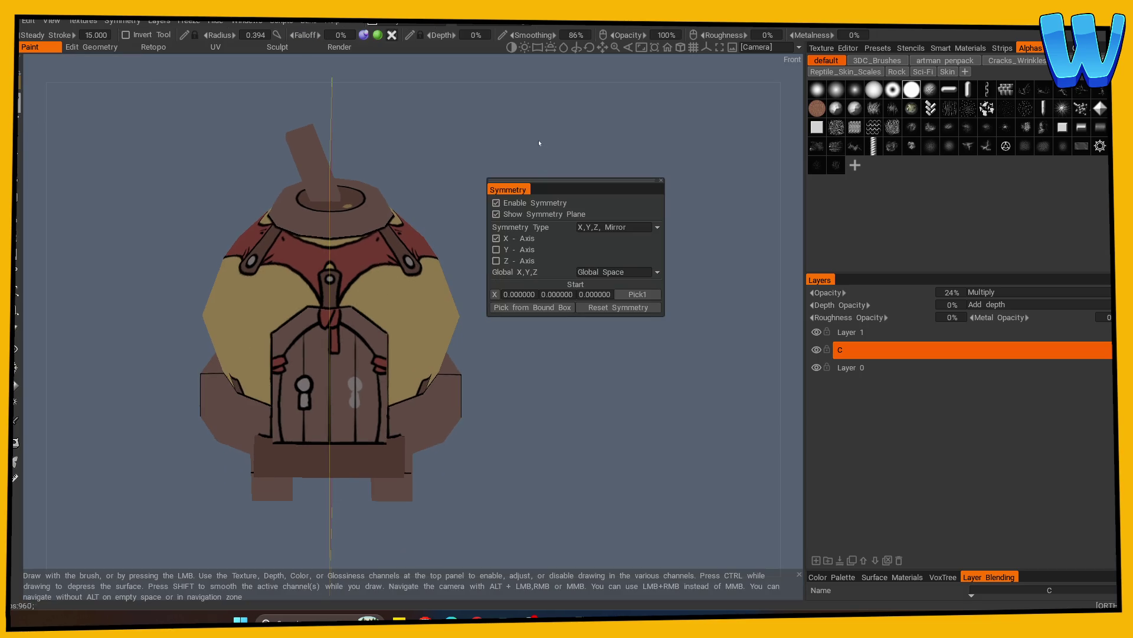
key(KP_1)
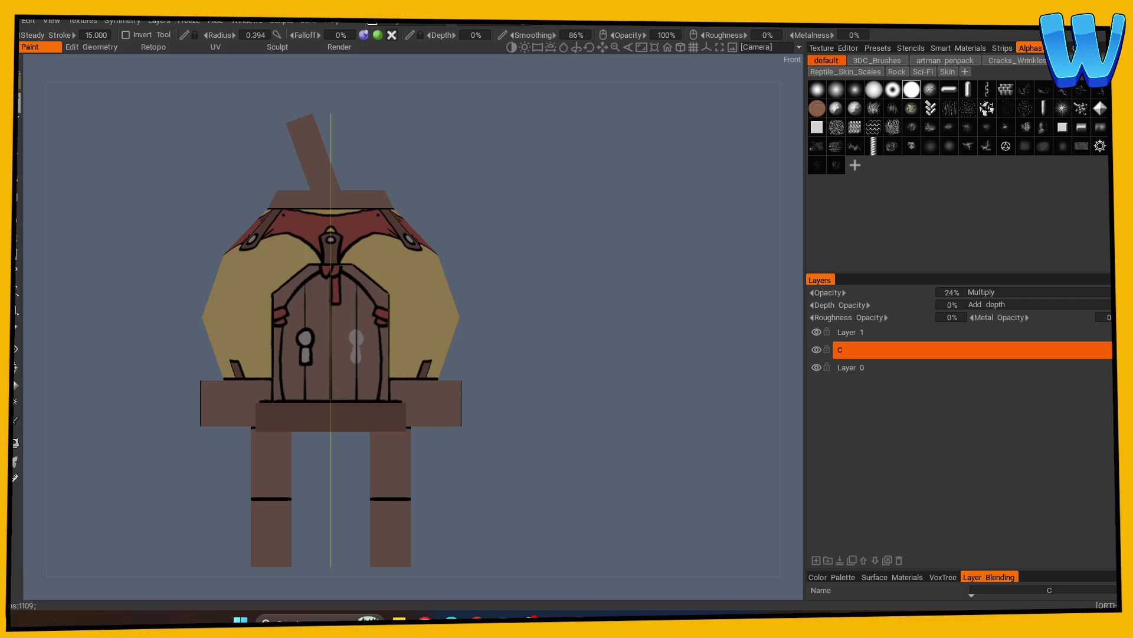
mouse_move(559, 373)
mouse_down()
mouse_move(554, 458)
mouse_move(560, 413)
mouse_move(546, 392)
mouse_move(543, 463)
mouse_move(521, 392)
mouse_move(537, 266)
mouse_move(447, 286)
mouse_up()
mouse_move(537, 319)
mouse_down()
mouse_move(325, 284)
mouse_move(413, 267)
mouse_move(286, 266)
mouse_move(324, 275)
mouse_up()
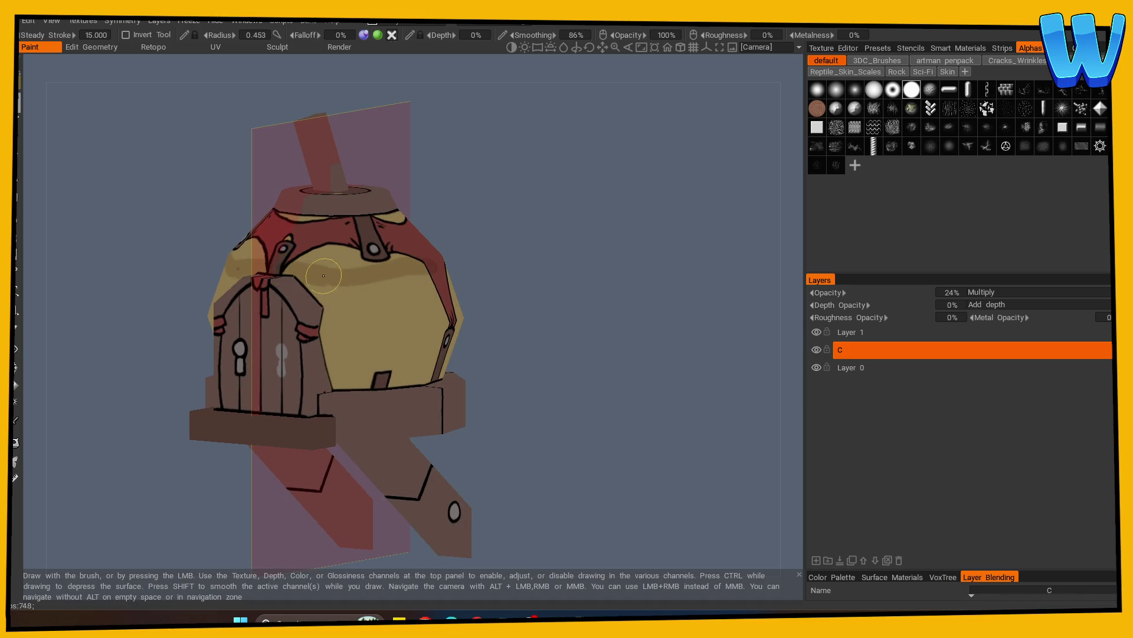
mouse_move(449, 292)
mouse_down()
mouse_move(471, 318)
mouse_move(308, 283)
mouse_up()
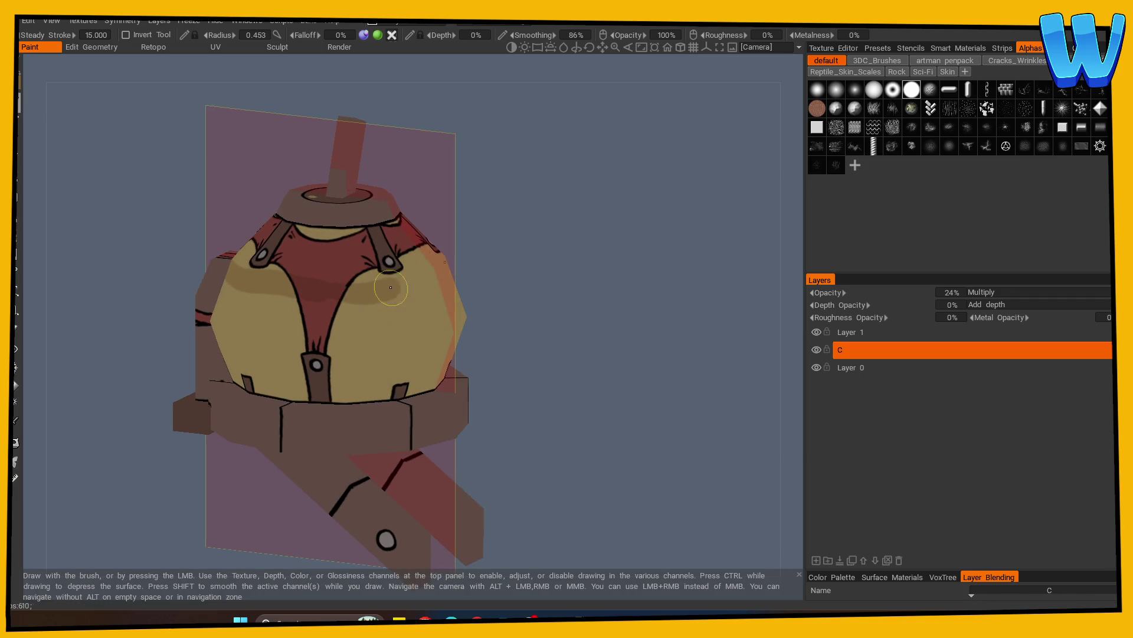
mouse_move(579, 300)
mouse_down()
mouse_move(296, 299)
mouse_move(650, 324)
mouse_move(677, 349)
mouse_up()
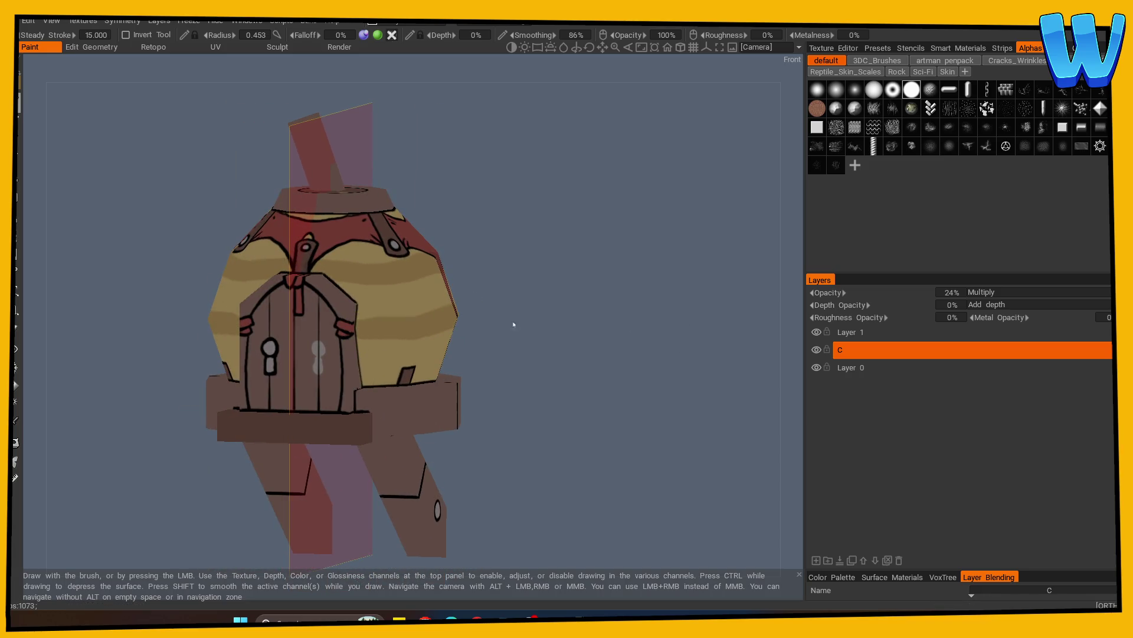
Continue the darker wavy bands around the back and sides of the house
drag(498, 334, 330, 337)
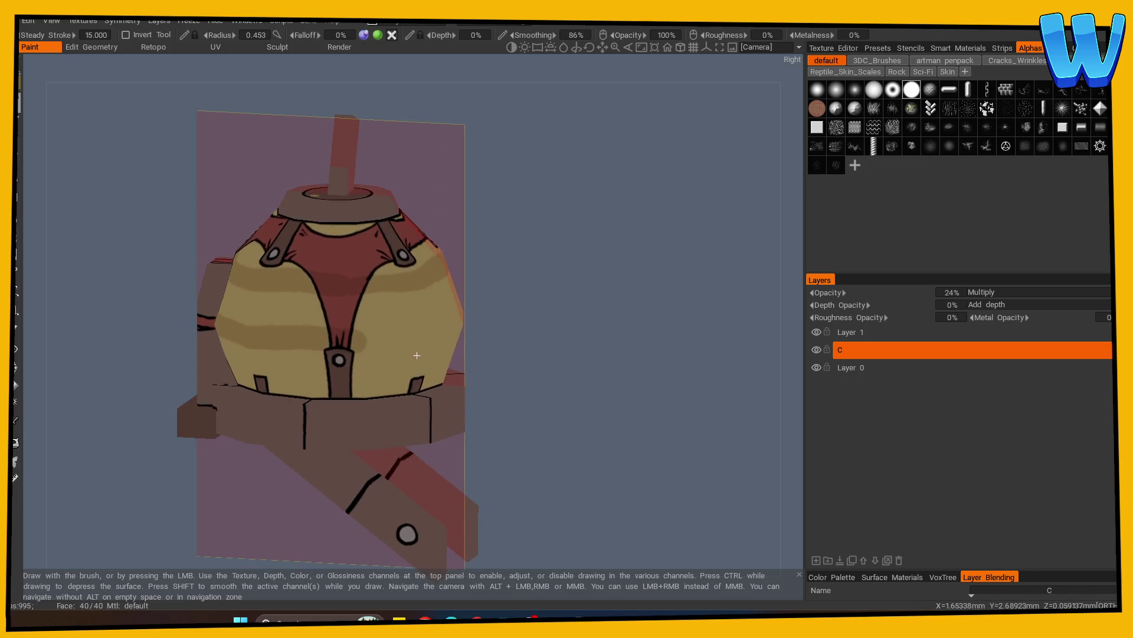
mouse_move(422, 337)
mouse_down()
mouse_move(514, 327)
mouse_move(285, 328)
mouse_up()
mouse_move(532, 331)
mouse_down()
mouse_move(567, 331)
mouse_move(563, 365)
mouse_move(649, 352)
mouse_up()
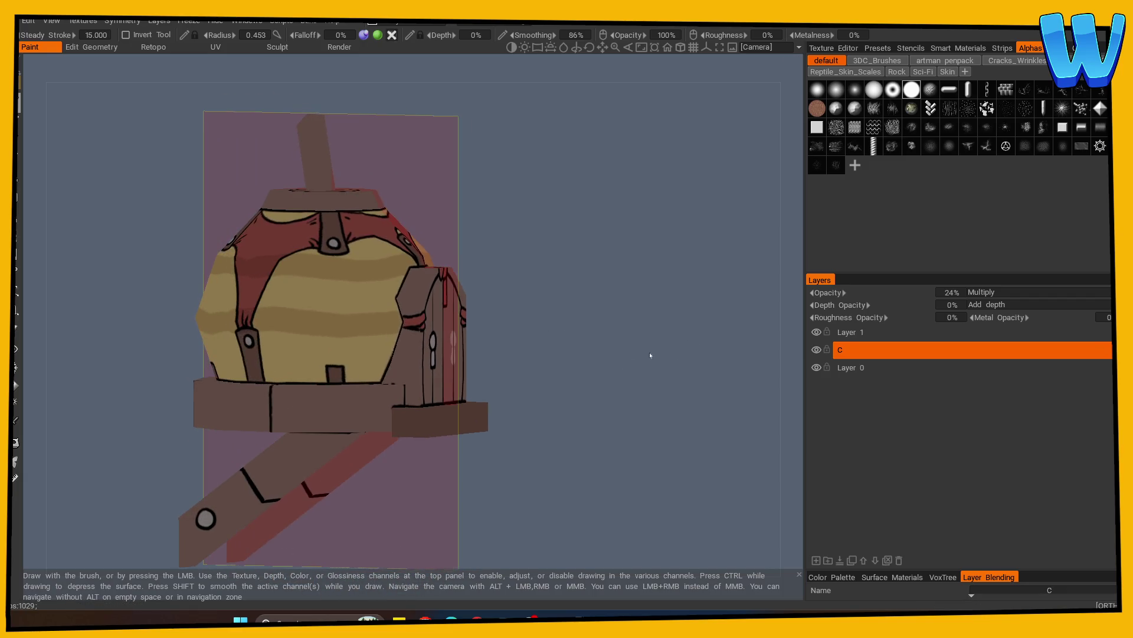
mouse_move(331, 329)
mouse_down()
mouse_move(582, 349)
mouse_move(420, 336)
mouse_up()
mouse_move(587, 336)
mouse_down()
mouse_move(344, 326)
mouse_move(614, 356)
mouse_up()
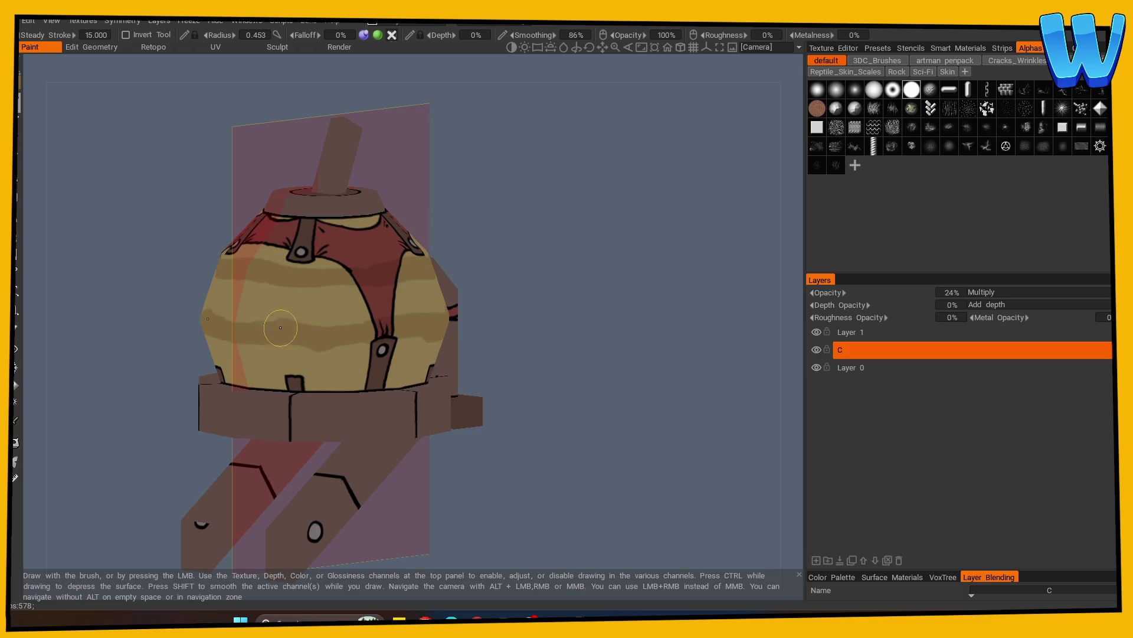
mouse_move(253, 341)
mouse_down()
mouse_move(675, 362)
mouse_move(337, 283)
mouse_move(404, 288)
mouse_move(386, 337)
mouse_move(530, 333)
mouse_move(348, 286)
mouse_up()
mouse_move(493, 292)
mouse_down()
mouse_move(371, 291)
mouse_move(319, 306)
mouse_up()
click(17, 331)
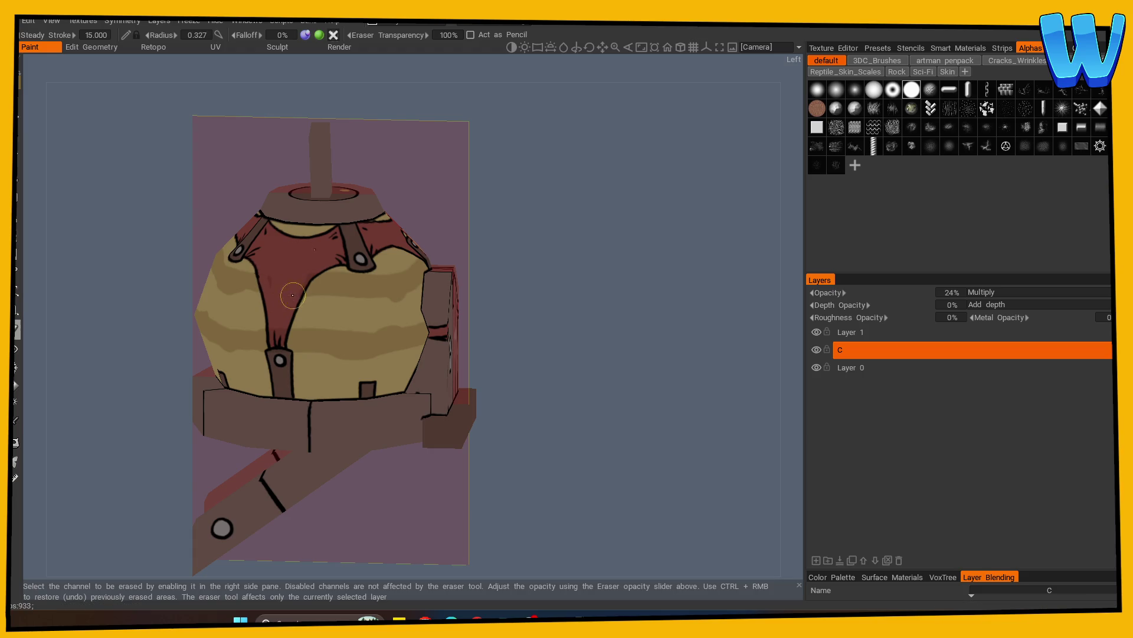
Erase the stray shading from the front of the house around the door and straps
mouse_move(473, 324)
mouse_down()
mouse_move(537, 331)
mouse_move(392, 303)
mouse_up()
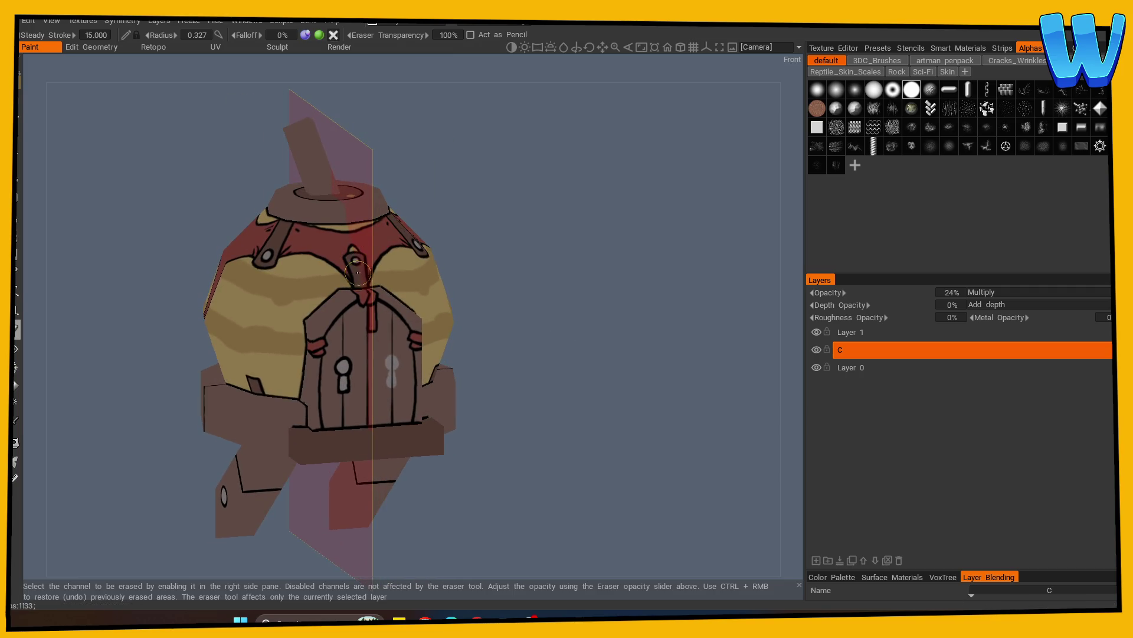
mouse_move(576, 285)
mouse_down()
mouse_move(566, 331)
mouse_move(524, 356)
mouse_move(557, 359)
mouse_up()
drag(413, 313, 416, 304)
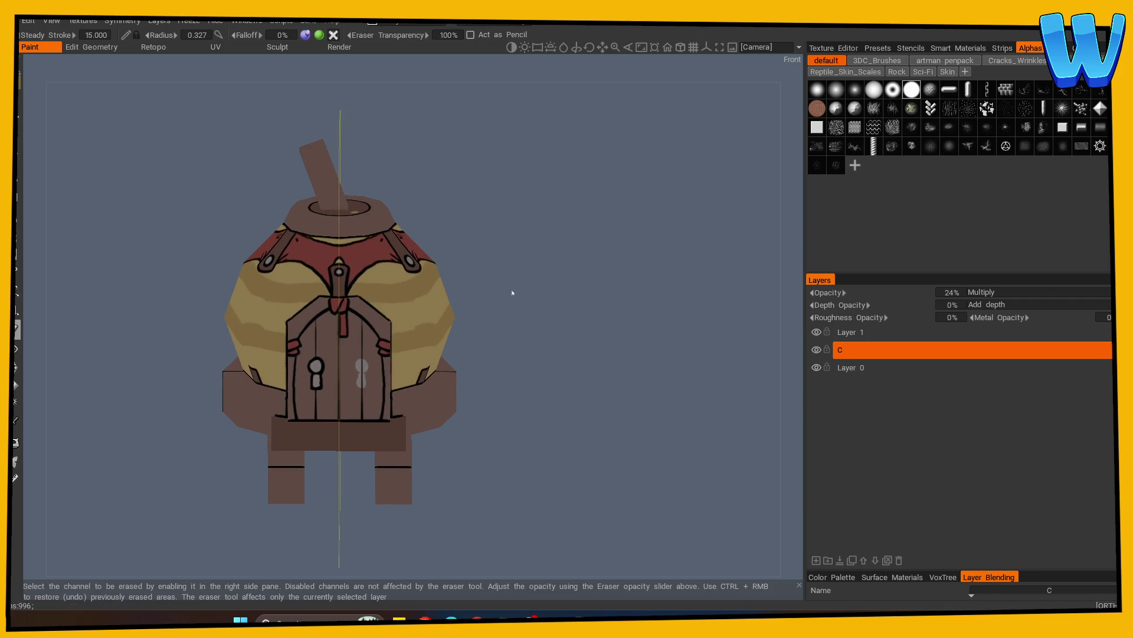
scroll(513, 301, down, 2)
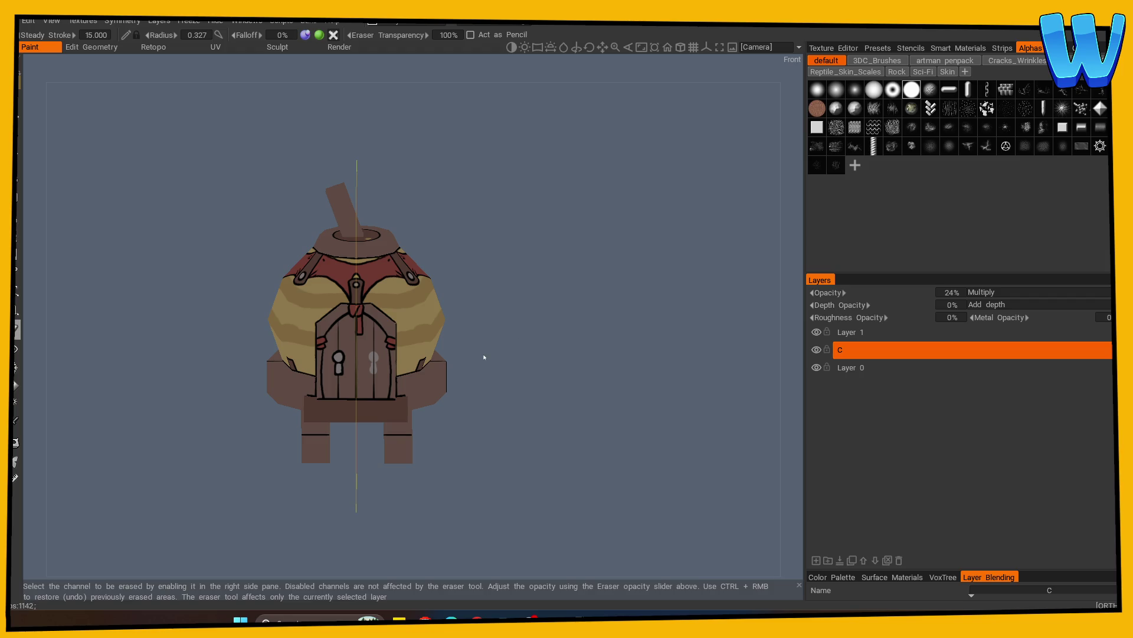
scroll(485, 357, down, 2)
scroll(498, 387, up, 4)
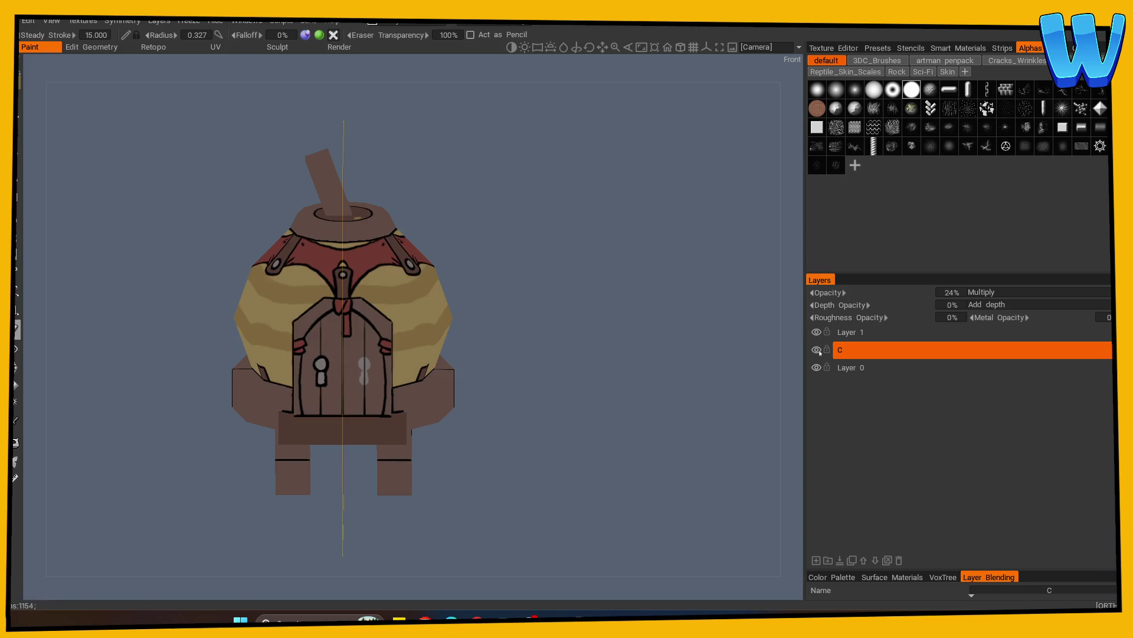
scroll(544, 421, up, 2)
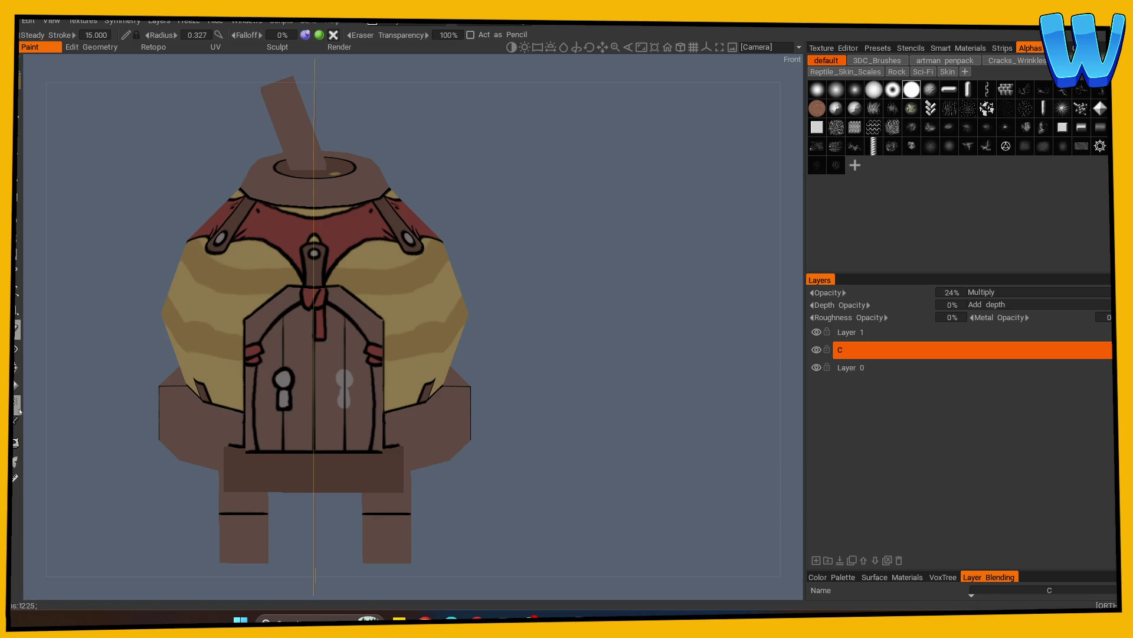
Turn symmetry off and sample dark brown, undoing a test stroke over the keyhole
key(s)
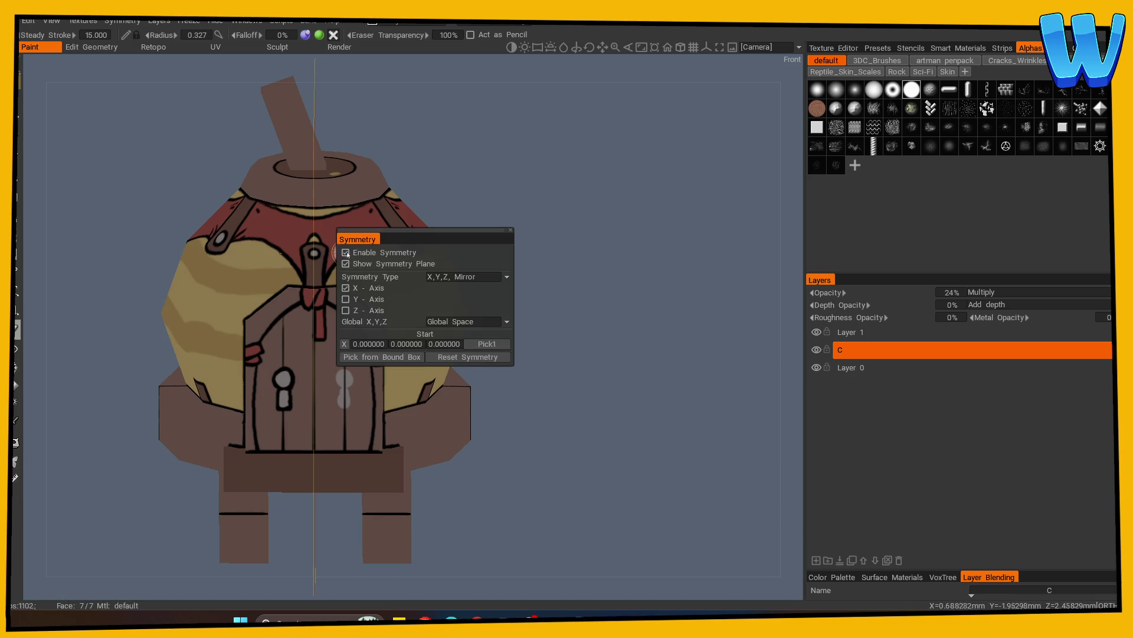
key(v)
click(277, 373)
mouse_move(307, 378)
mouse_down()
mouse_move(330, 368)
mouse_move(343, 388)
mouse_up()
key(ctrl+z)
key(ctrl+z)
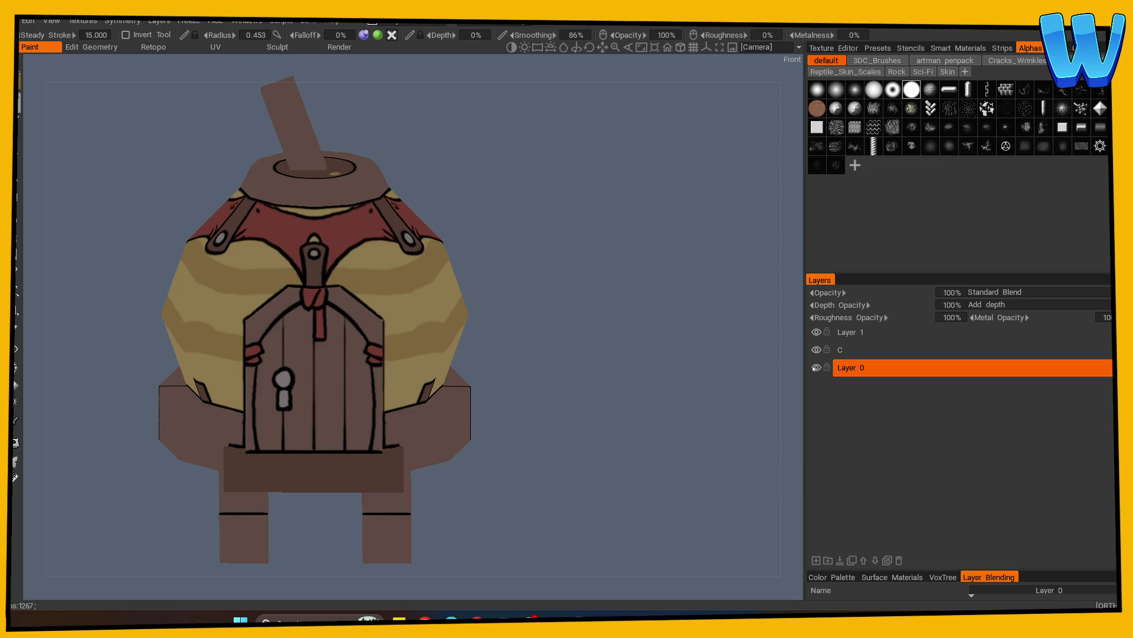
Rename the bottom layer to B and Layer 1 to Line
double_click(857, 370)
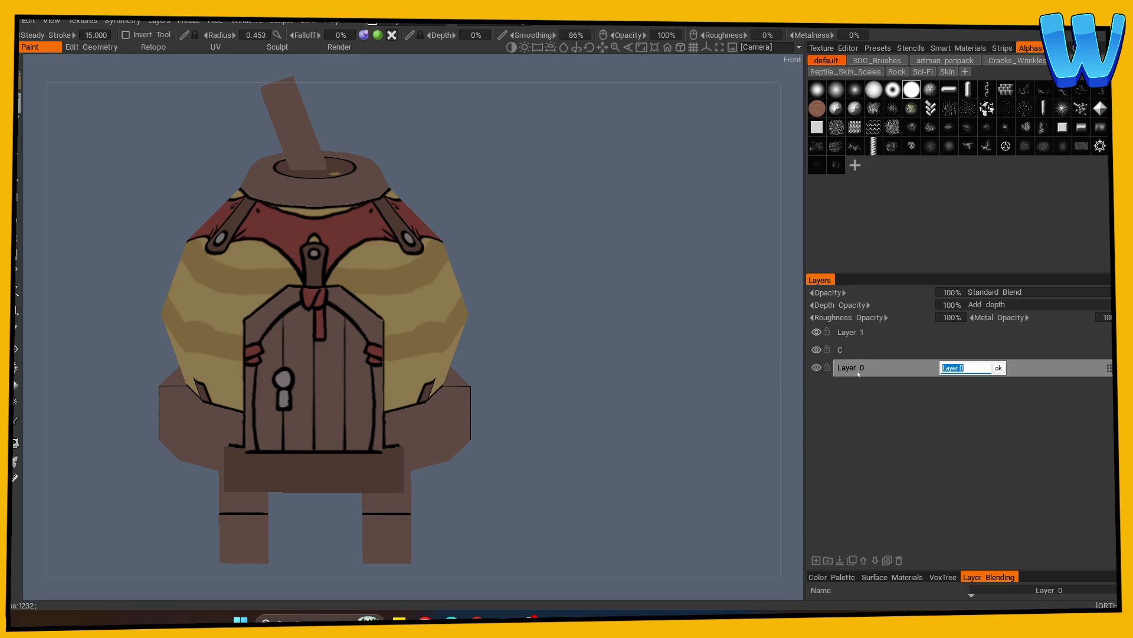
key(Return)
double_click(856, 334)
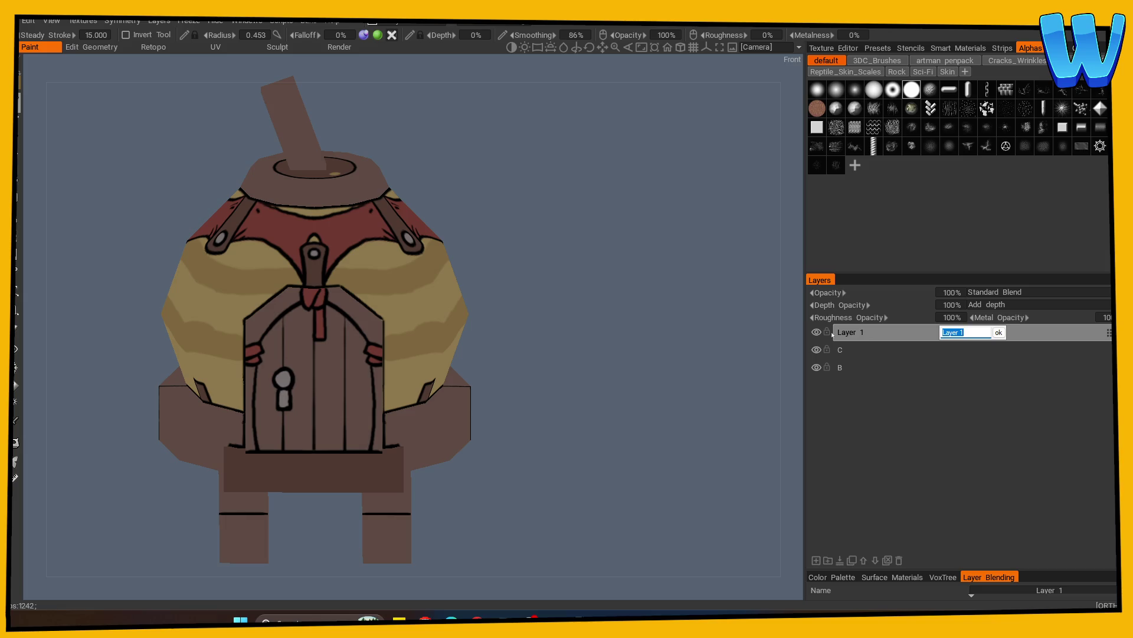
text(Line)
key(Return)
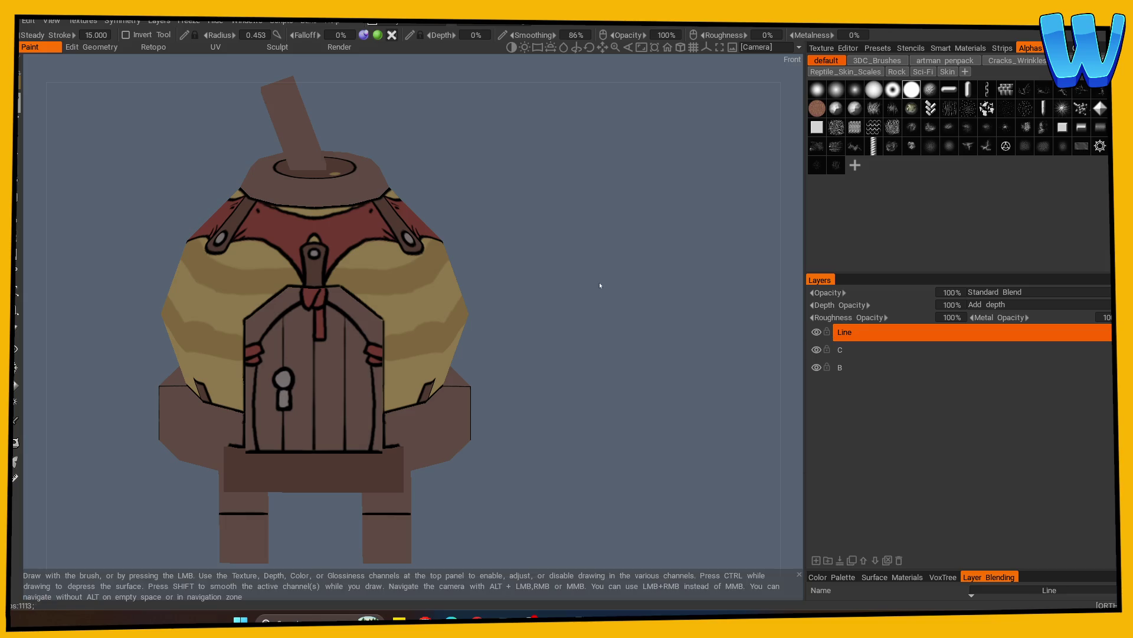
mouse_move(582, 314)
right_down()
mouse_move(565, 337)
mouse_move(504, 342)
mouse_move(511, 355)
right_up()
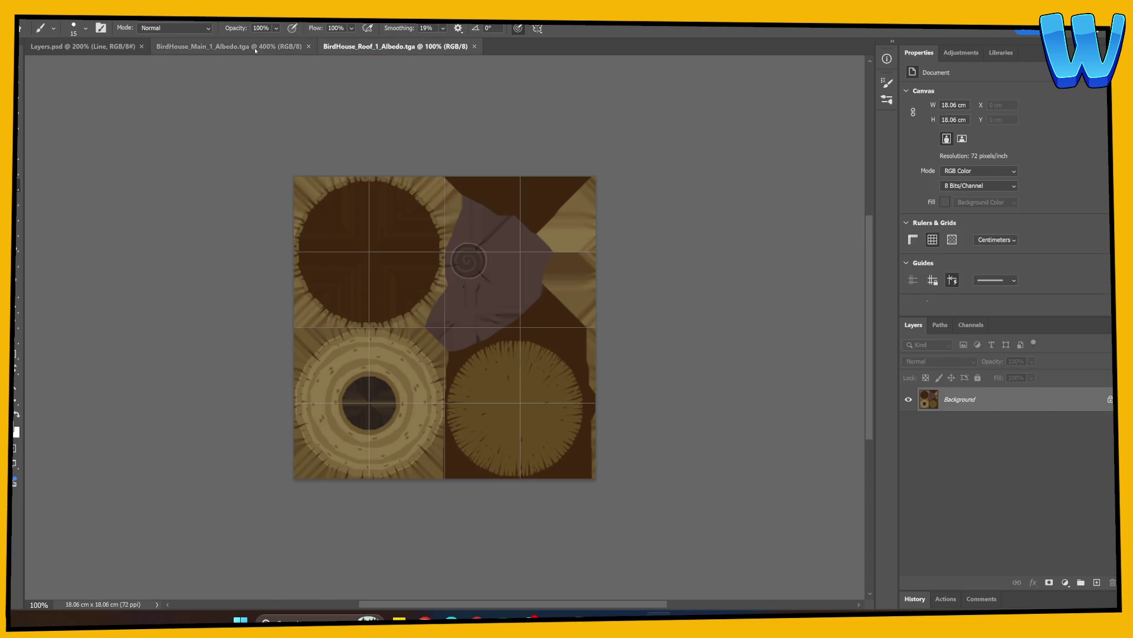
Select layer B in Photoshop's Layers.psd and return to 3DCoat
click(230, 46)
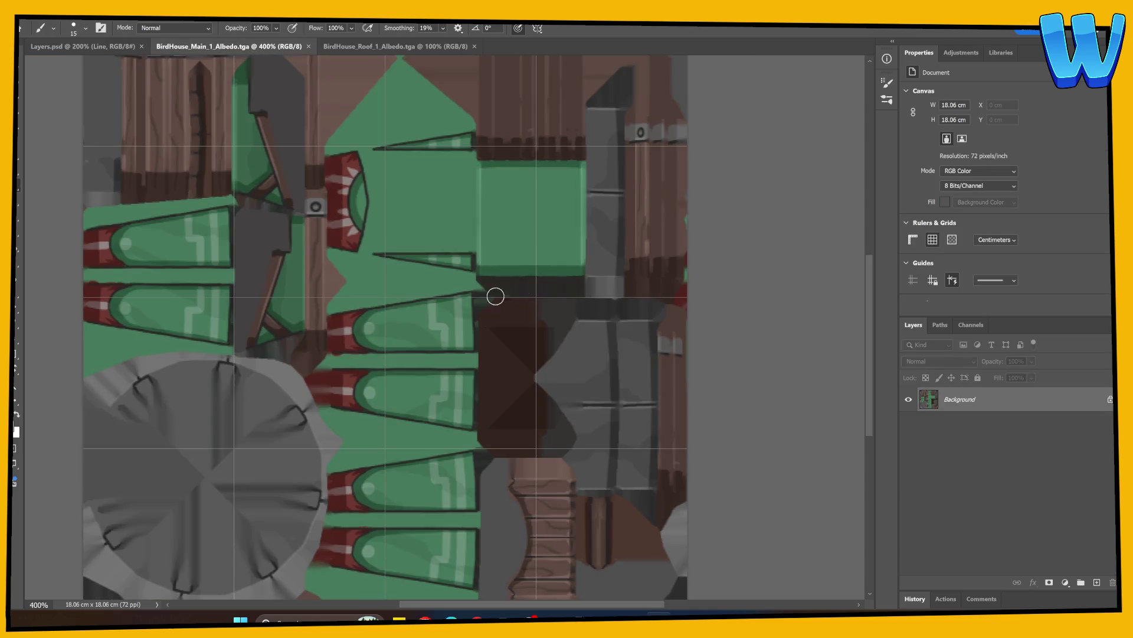
click(83, 46)
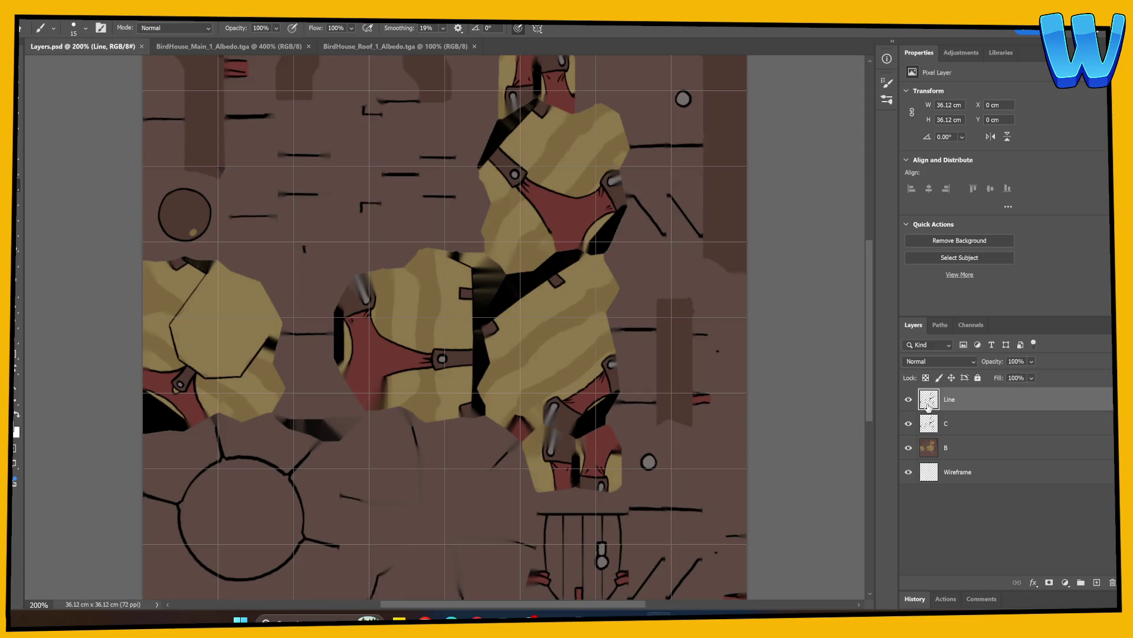
click(940, 447)
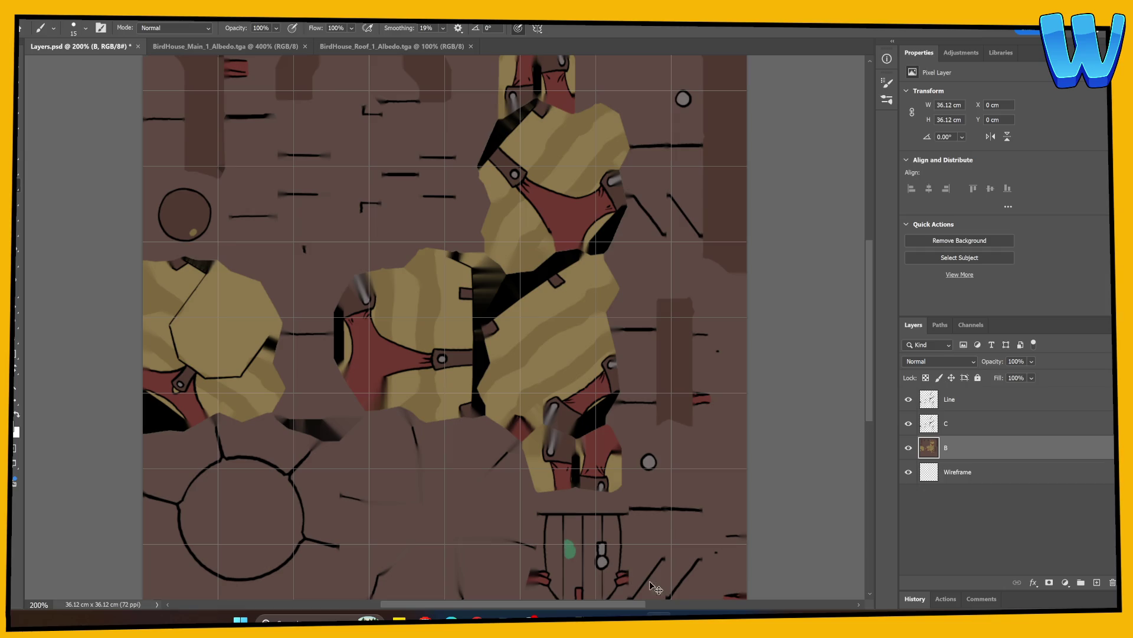
key(alt+Tab)
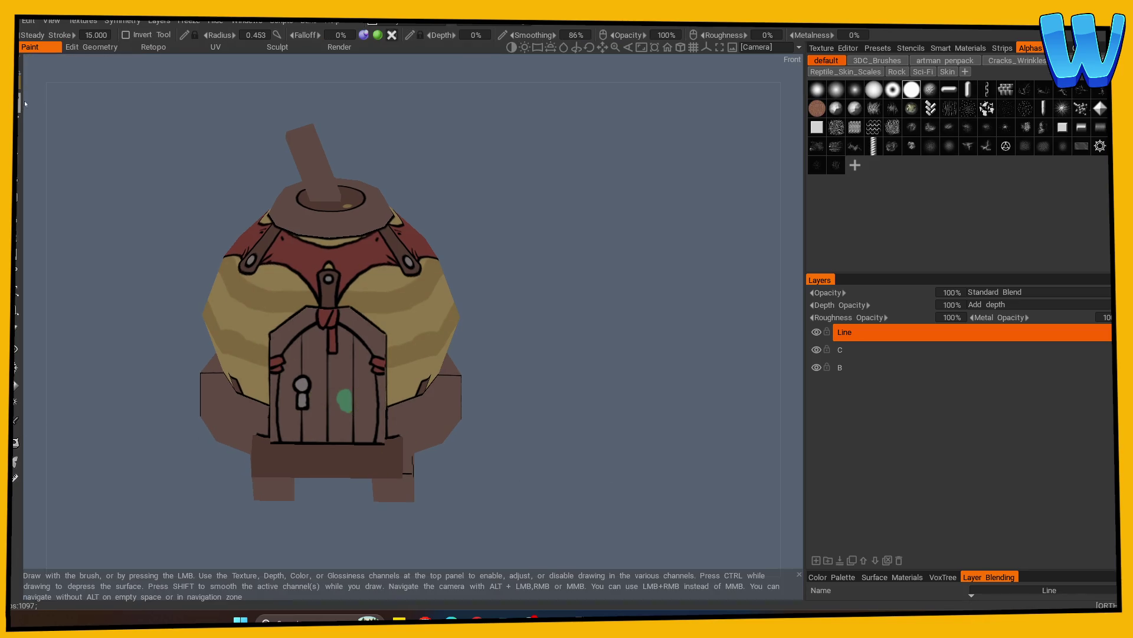
Undo the green stroke on the wrong layer, then paint the door planks green on layer B
drag(335, 389, 336, 406)
key(ctrl+z)
click(840, 368)
drag(348, 423, 355, 381)
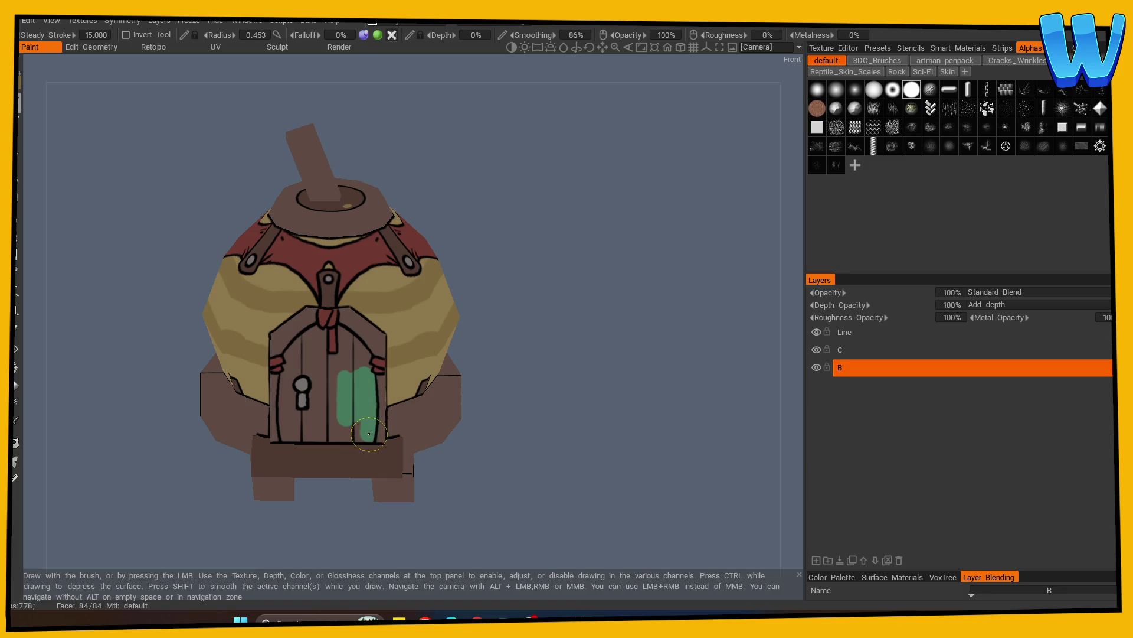
mouse_move(352, 433)
mouse_down()
mouse_move(311, 433)
mouse_move(288, 387)
mouse_move(286, 409)
mouse_up()
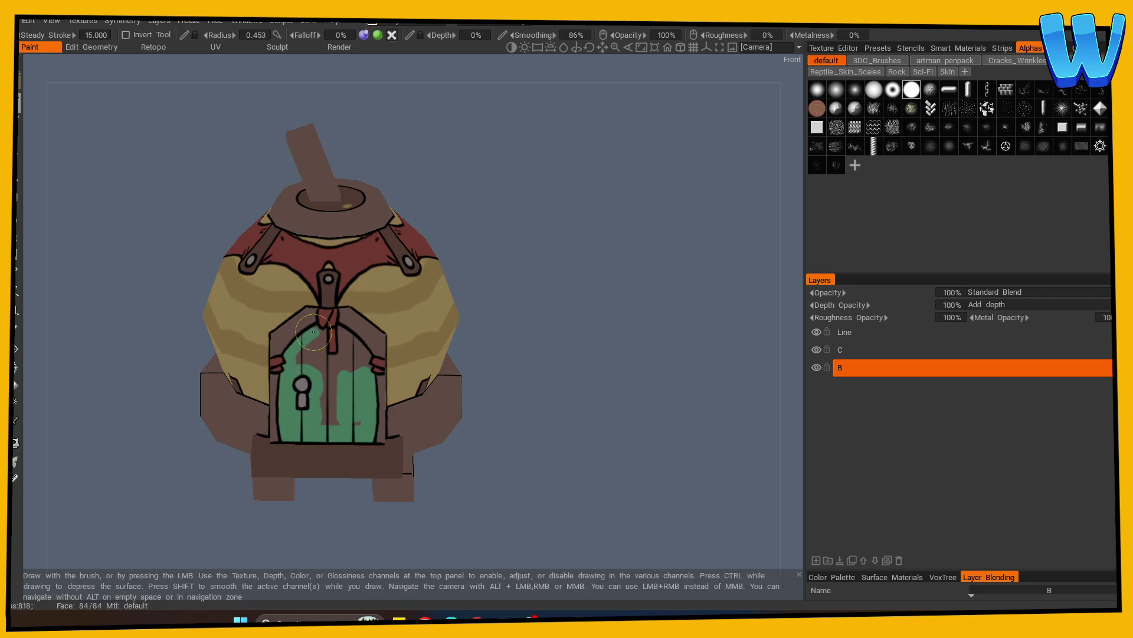
mouse_move(311, 365)
mouse_down()
mouse_move(322, 410)
mouse_move(337, 380)
mouse_move(326, 364)
mouse_up()
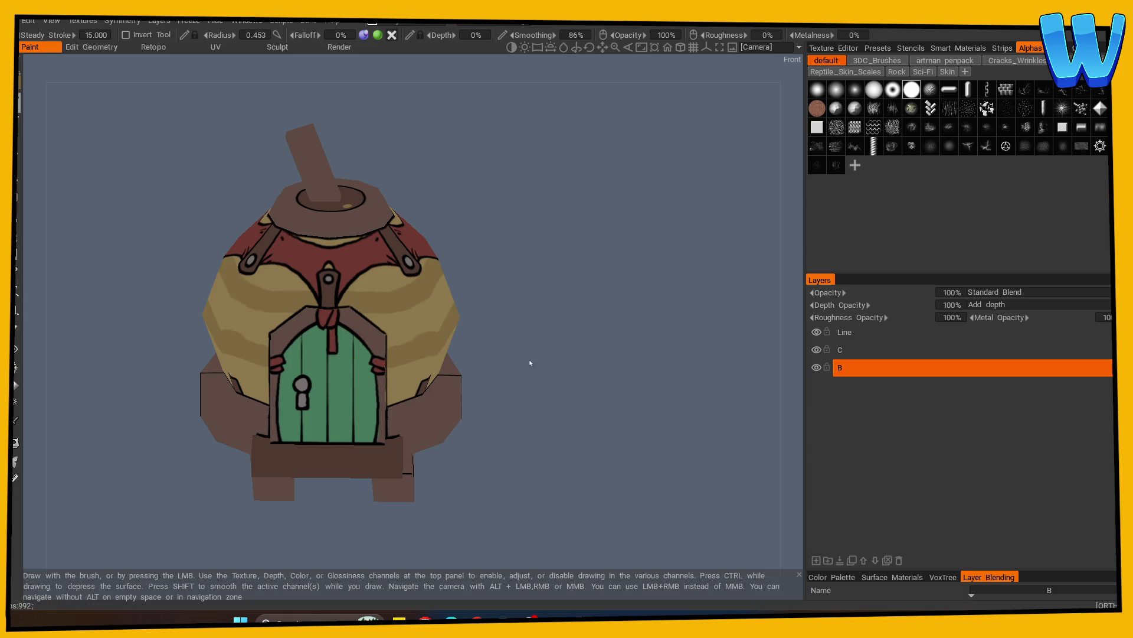
View the house from above and pick up the roof cap's brown colour
scroll(530, 362, down, 3)
mouse_move(303, 506)
mouse_down()
mouse_move(569, 435)
mouse_move(443, 469)
mouse_move(384, 463)
mouse_move(559, 437)
mouse_move(418, 517)
mouse_move(536, 426)
mouse_up()
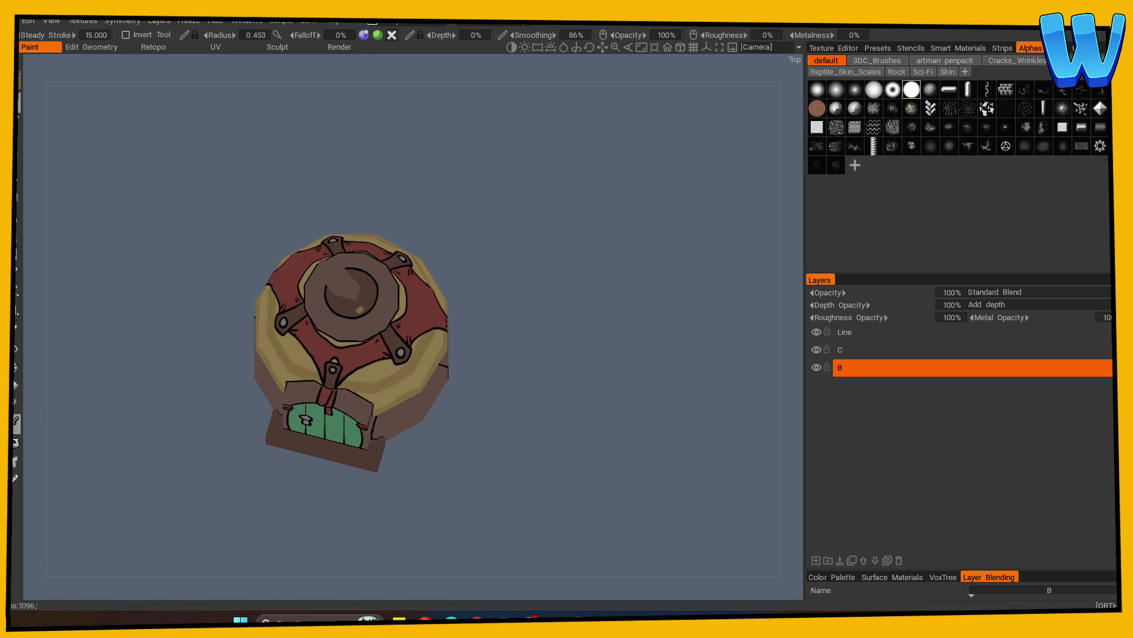
key(v)
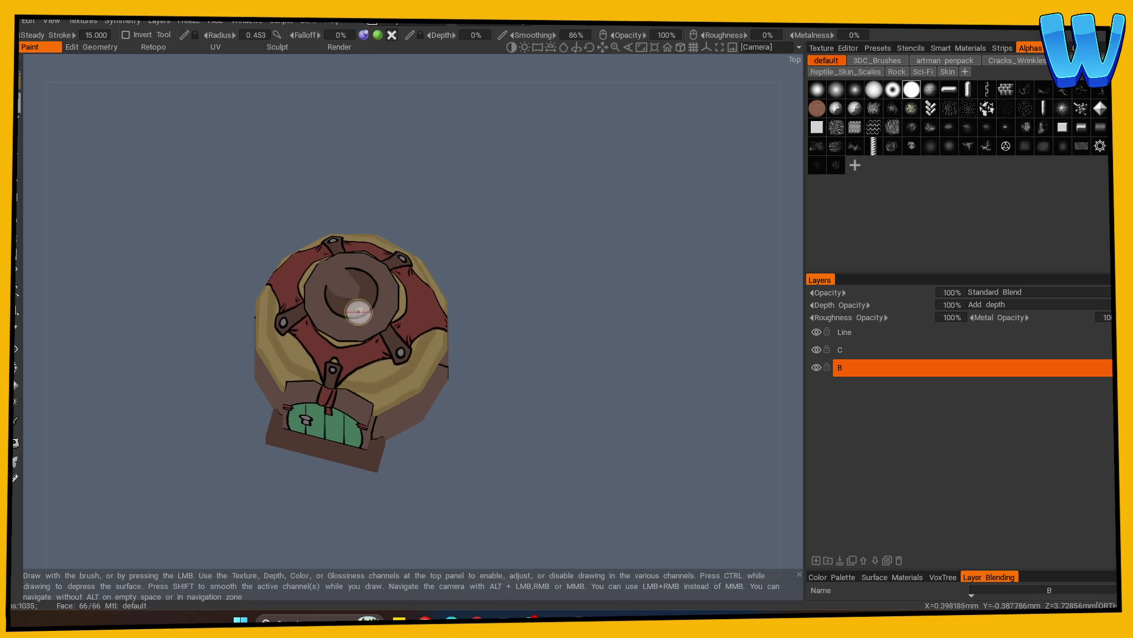
mouse_move(361, 307)
mouse_down()
mouse_move(532, 317)
mouse_move(590, 354)
mouse_move(544, 424)
mouse_move(537, 407)
mouse_move(481, 399)
mouse_up()
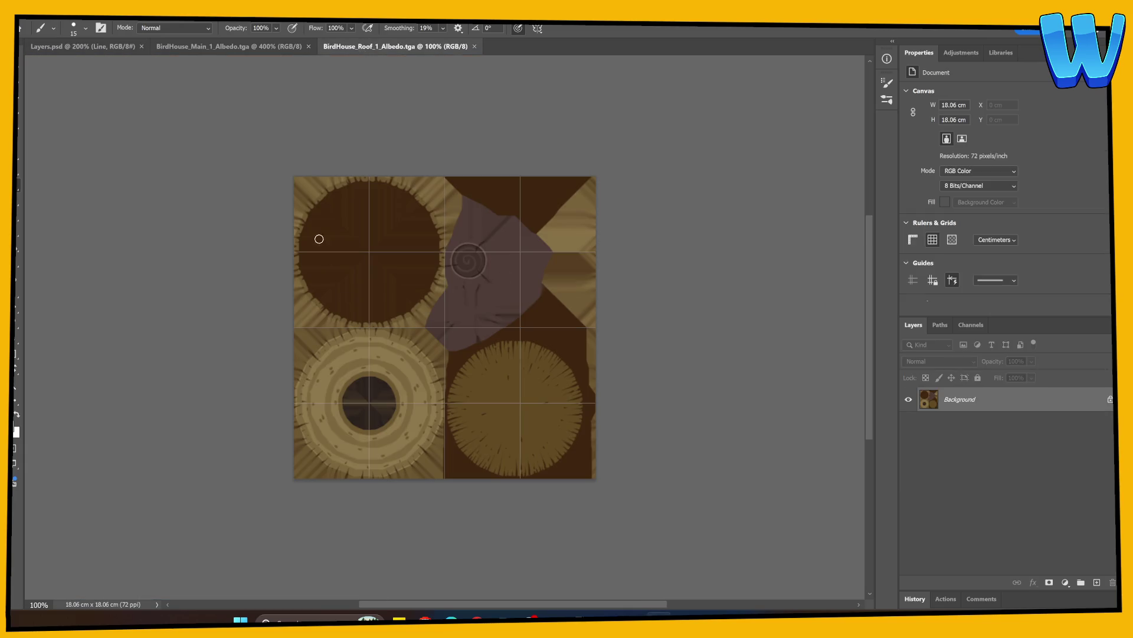
Check the roof and main albedo textures, save Layers.psd with layer B active, and return to 3DCoat
key(ctrl+shift+Tab)
click(83, 46)
click(947, 447)
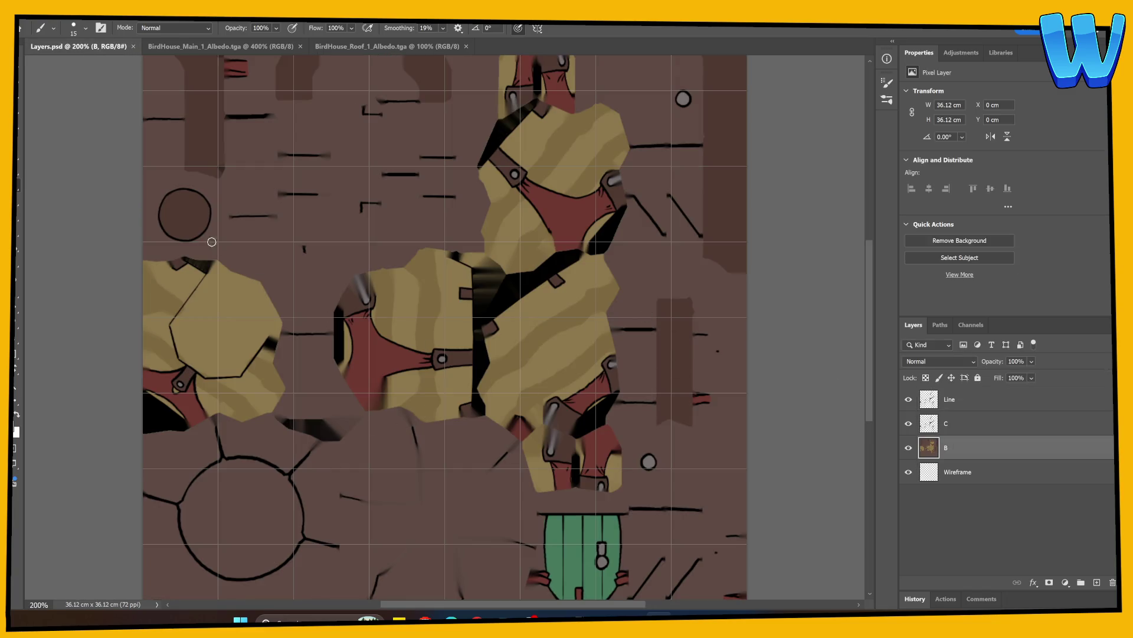
click(353, 47)
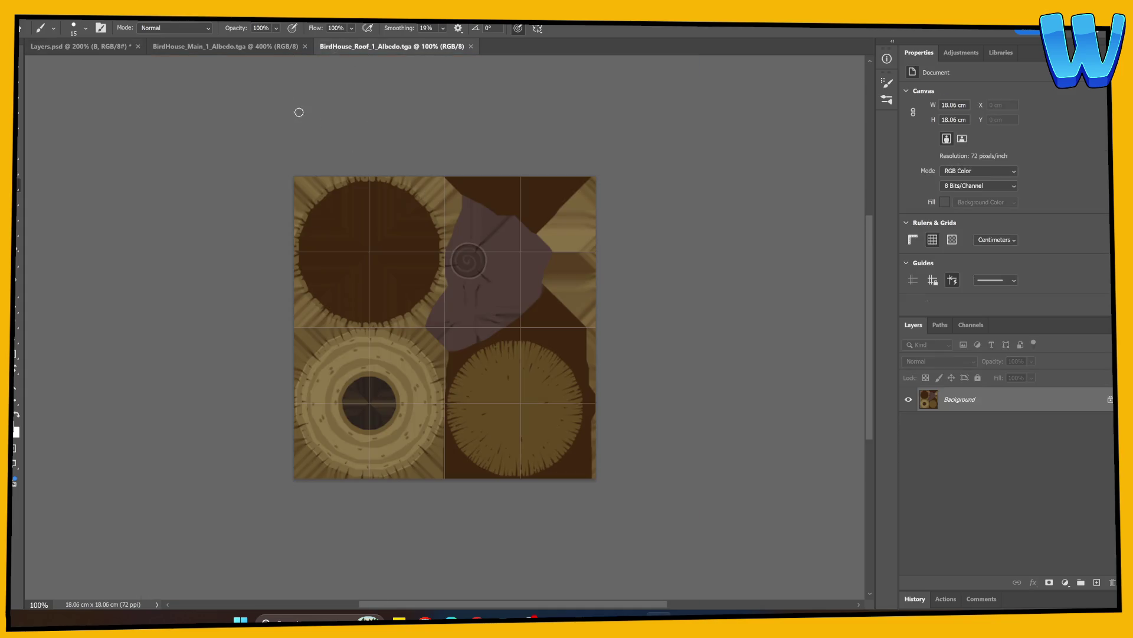
click(230, 46)
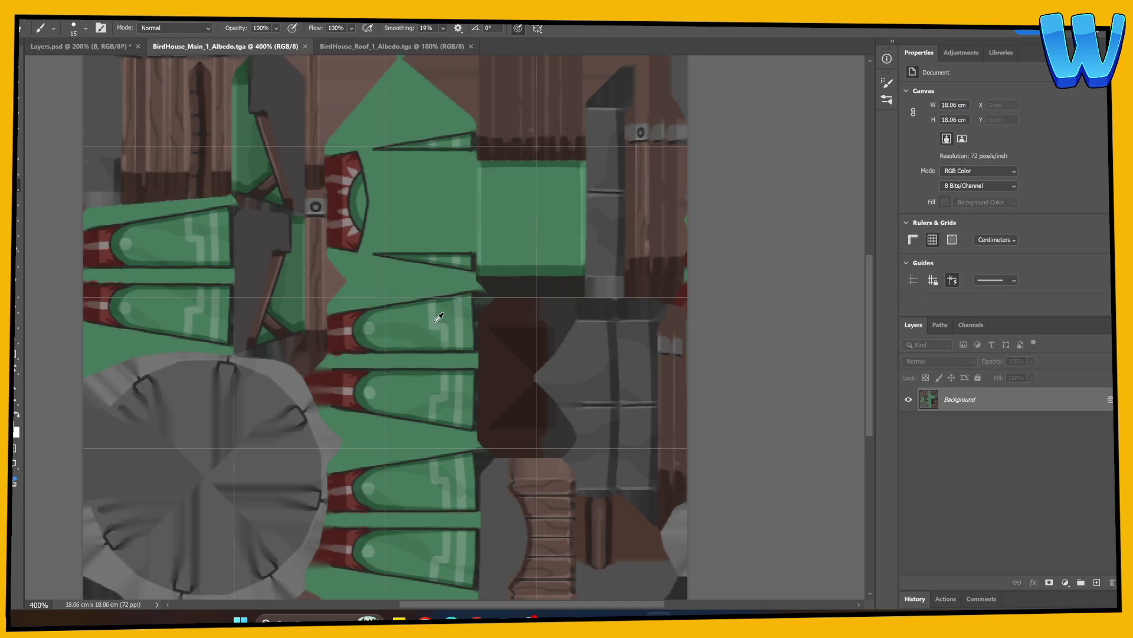
click(79, 46)
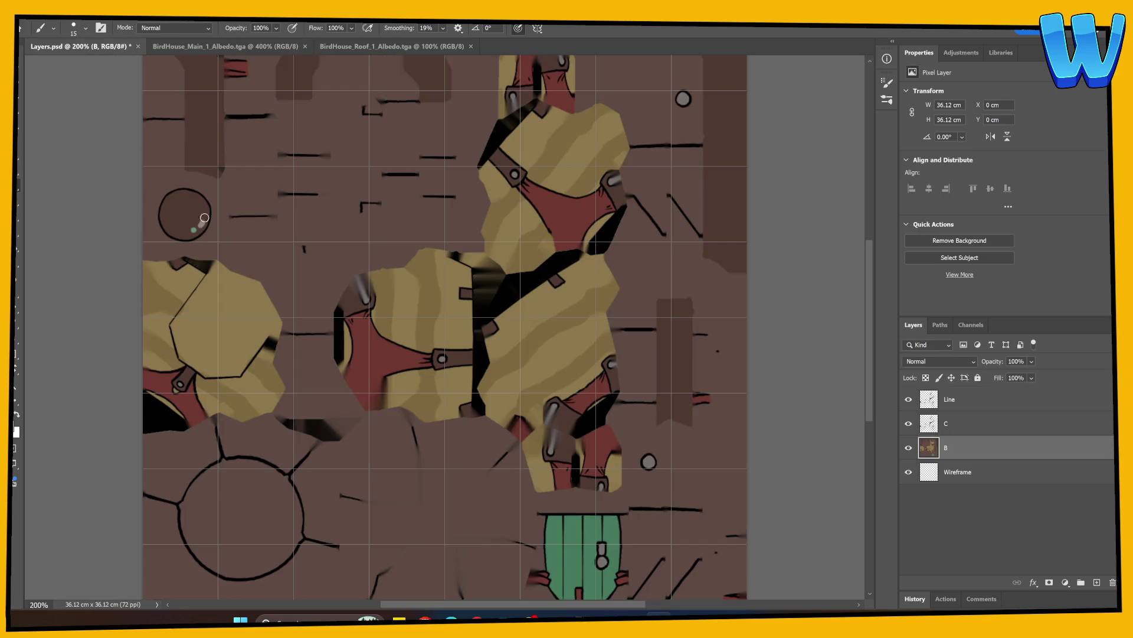
key(ctrl+s)
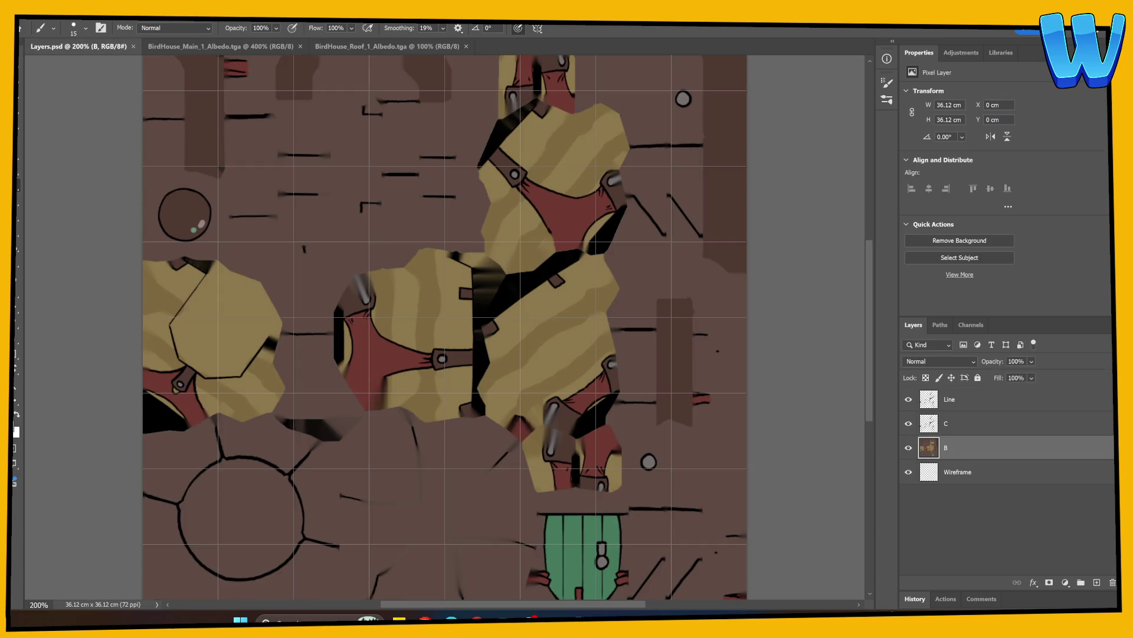
key(alt+Tab)
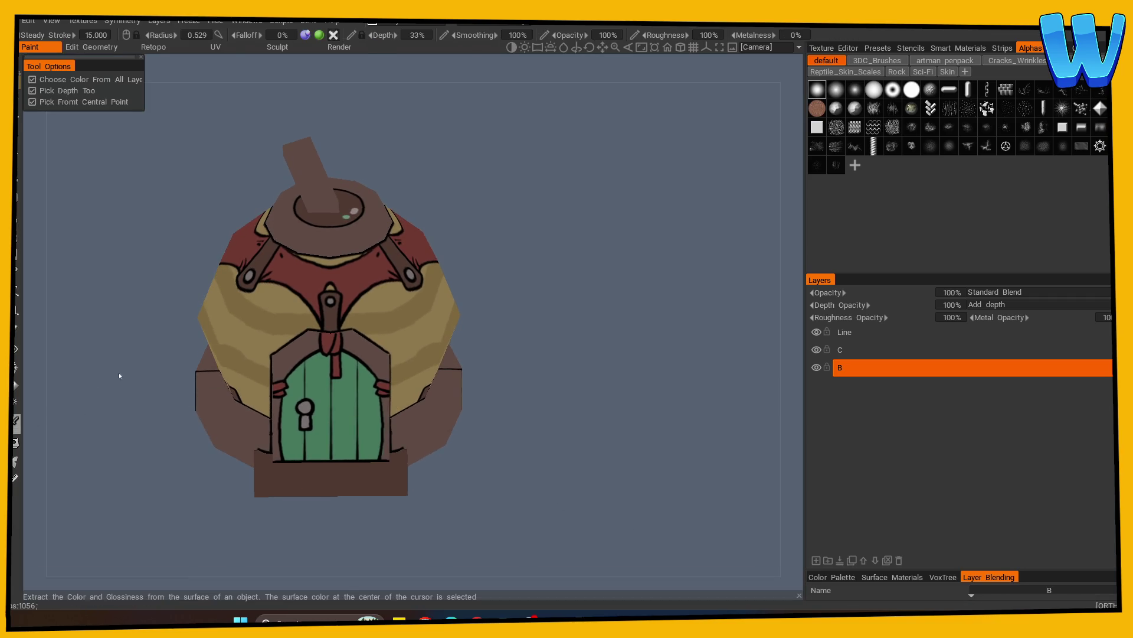
Try light swirl strokes on the green door and undo the stray ones
mouse_move(554, 301)
mouse_down()
mouse_move(566, 321)
mouse_move(354, 380)
mouse_up()
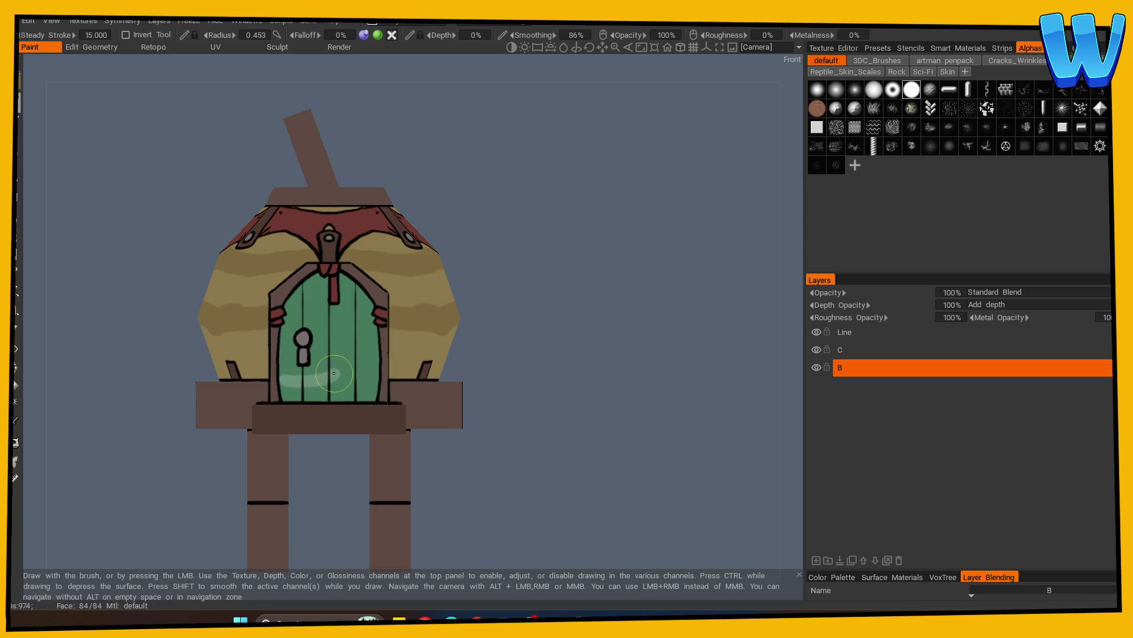
key(ctrl+z)
mouse_move(378, 337)
mouse_down()
mouse_move(339, 349)
mouse_move(379, 355)
mouse_up()
key(ctrl+z)
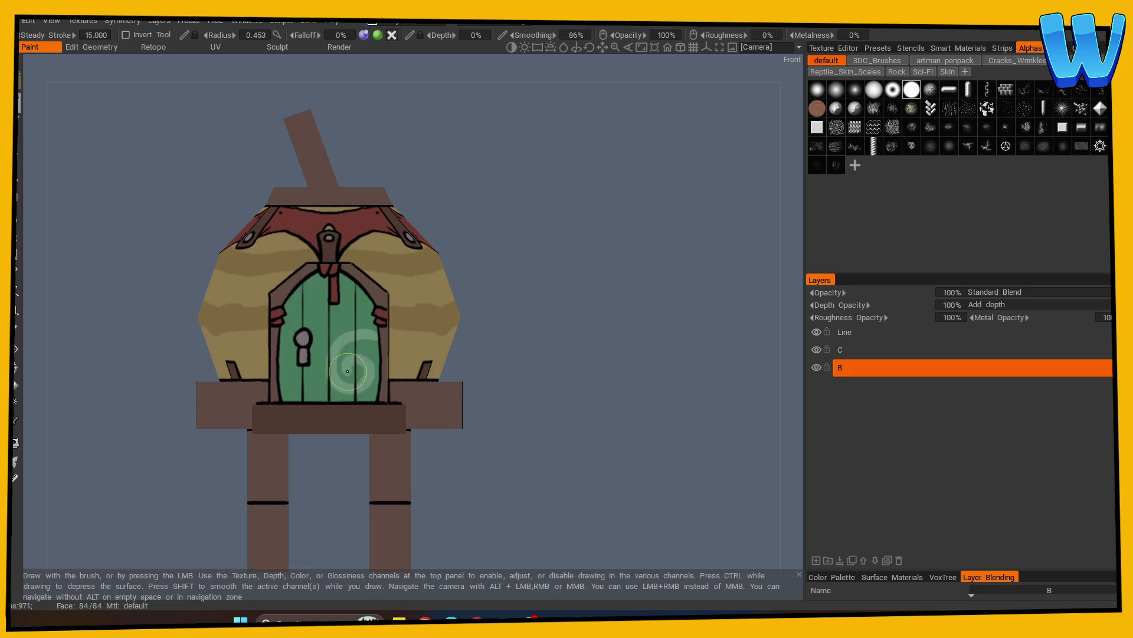
Sample a pale colour from the model and test, then undo, a white highlight on the red cloth
mouse_move(534, 313)
mouse_down()
mouse_move(570, 380)
mouse_move(556, 430)
mouse_up()
key(v)
click(336, 220)
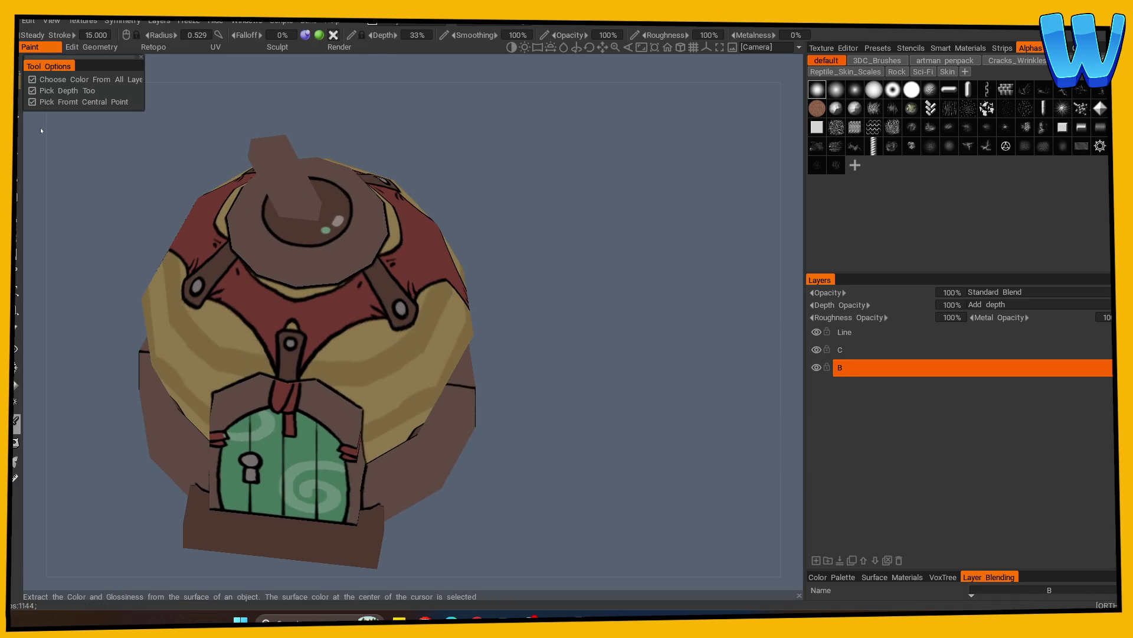
key(KP_1)
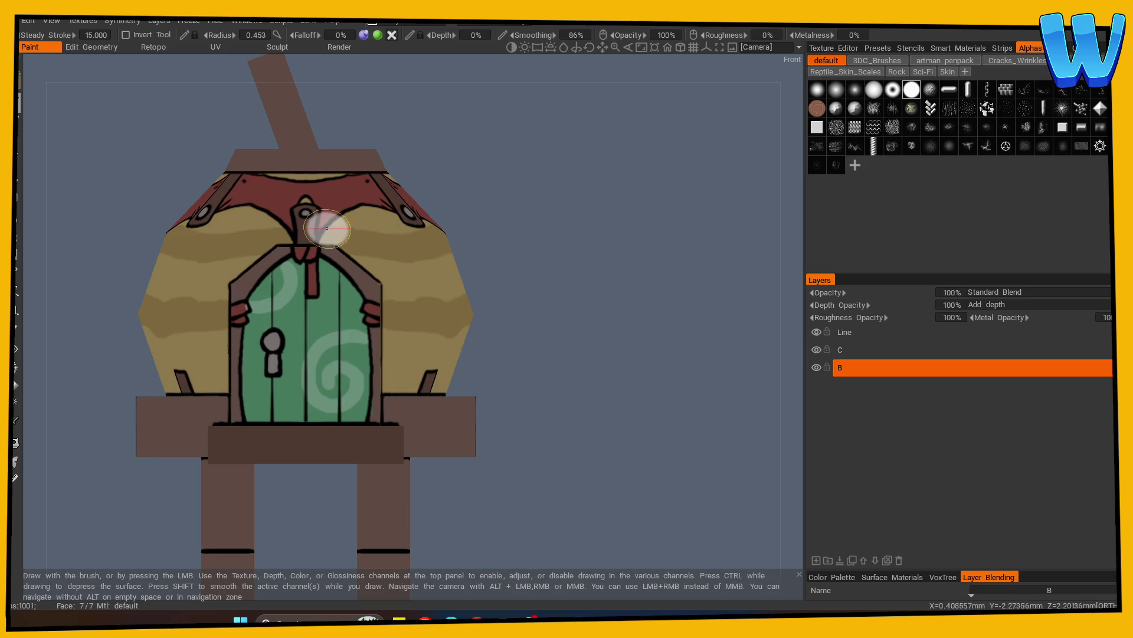
drag(493, 222, 561, 301)
mouse_move(292, 242)
mouse_down()
mouse_move(258, 228)
mouse_move(291, 250)
mouse_up()
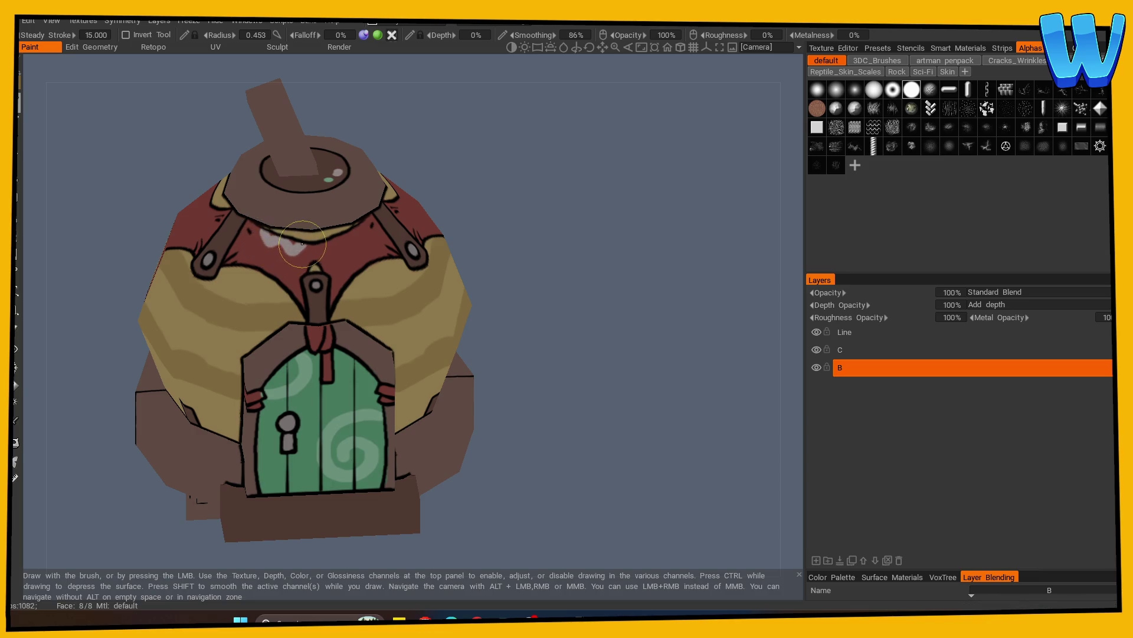
key(ctrl+z)
key(ctrl+z)
key(ctrl+z)
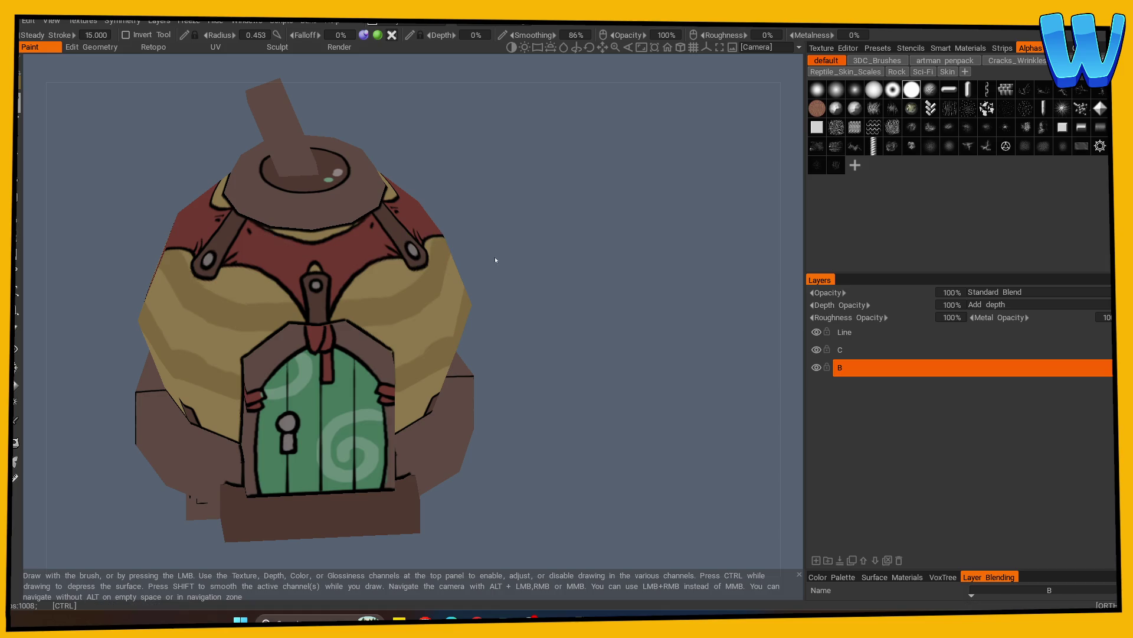
Turn on mirror symmetry across the model's centre and shrink the brush radius to 0.307
key(s)
mouse_move(491, 152)
mouse_down()
mouse_move(506, 255)
mouse_move(338, 307)
mouse_up()
right_drag(338, 307, 319, 307)
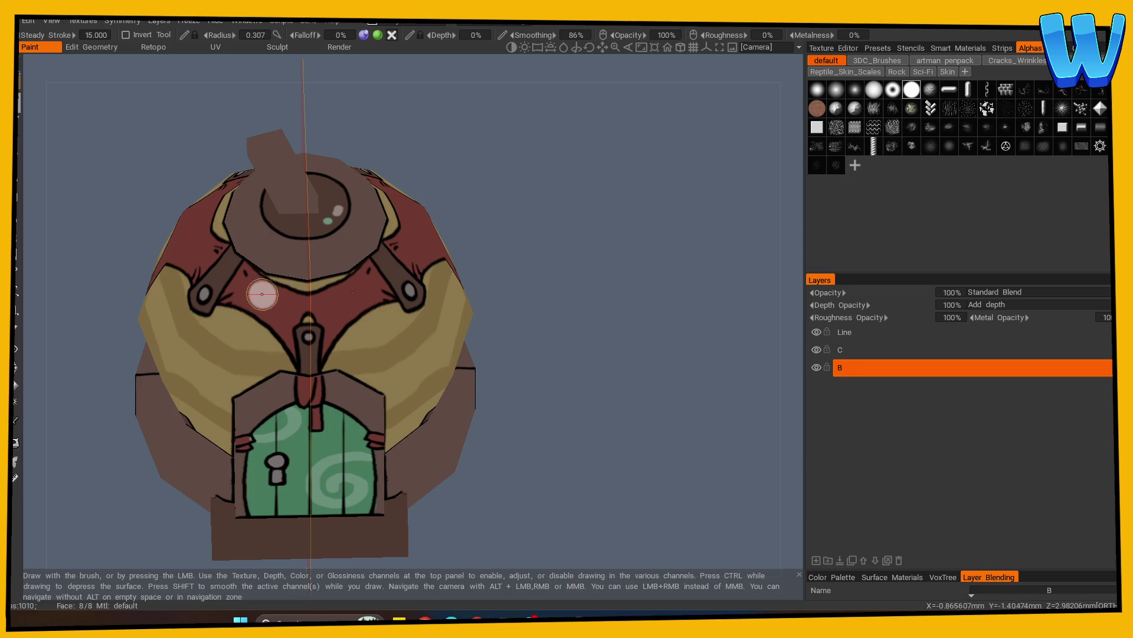
Paint mirrored white zigzag strokes along the red cloth's top edge, working around each side
drag(268, 284, 295, 297)
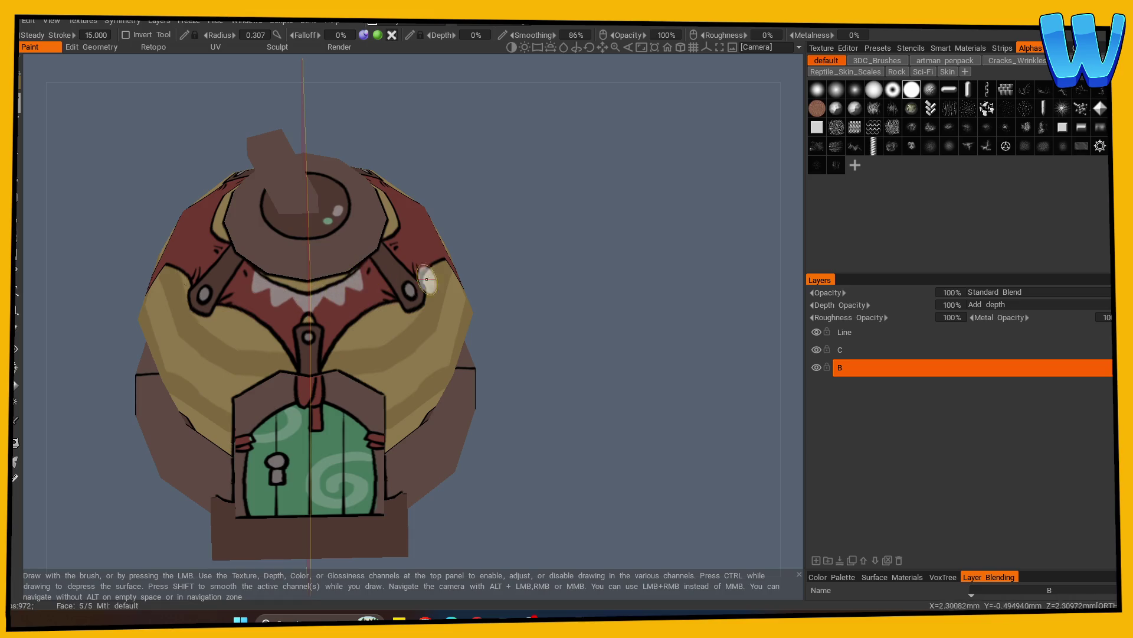
alt+drag(426, 280, 418, 298)
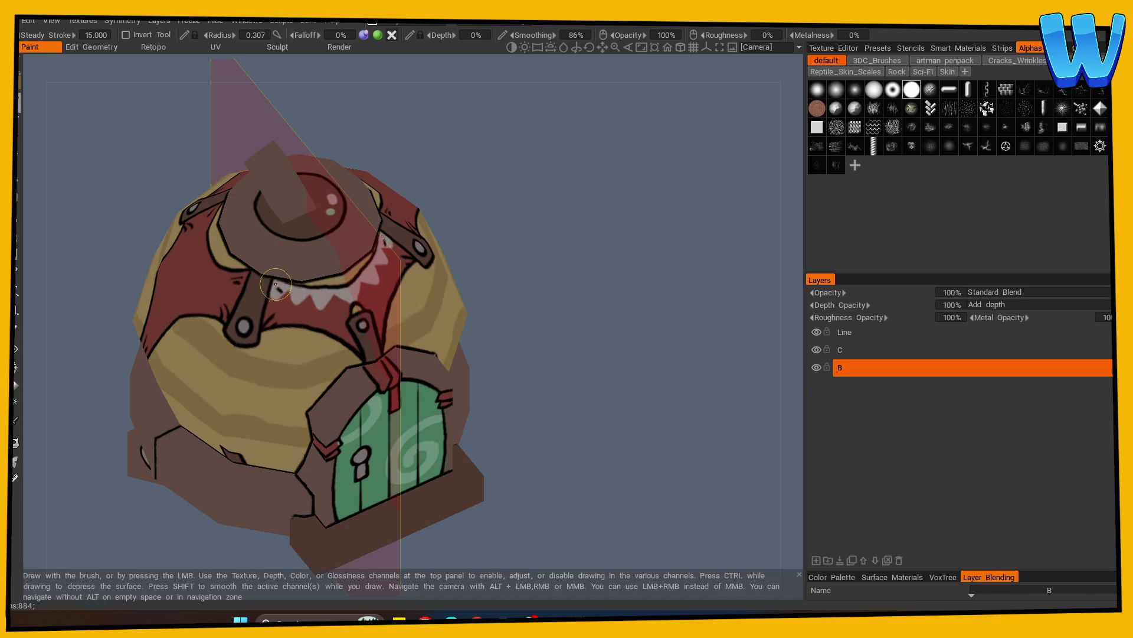
mouse_move(610, 314)
alt+mouse_down()
mouse_move(496, 334)
mouse_move(462, 325)
mouse_move(682, 327)
alt+mouse_up()
scroll(480, 299, up, 2)
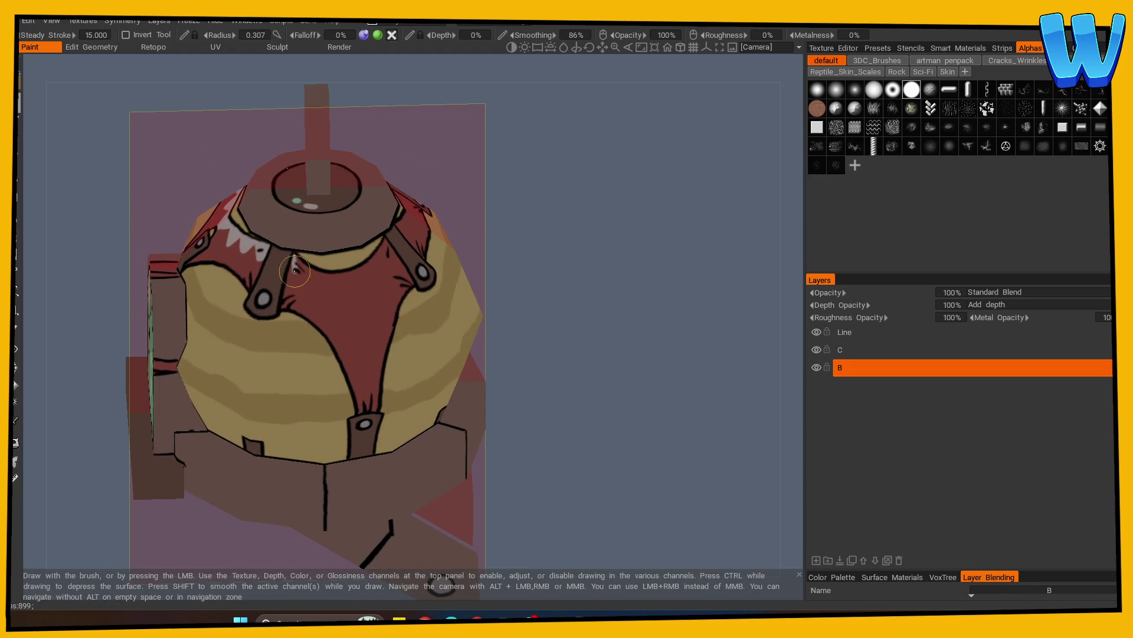
mouse_move(293, 260)
mouse_down()
mouse_move(330, 280)
mouse_move(503, 295)
mouse_move(466, 282)
mouse_up()
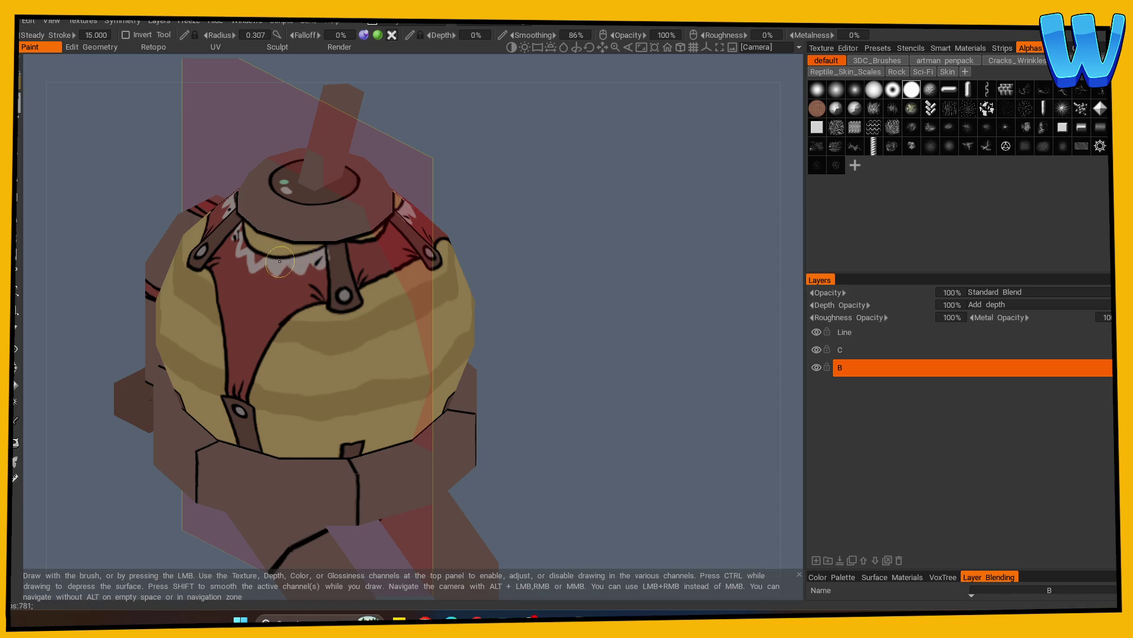
alt+drag(544, 226, 591, 245)
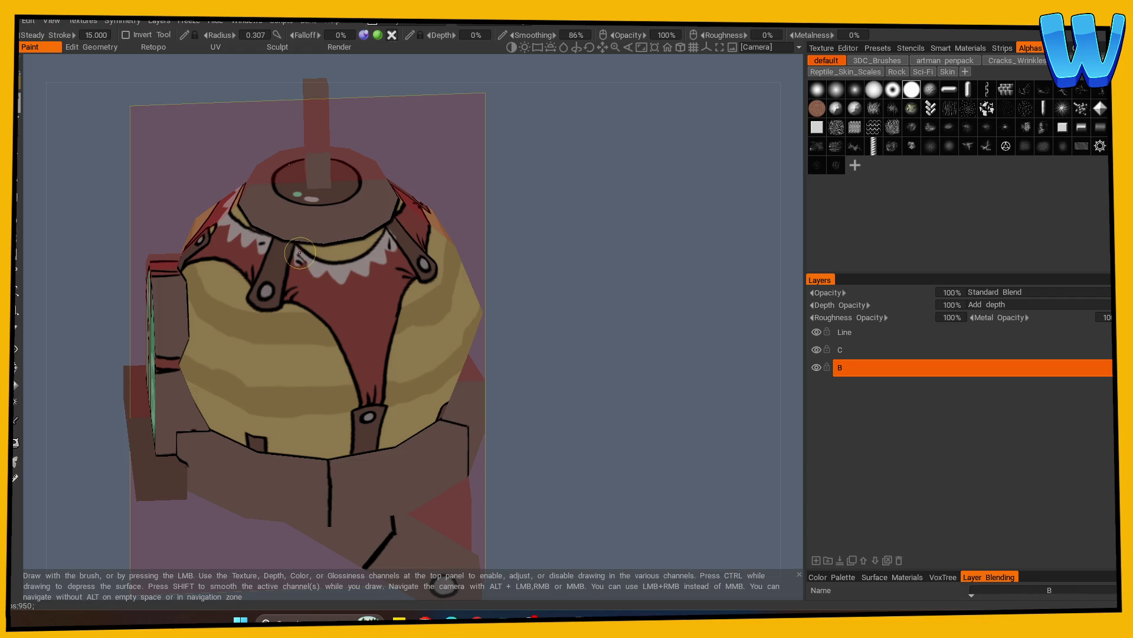
scroll(490, 260, down, 3)
mouse_move(490, 260)
alt+mouse_down()
mouse_move(335, 481)
mouse_move(417, 473)
mouse_move(589, 483)
mouse_move(621, 416)
mouse_move(551, 409)
mouse_move(654, 399)
alt+mouse_up()
scroll(552, 410, up, 5)
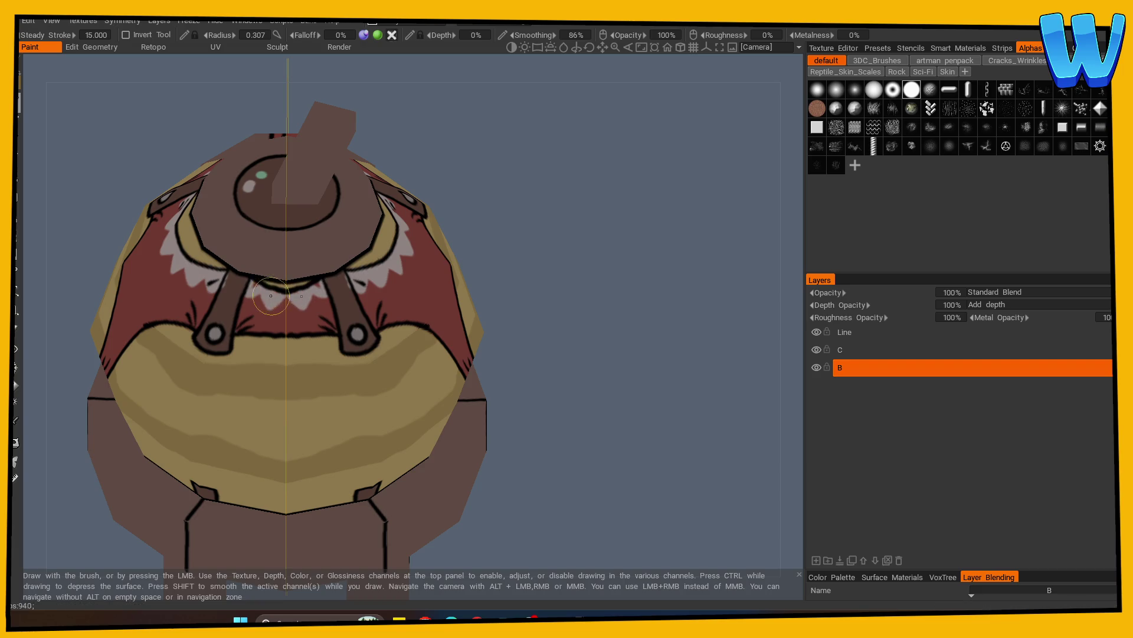
mouse_move(263, 287)
alt+mouse_down()
mouse_move(591, 334)
mouse_move(137, 385)
alt+mouse_up()
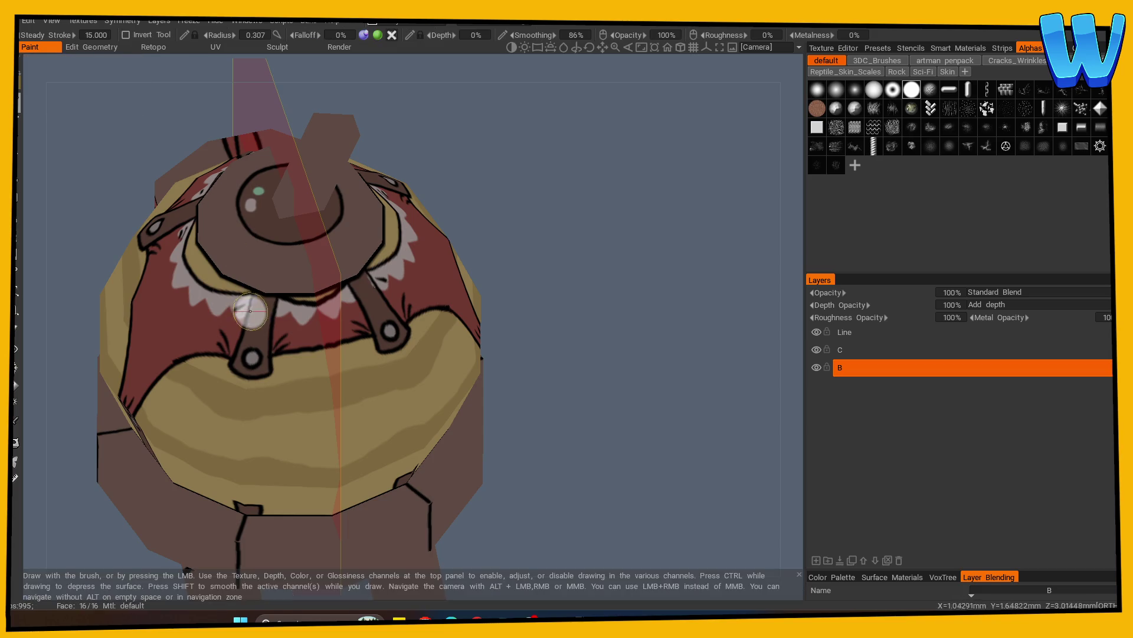
mouse_move(89, 536)
alt+mouse_down()
mouse_move(354, 472)
mouse_move(544, 405)
mouse_move(577, 425)
alt+mouse_up()
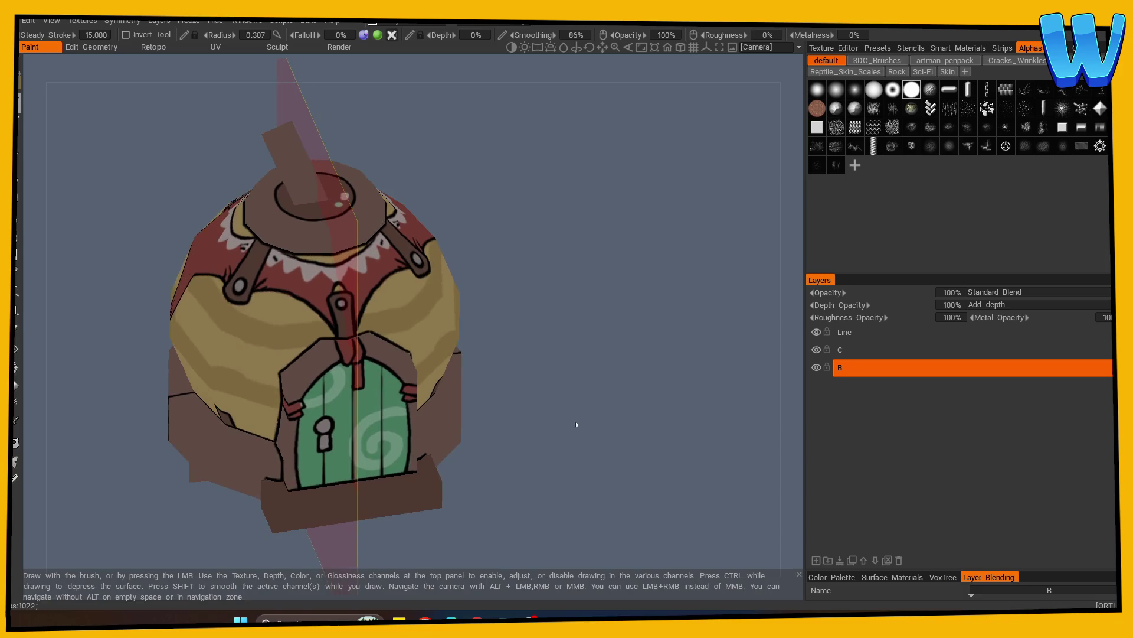
Remove a stray light stroke on the red bib and sample the roof cap colour
click(16, 425)
click(305, 261)
alt+drag(304, 261, 292, 332)
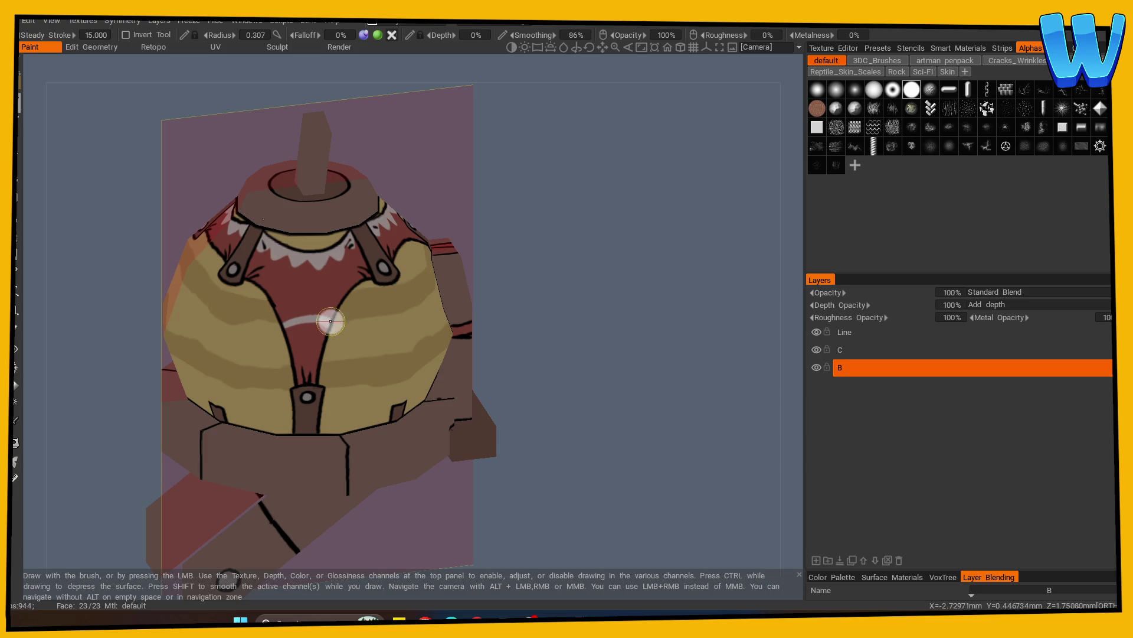
drag(334, 303, 334, 311)
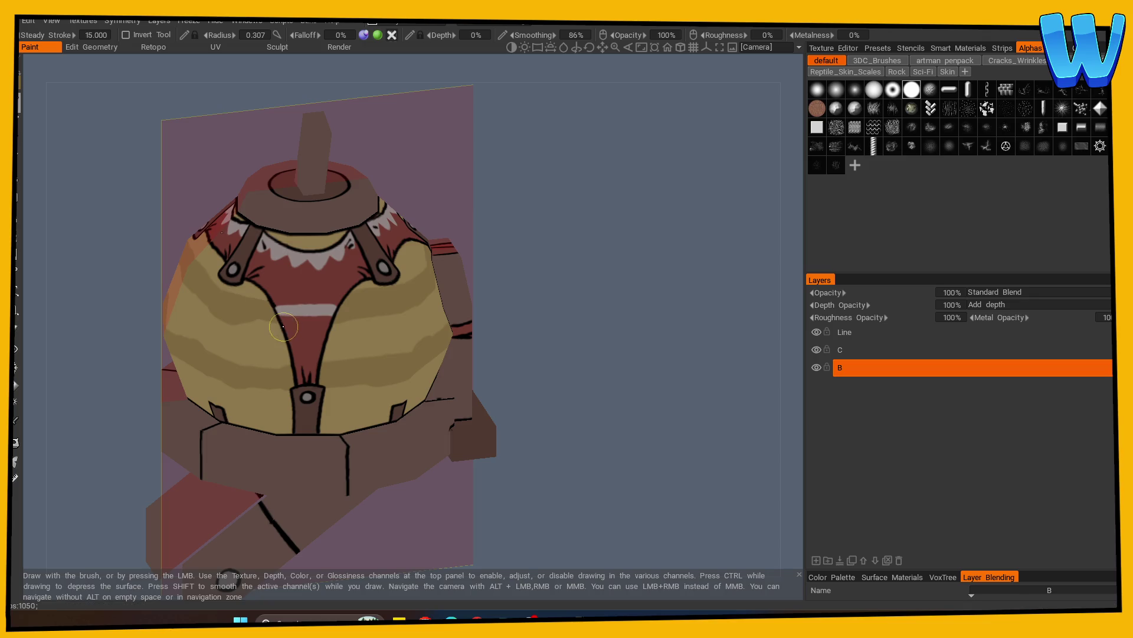
mouse_move(632, 339)
mouse_down()
mouse_move(638, 371)
mouse_move(471, 355)
mouse_move(544, 356)
mouse_move(583, 377)
mouse_move(557, 447)
mouse_up()
scroll(583, 376, up, 3)
key(v)
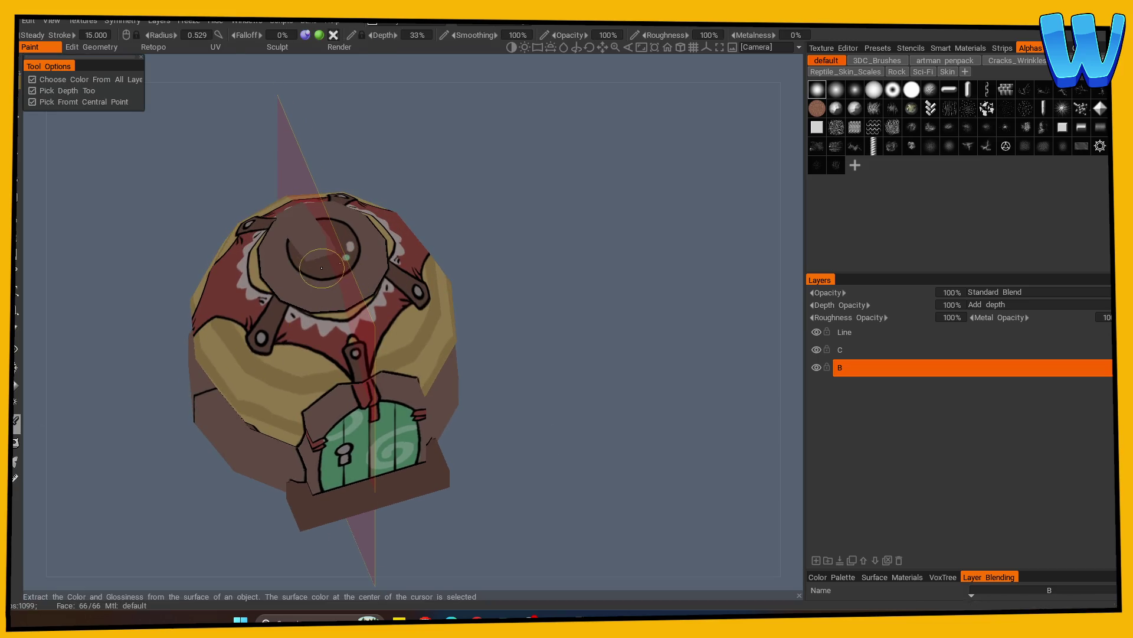
click(345, 251)
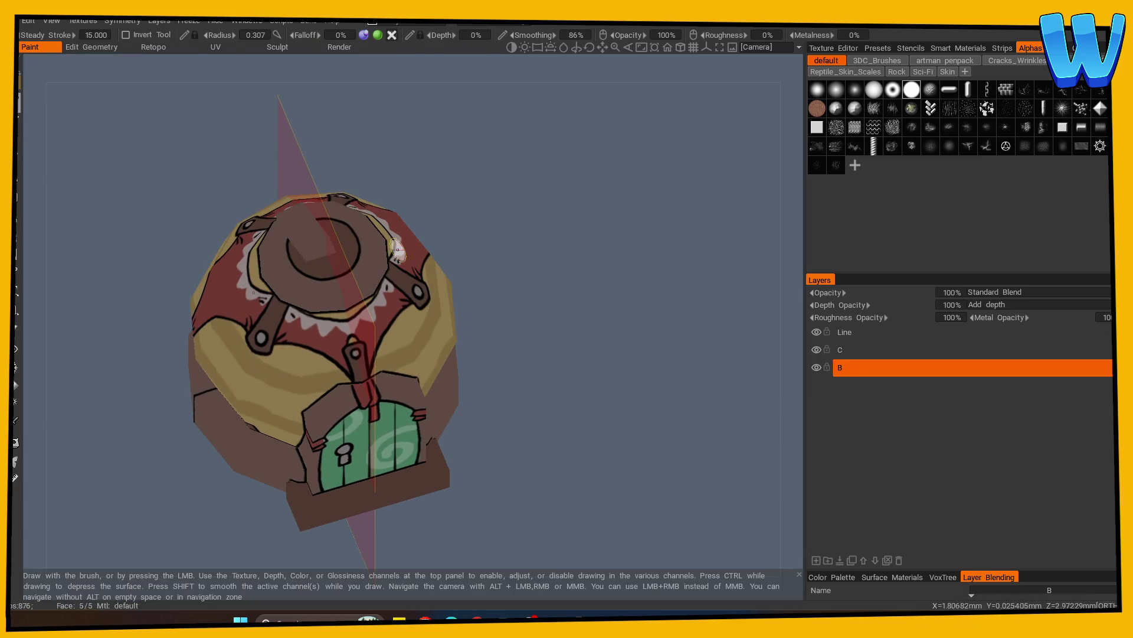
drag(602, 283, 582, 288)
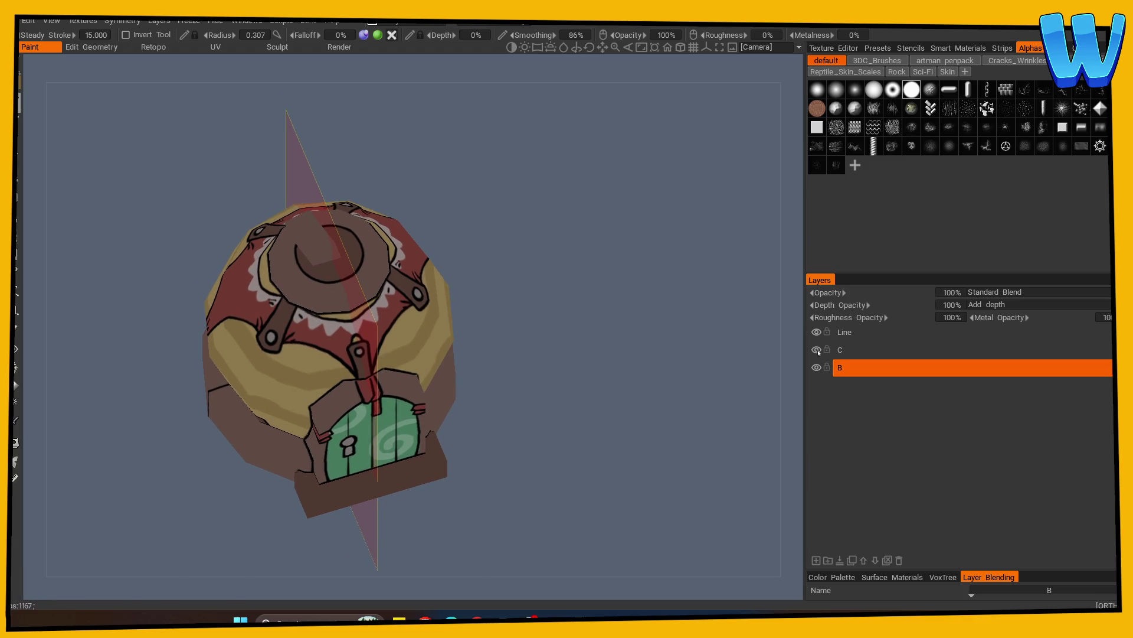
Add a new paint layer named S, set to Multiply at 50% opacity
click(816, 559)
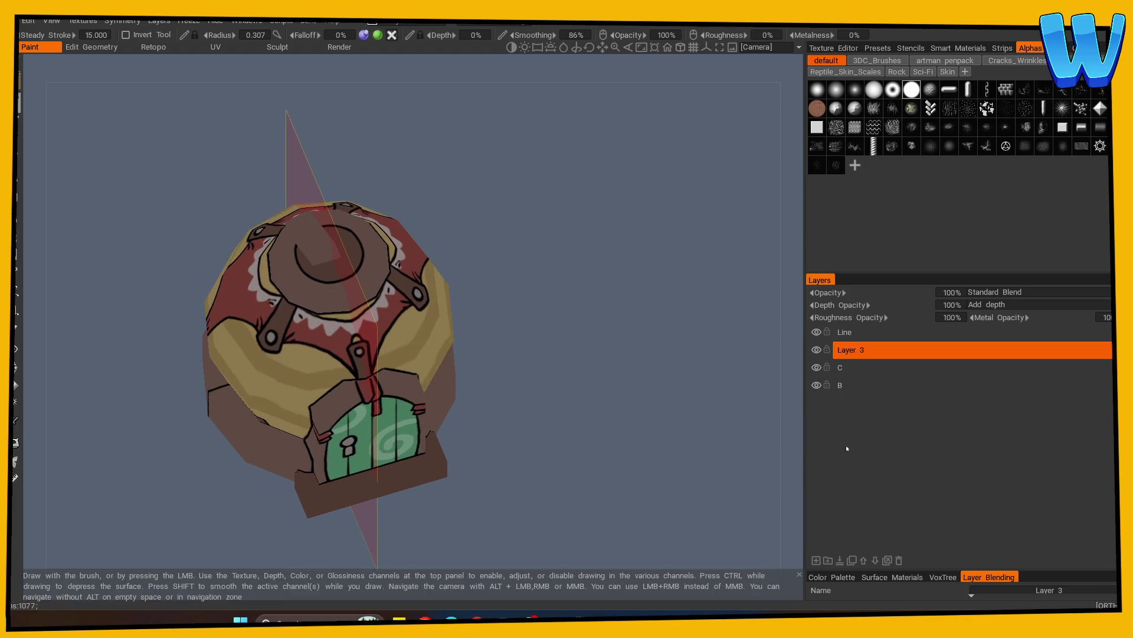
text(S)
click(998, 351)
drag(890, 291, 885, 292)
click(995, 292)
click(1004, 297)
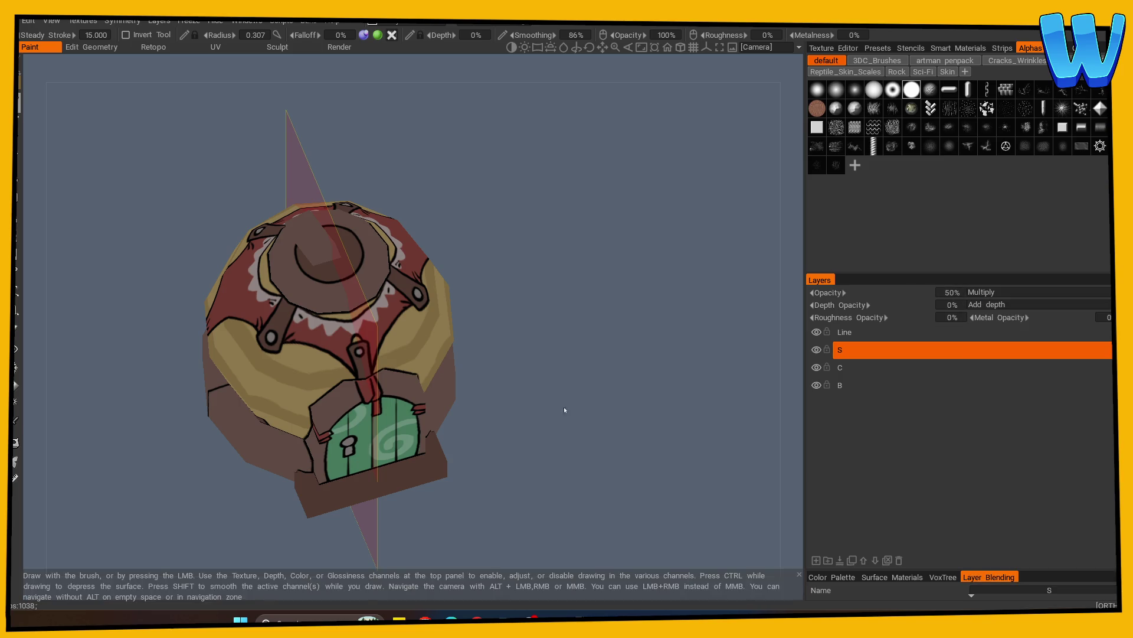
drag(564, 406, 550, 336)
Sample the yellow body colour, enlarge the brush to 0.484 and shade beside the door frame
key(v)
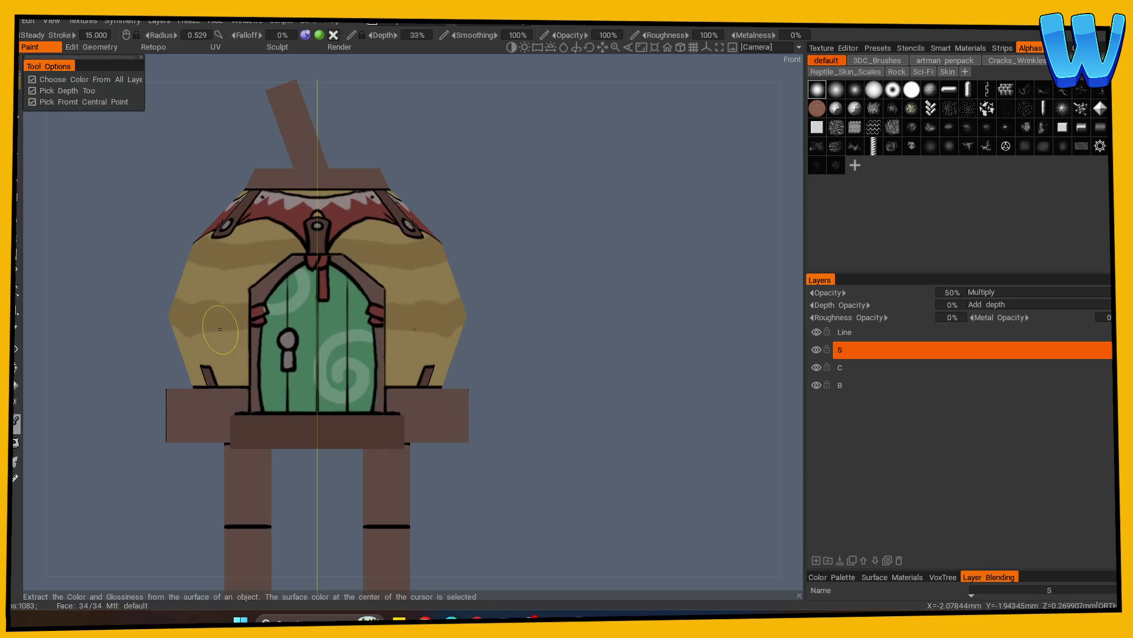
click(221, 364)
right_drag(206, 383, 207, 374)
drag(245, 362, 243, 379)
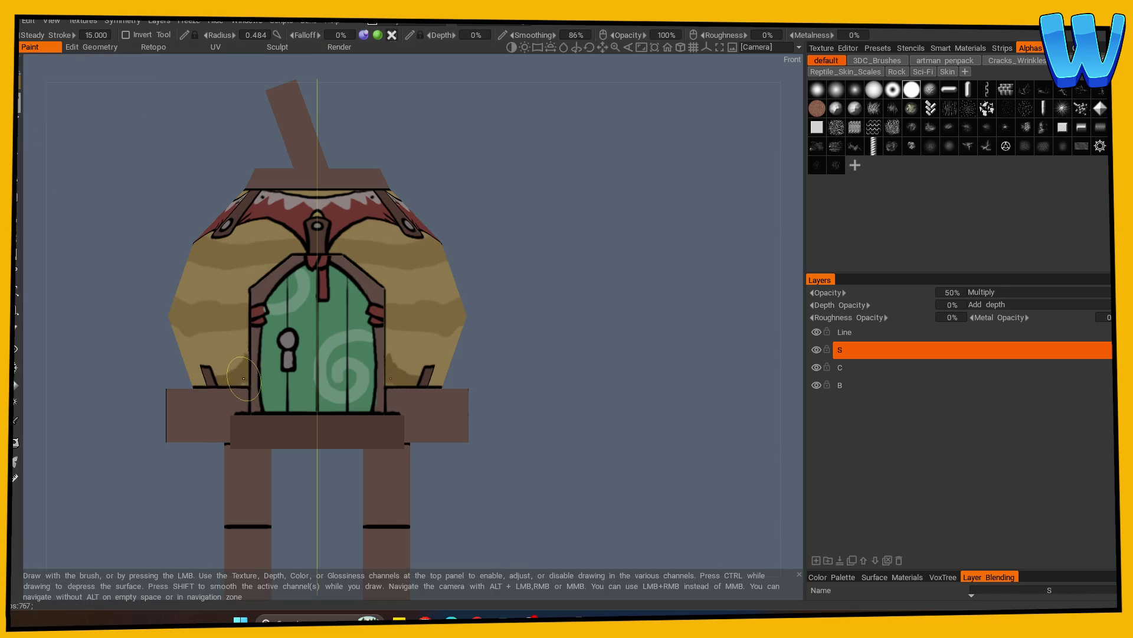
mouse_move(565, 341)
mouse_down()
mouse_move(324, 354)
mouse_move(283, 385)
mouse_up()
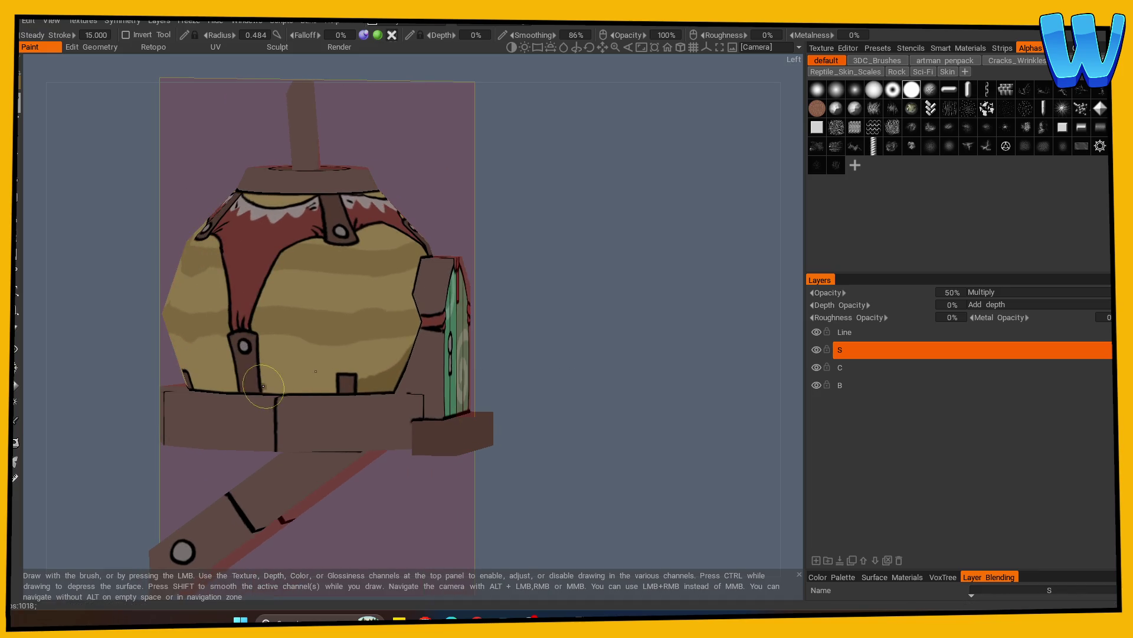
mouse_move(264, 389)
alt+mouse_down()
mouse_move(658, 375)
mouse_move(337, 393)
alt+mouse_up()
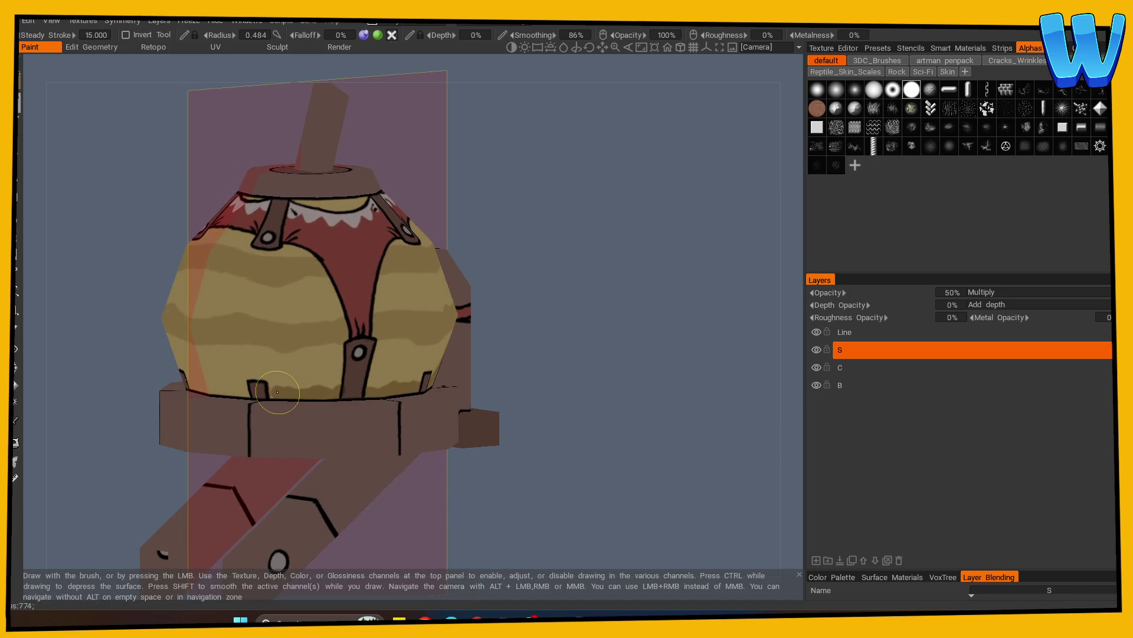
mouse_move(445, 384)
alt+mouse_down()
mouse_move(321, 392)
mouse_move(522, 359)
alt+mouse_up()
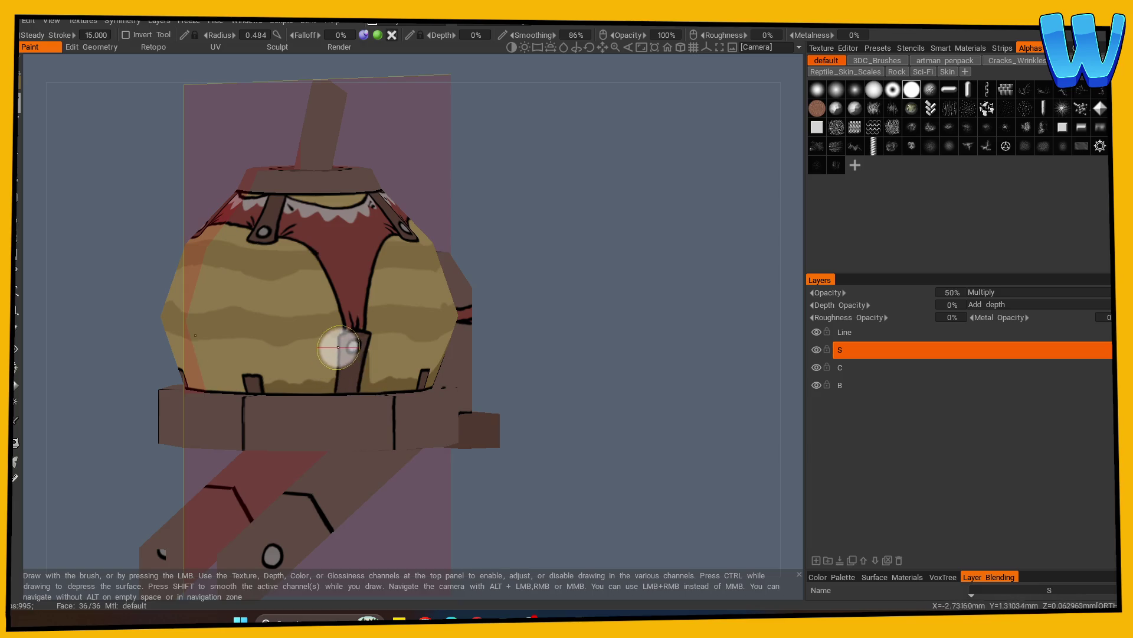
mouse_move(460, 354)
alt+mouse_down()
mouse_move(496, 380)
mouse_move(356, 379)
mouse_move(291, 255)
alt+mouse_up()
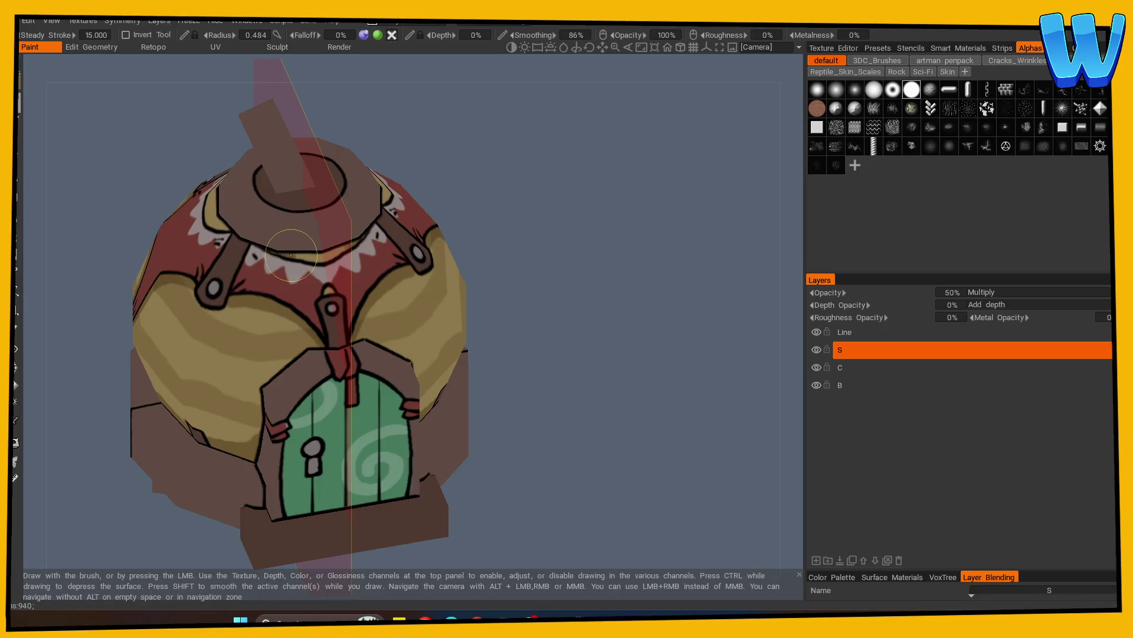
alt+drag(539, 278, 494, 299)
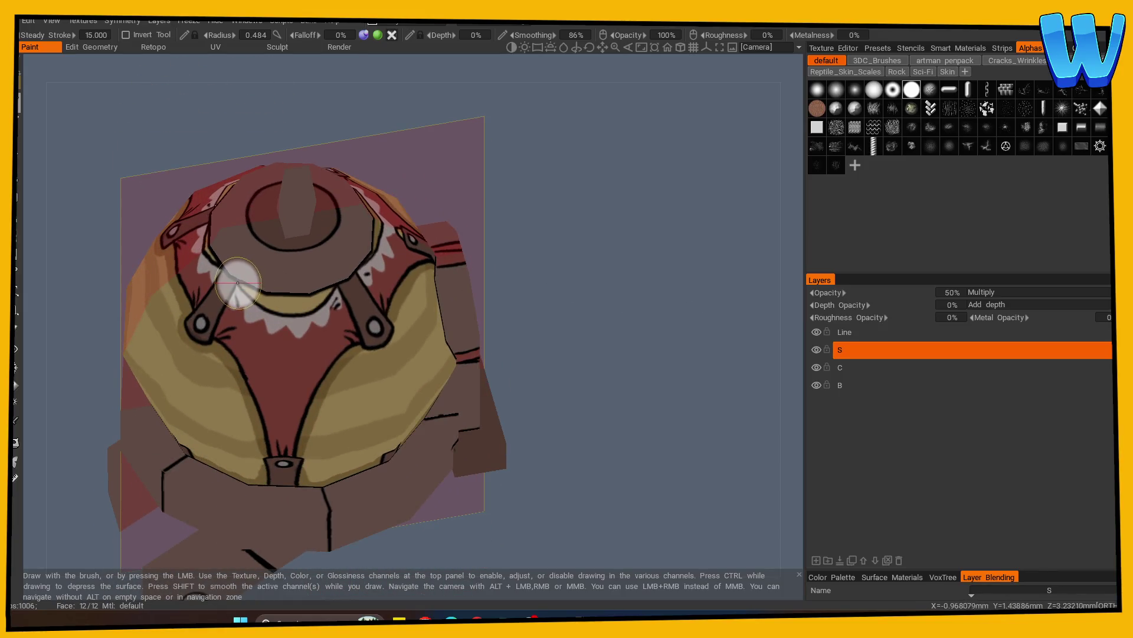
Dab dark spots on the yellow body and switch symmetry off
key(KP_1)
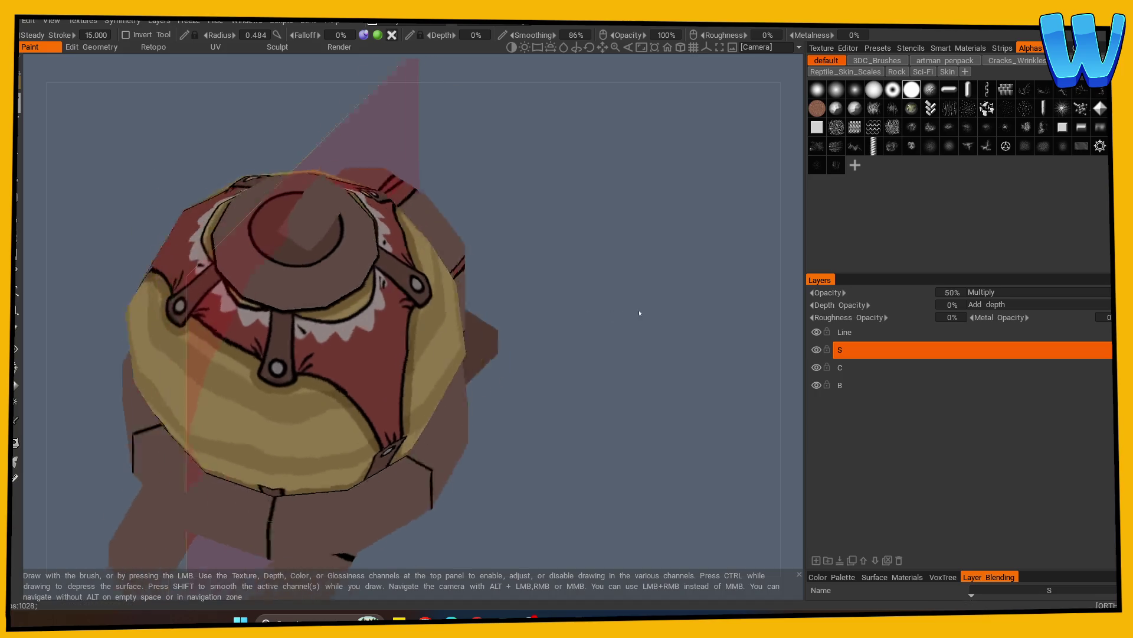
mouse_move(439, 319)
alt+mouse_down()
mouse_move(572, 310)
mouse_move(614, 331)
alt+mouse_up()
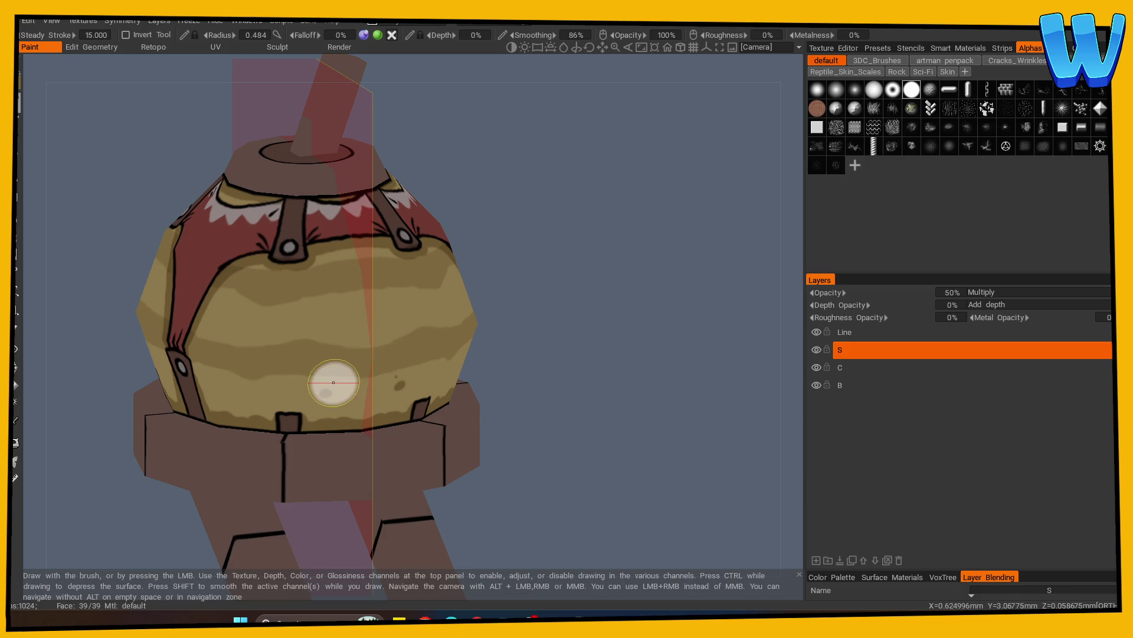
click(262, 331)
click(248, 317)
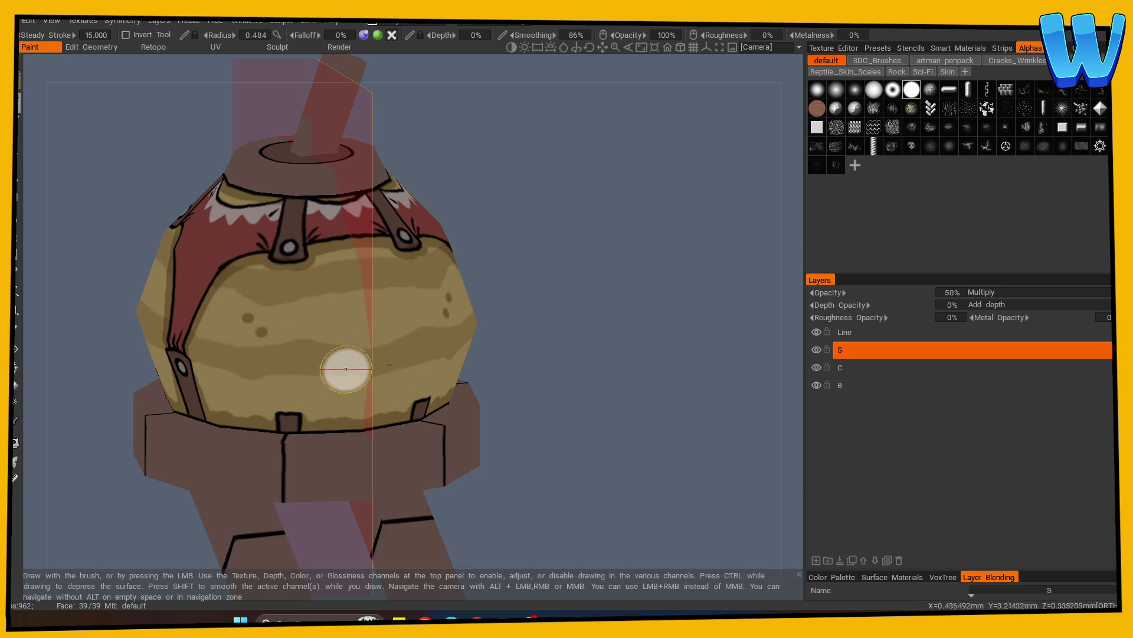
key(KP_1)
key(s)
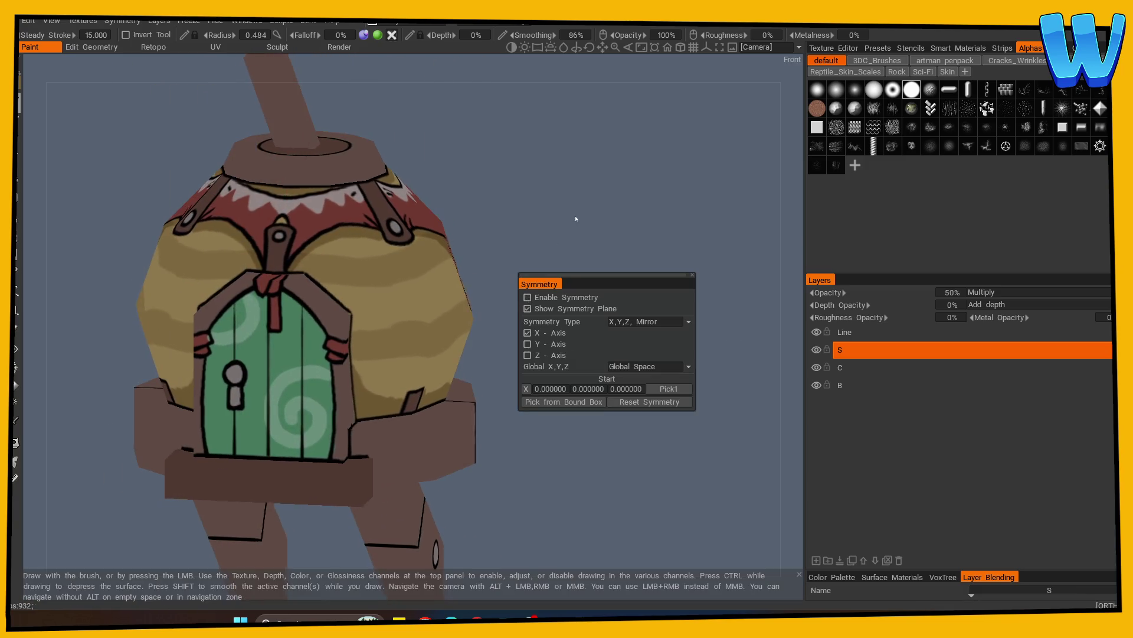
alt+drag(412, 295, 395, 372)
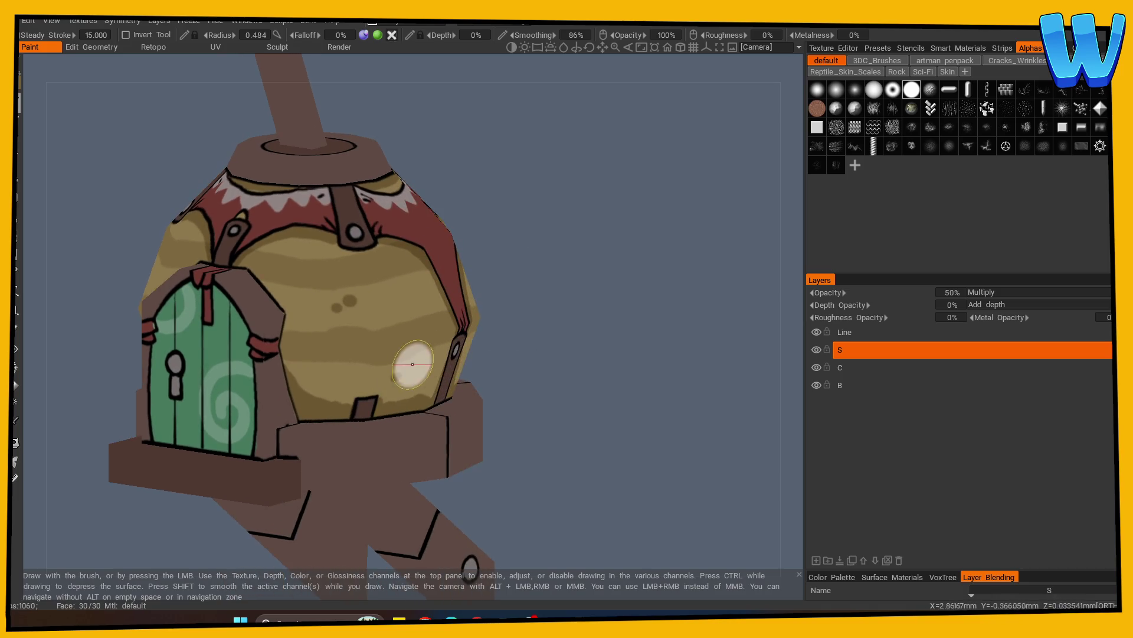
key(KP_1)
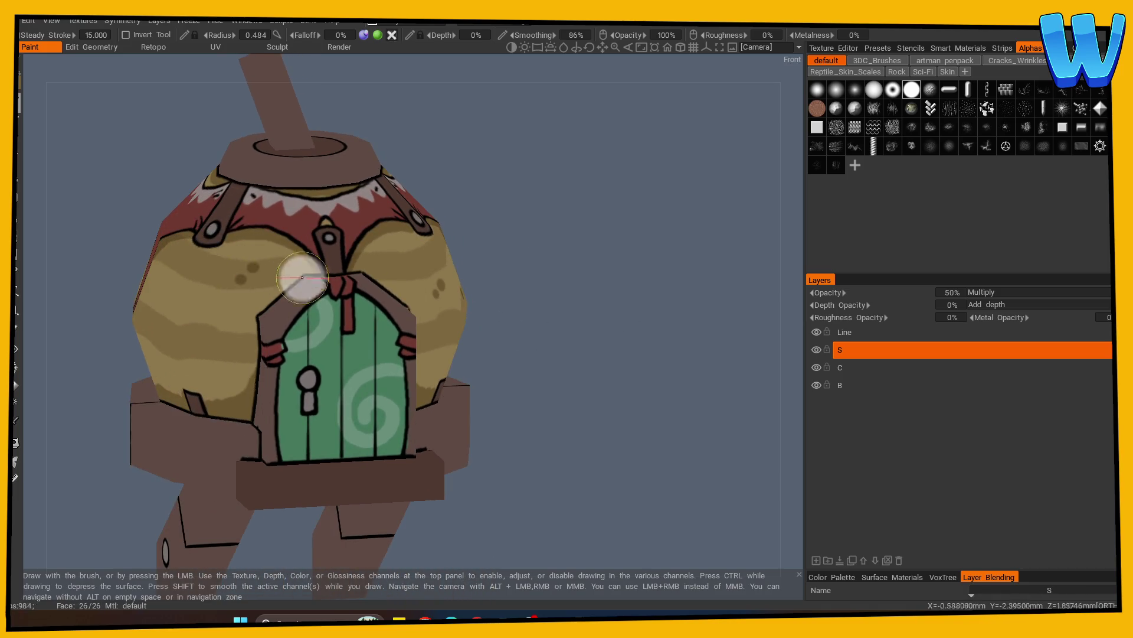
Orbit around the hut to check the speckles, ending facing the green door
alt+drag(302, 277, 331, 330)
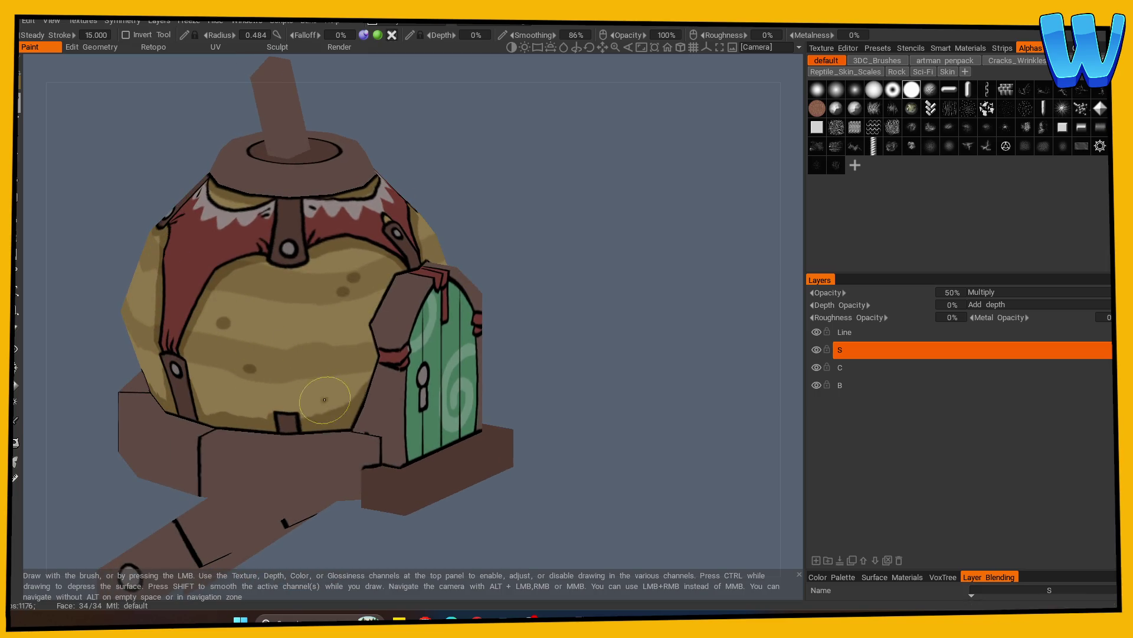
scroll(324, 399, down, 3)
mouse_move(582, 355)
alt+mouse_down()
mouse_move(480, 392)
mouse_move(665, 401)
alt+mouse_up()
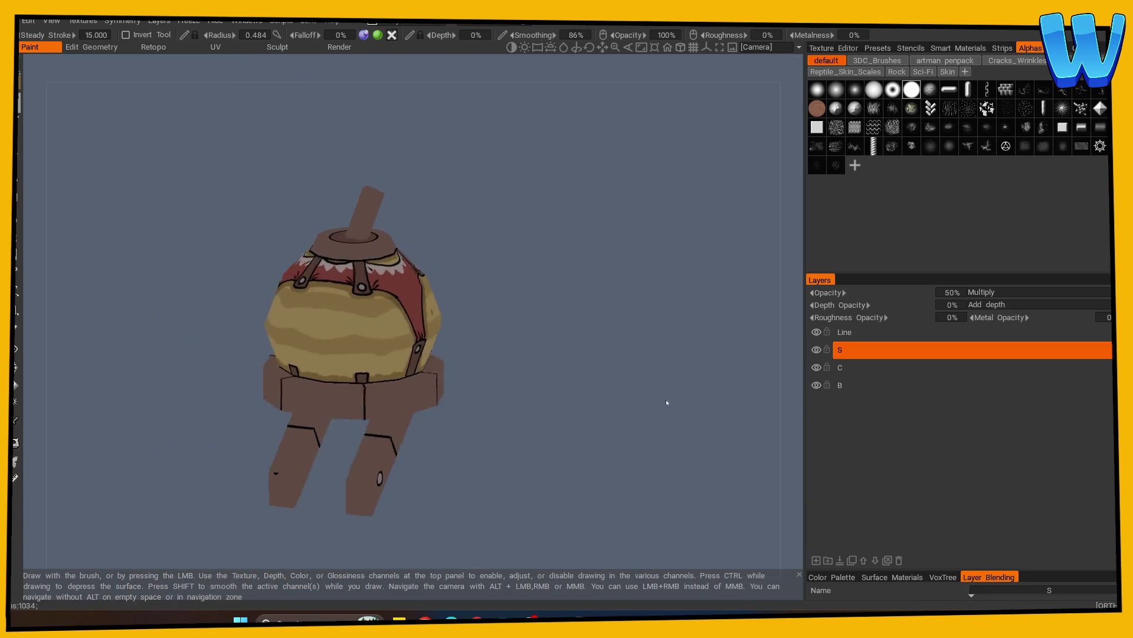
scroll(413, 354, up, 3)
drag(525, 356, 349, 370)
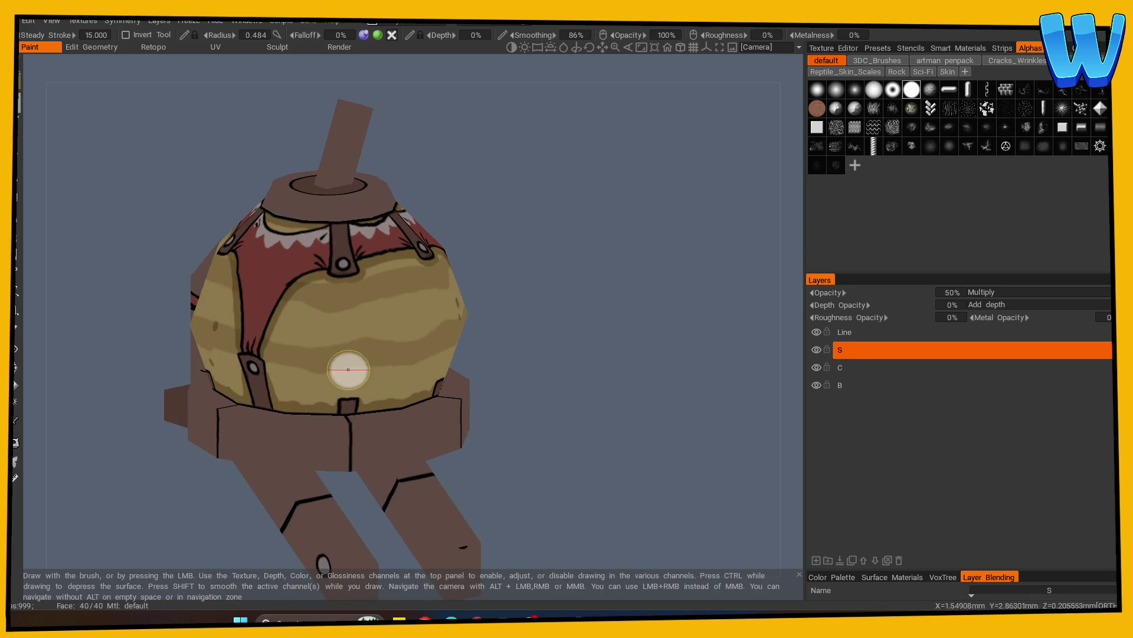
drag(366, 308, 469, 328)
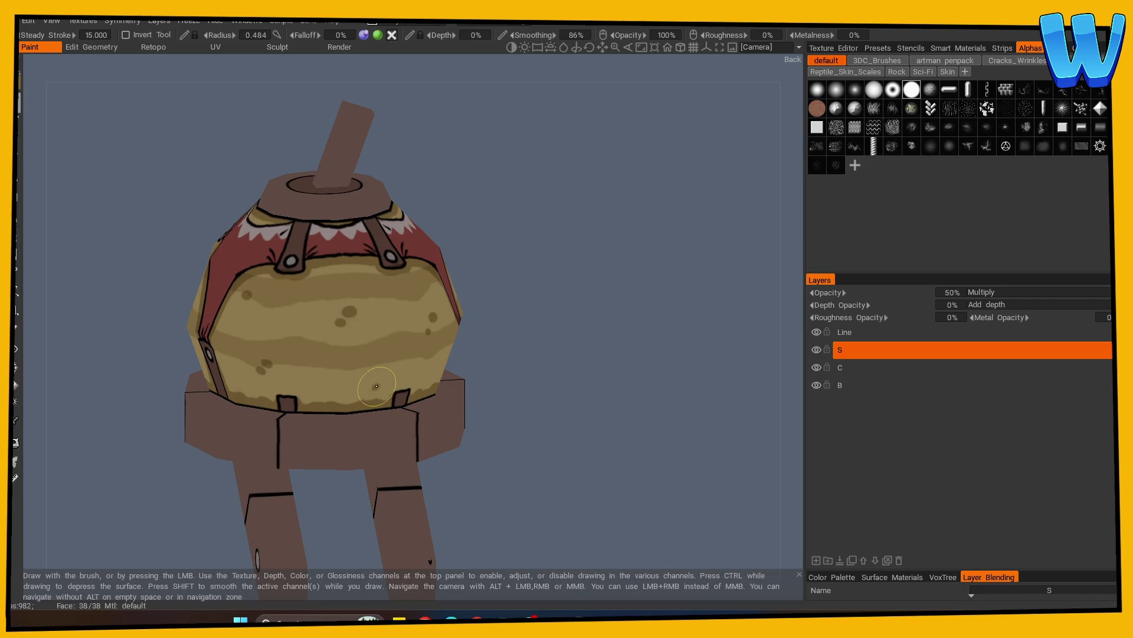
mouse_move(600, 380)
mouse_down()
mouse_move(561, 384)
mouse_move(612, 394)
mouse_move(471, 374)
mouse_move(295, 383)
mouse_up()
Sample the red cloth colour, paint shadow along a strap, and turn mirror symmetry on
key(v)
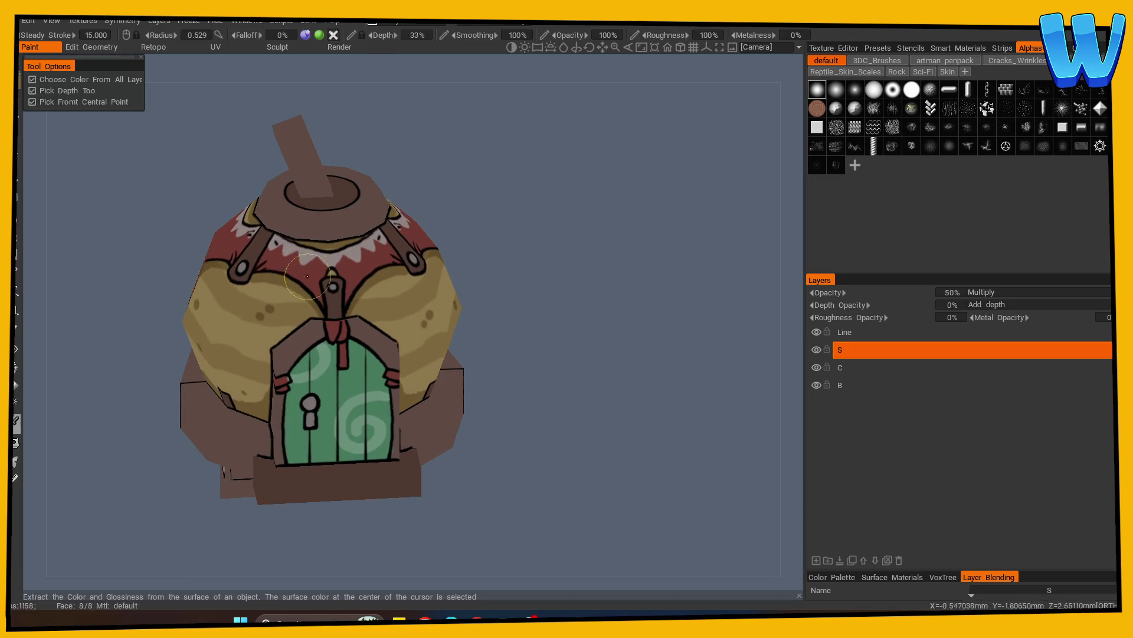
click(308, 277)
mouse_move(343, 307)
mouse_down()
mouse_move(348, 288)
mouse_move(299, 285)
mouse_move(354, 288)
mouse_move(391, 256)
mouse_up()
drag(561, 279, 535, 287)
key(s)
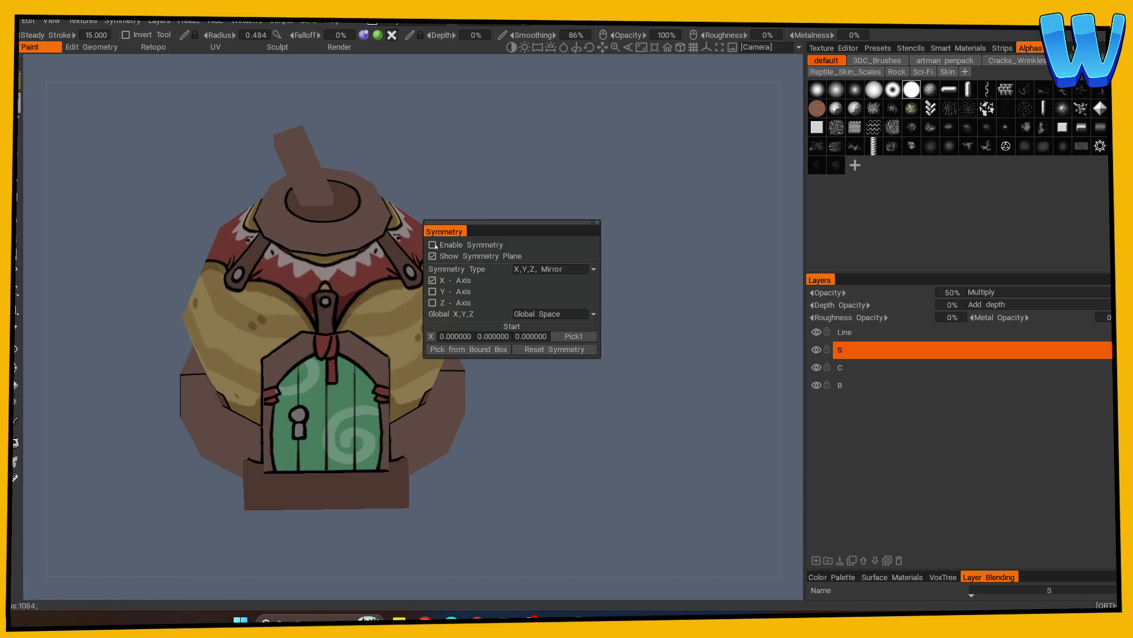
click(433, 245)
scroll(546, 176, up, 3)
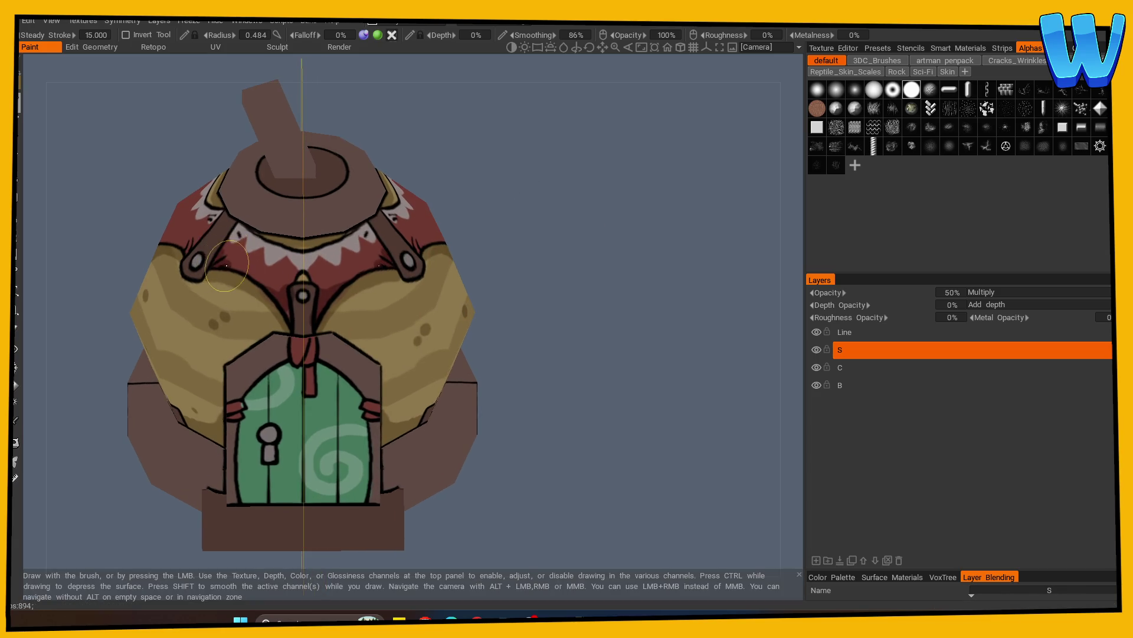
Darken the red cloth tips above both straps with short mirrored strokes
mouse_move(490, 290)
mouse_down()
mouse_move(512, 292)
mouse_move(344, 292)
mouse_up()
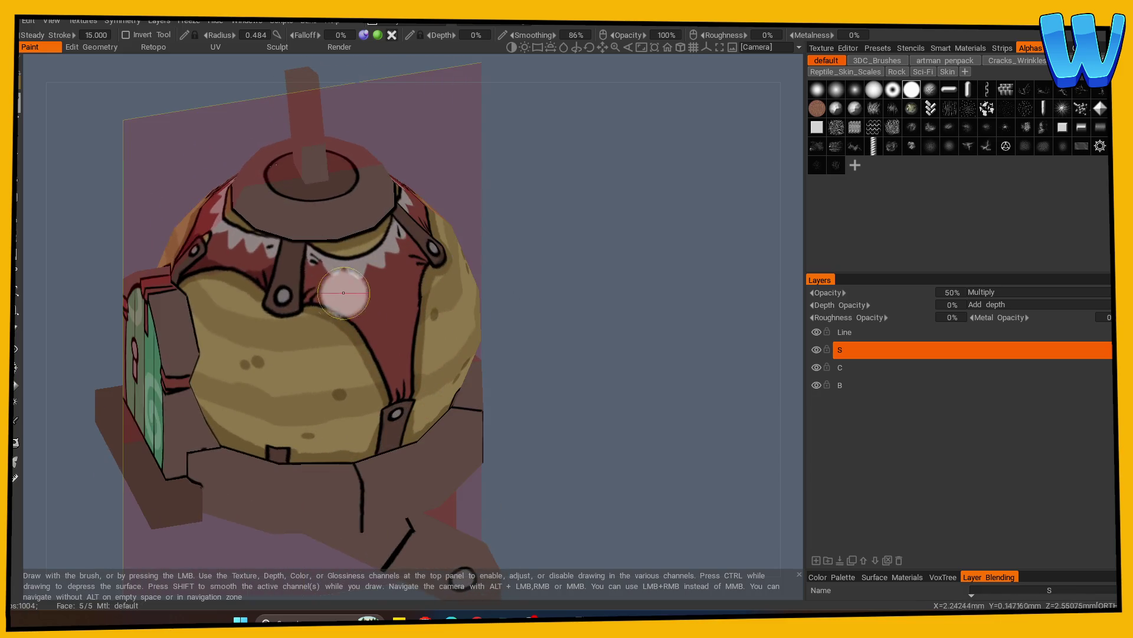
drag(590, 203, 507, 201)
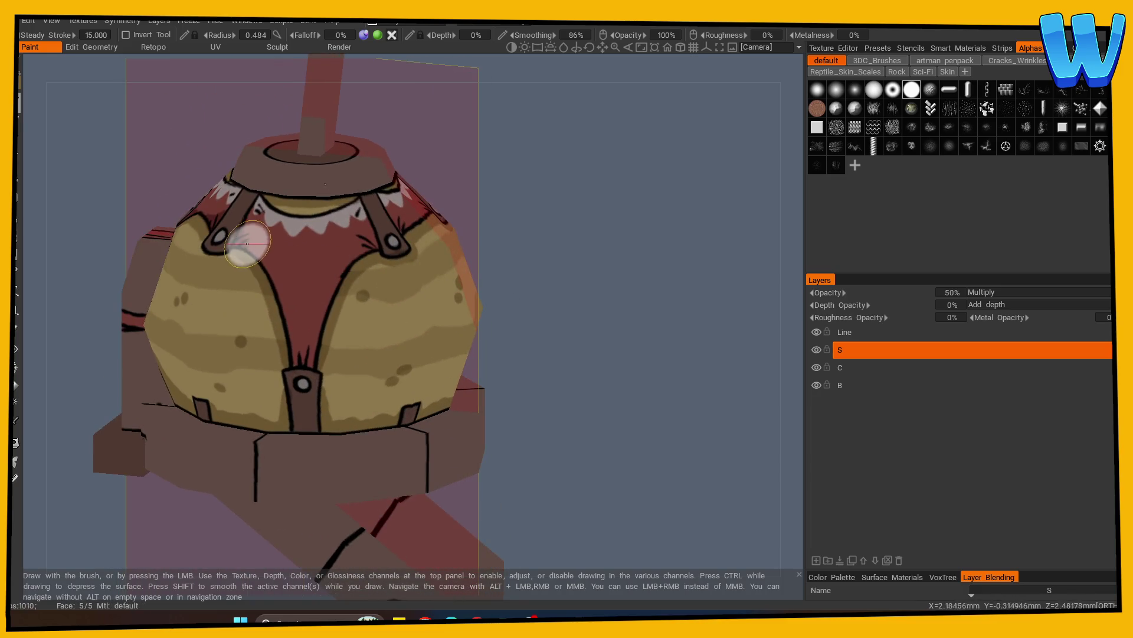
mouse_move(295, 359)
mouse_down()
mouse_move(298, 374)
mouse_move(321, 336)
mouse_move(314, 355)
mouse_up()
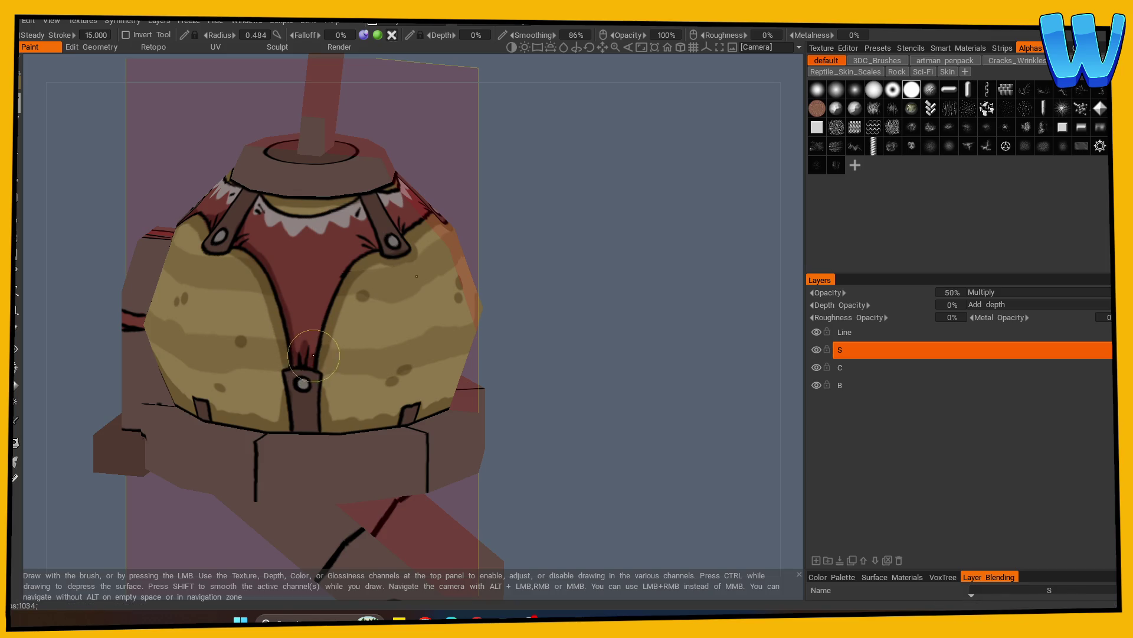
mouse_move(372, 249)
mouse_down()
mouse_move(397, 228)
mouse_move(362, 197)
mouse_up()
mouse_move(531, 260)
mouse_down()
mouse_move(586, 258)
mouse_move(448, 272)
mouse_up()
Orbit around the model to inspect the shading and hide layer C to check it
mouse_move(371, 265)
middle_down()
mouse_move(537, 311)
mouse_move(608, 309)
middle_up()
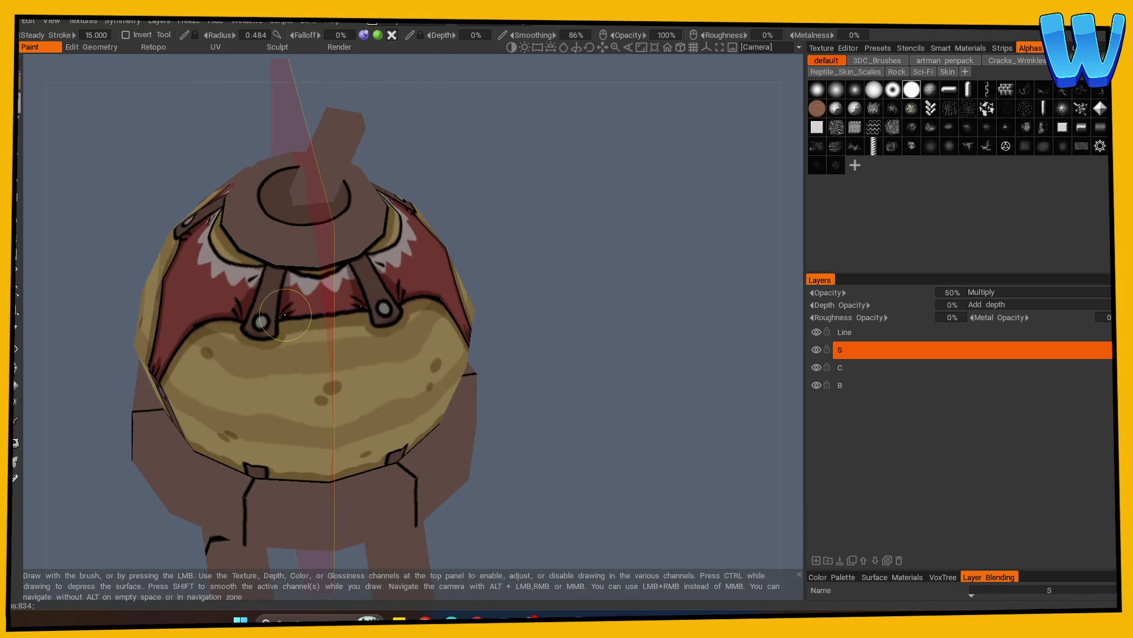
mouse_move(624, 305)
middle_down()
mouse_move(610, 316)
mouse_move(650, 334)
mouse_move(496, 359)
middle_up()
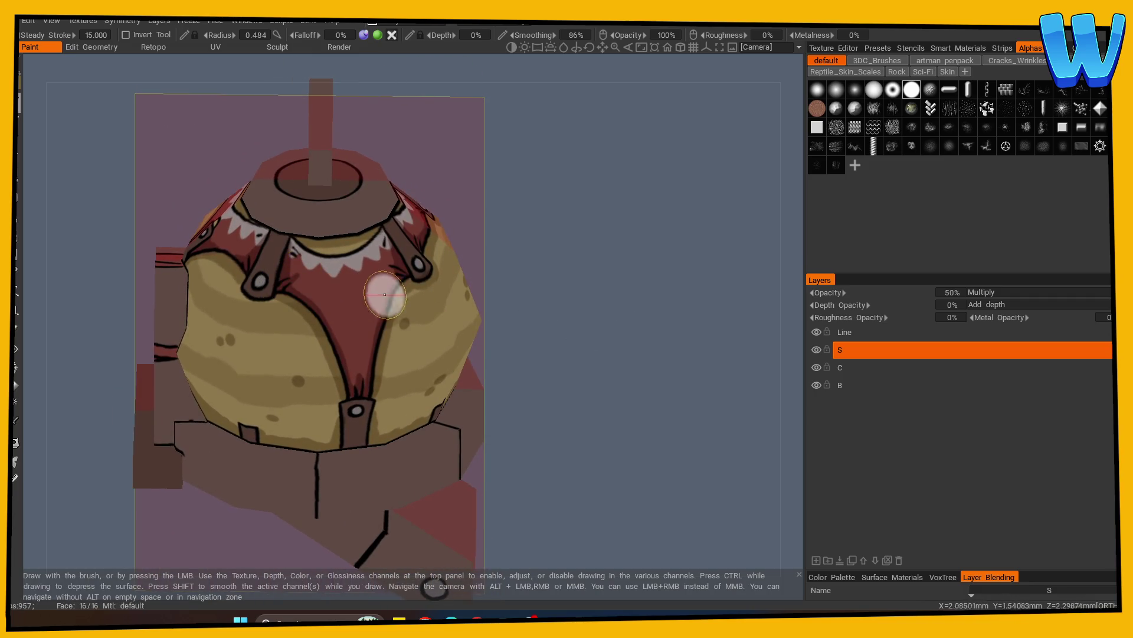
mouse_move(403, 275)
middle_down()
mouse_move(586, 331)
mouse_move(387, 319)
middle_up()
mouse_move(559, 324)
middle_down()
mouse_move(591, 355)
mouse_move(583, 392)
mouse_move(672, 372)
mouse_move(577, 410)
mouse_move(539, 392)
mouse_move(595, 427)
mouse_move(549, 410)
mouse_move(655, 400)
mouse_move(555, 413)
mouse_move(567, 389)
mouse_move(620, 387)
mouse_move(562, 397)
mouse_move(649, 390)
middle_up()
click(817, 367)
Show layer C again and return to layer S after a failed test on locked layer B
click(817, 367)
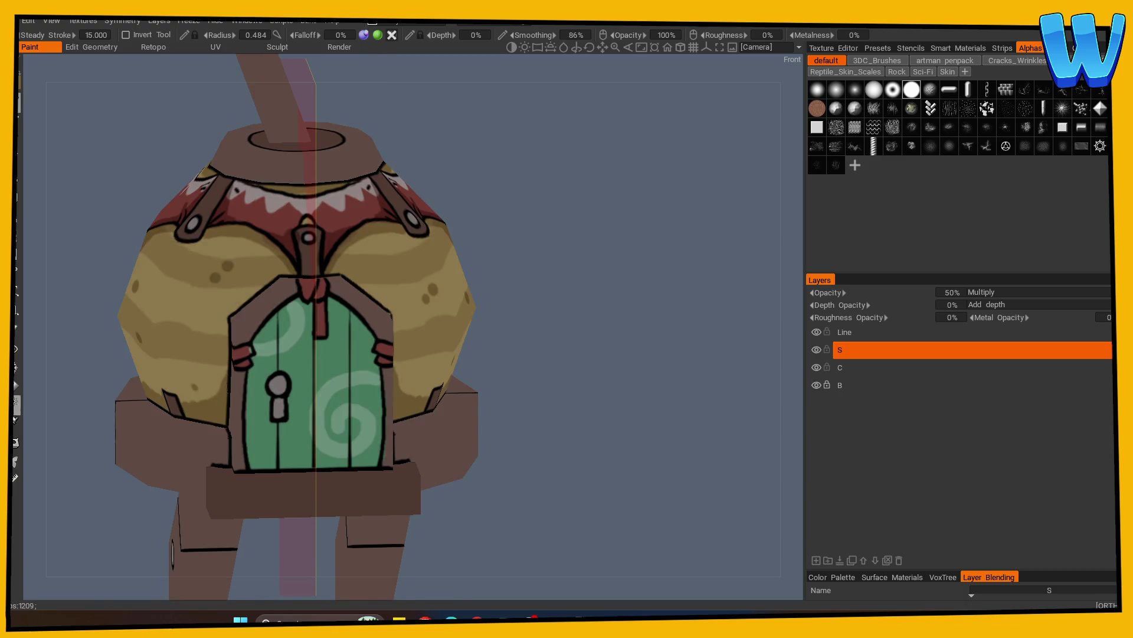
key(v)
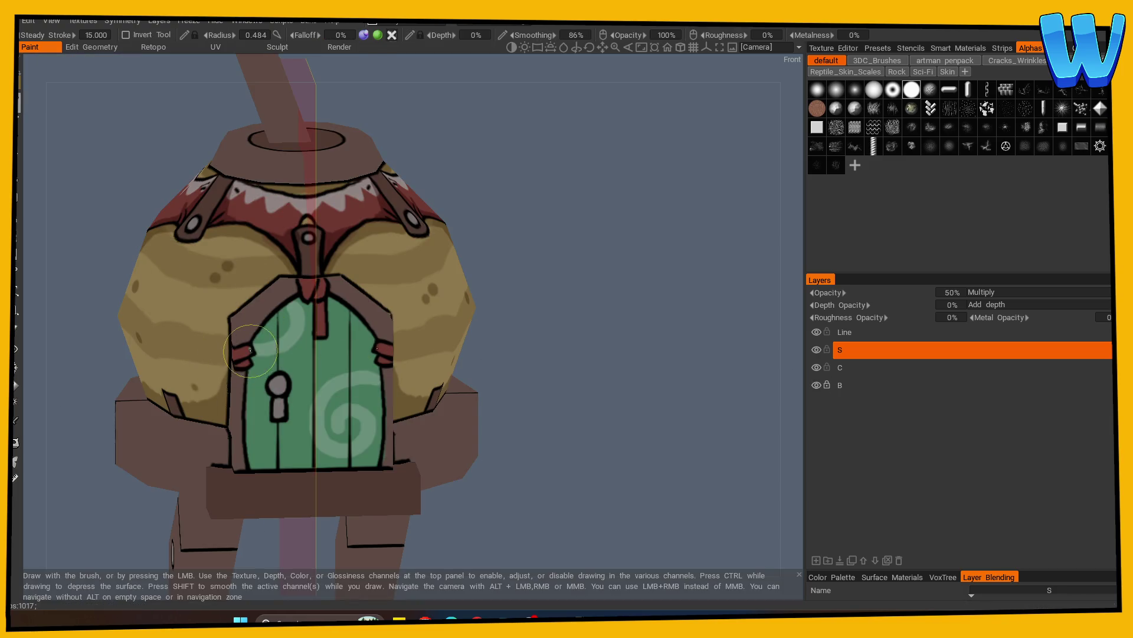
key(ctrl+z)
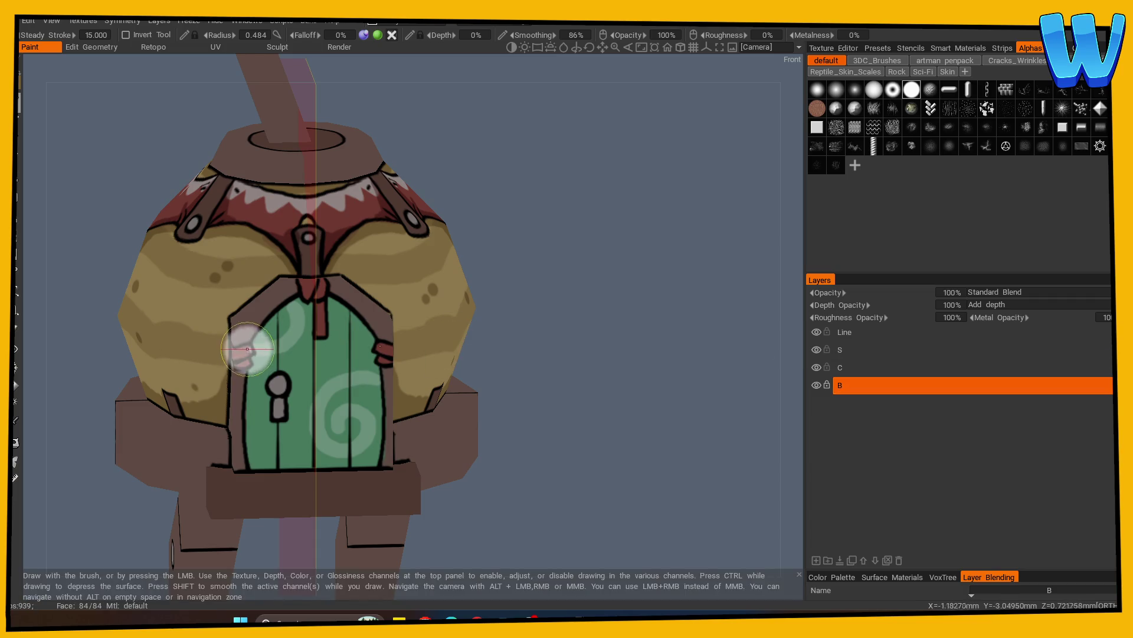
click(247, 349)
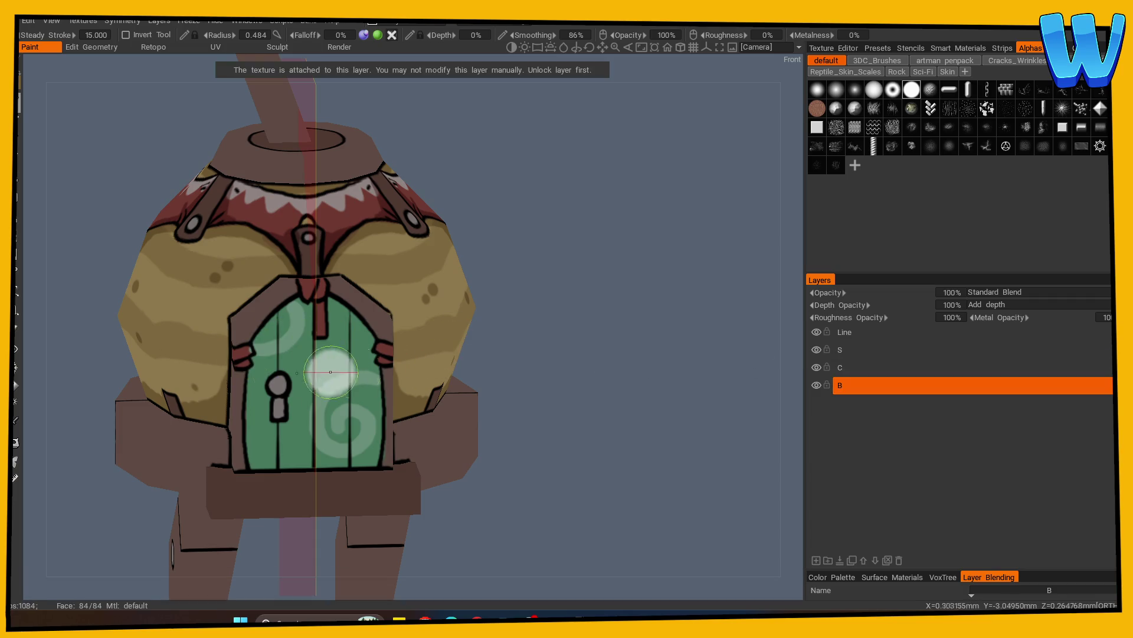
scroll(635, 352, down, 5)
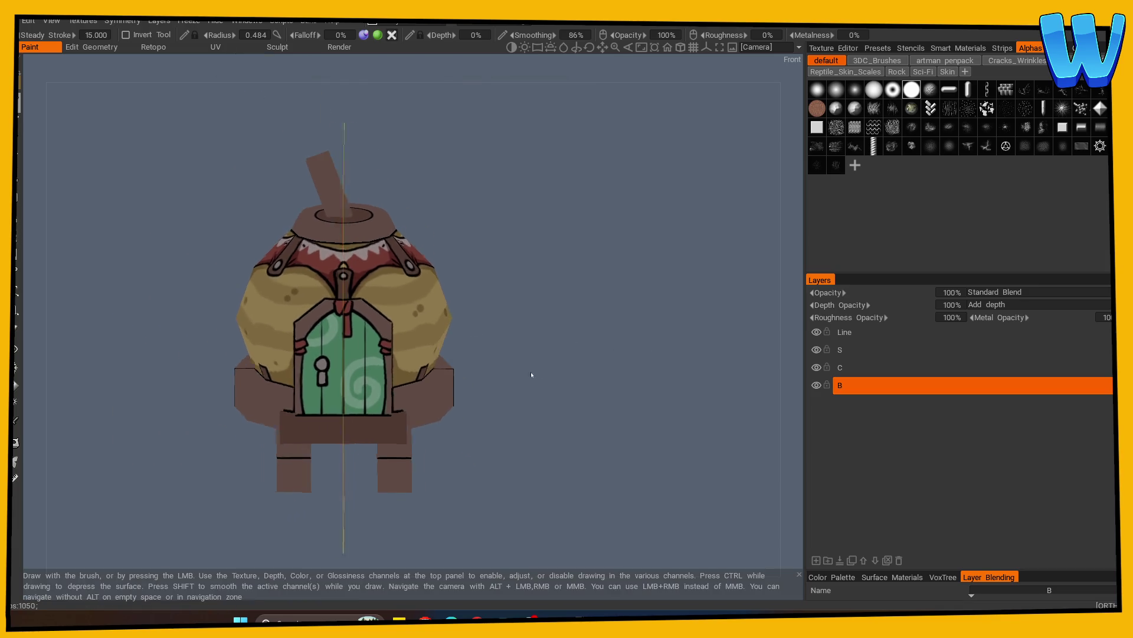
scroll(607, 429, up, 3)
key(ctrl+z)
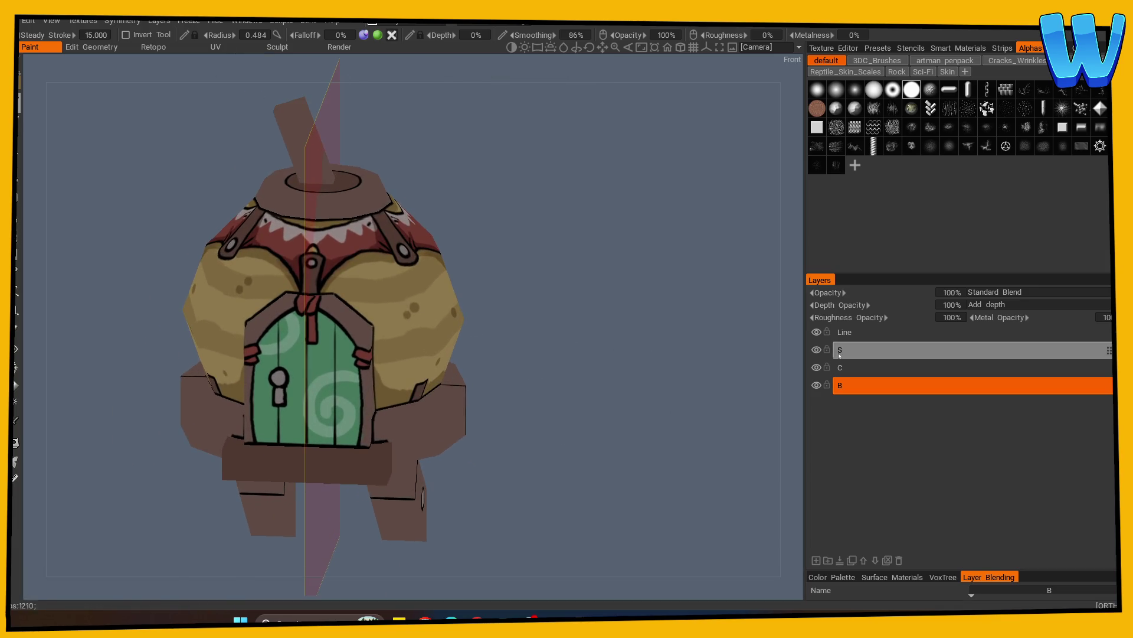
Sample the colour beside the door frame, set radius 0.275, and shade the keyhole top grey
mouse_move(563, 423)
mouse_down()
mouse_move(629, 426)
mouse_move(569, 441)
mouse_move(574, 419)
mouse_move(534, 409)
mouse_move(111, 397)
mouse_up()
key(v)
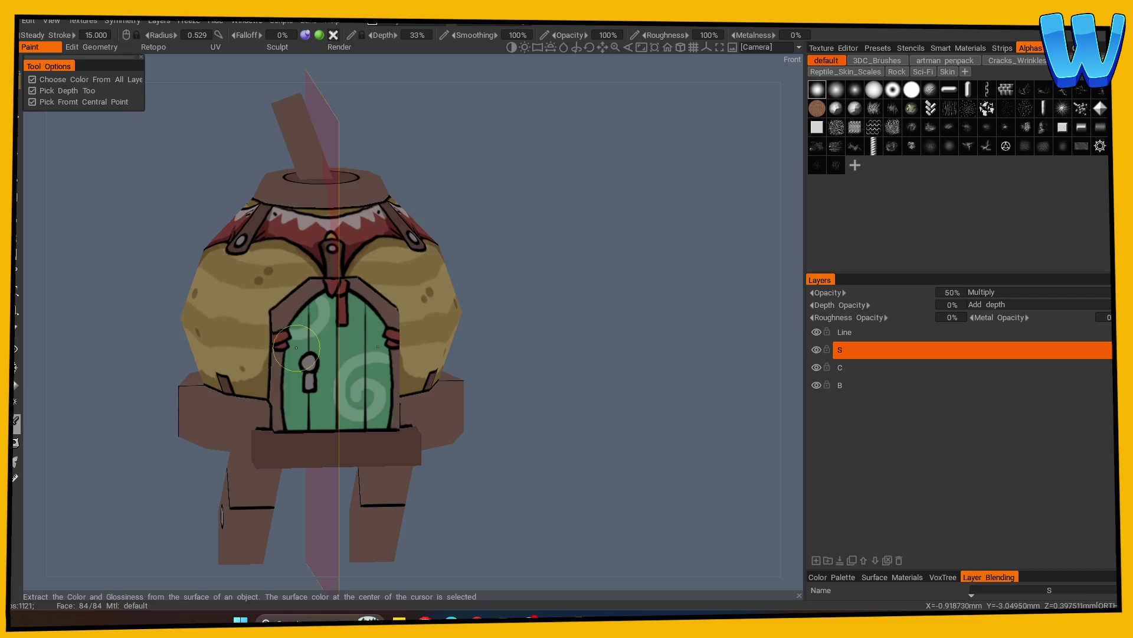
scroll(296, 348, up, 2)
click(274, 324)
right_drag(273, 324, 260, 343)
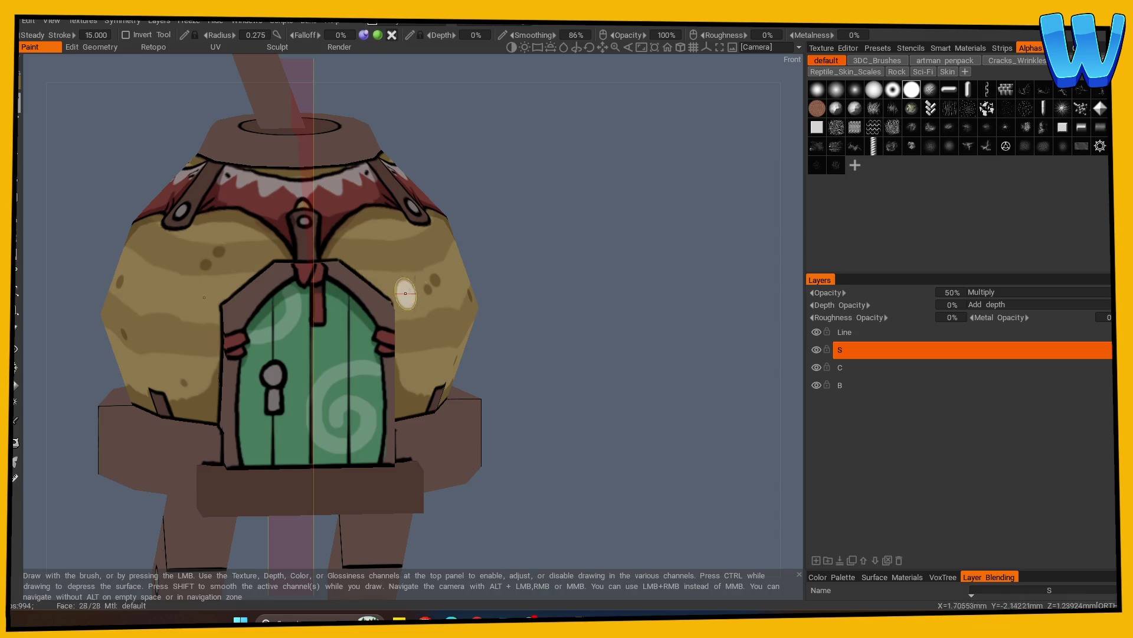
alt+drag(405, 293, 511, 307)
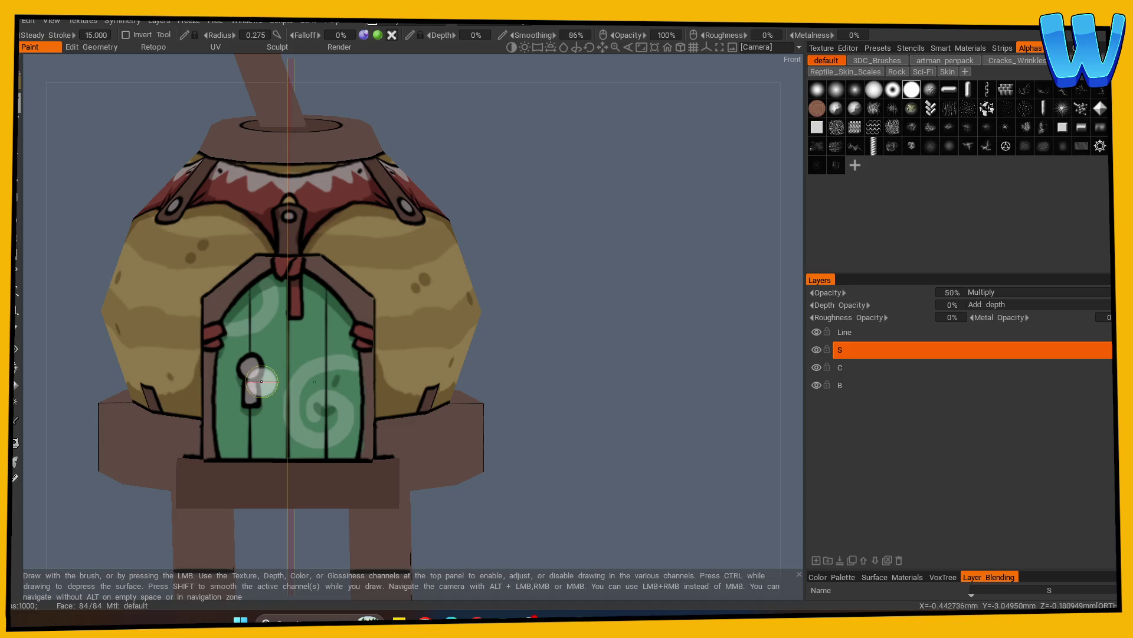
click(262, 373)
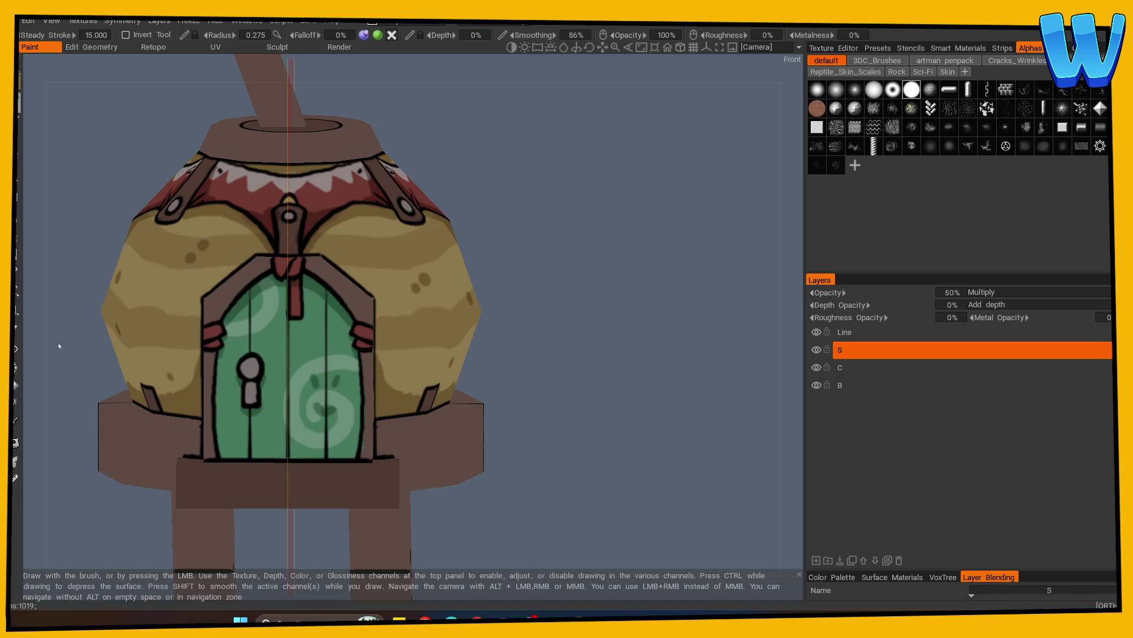
click(16, 328)
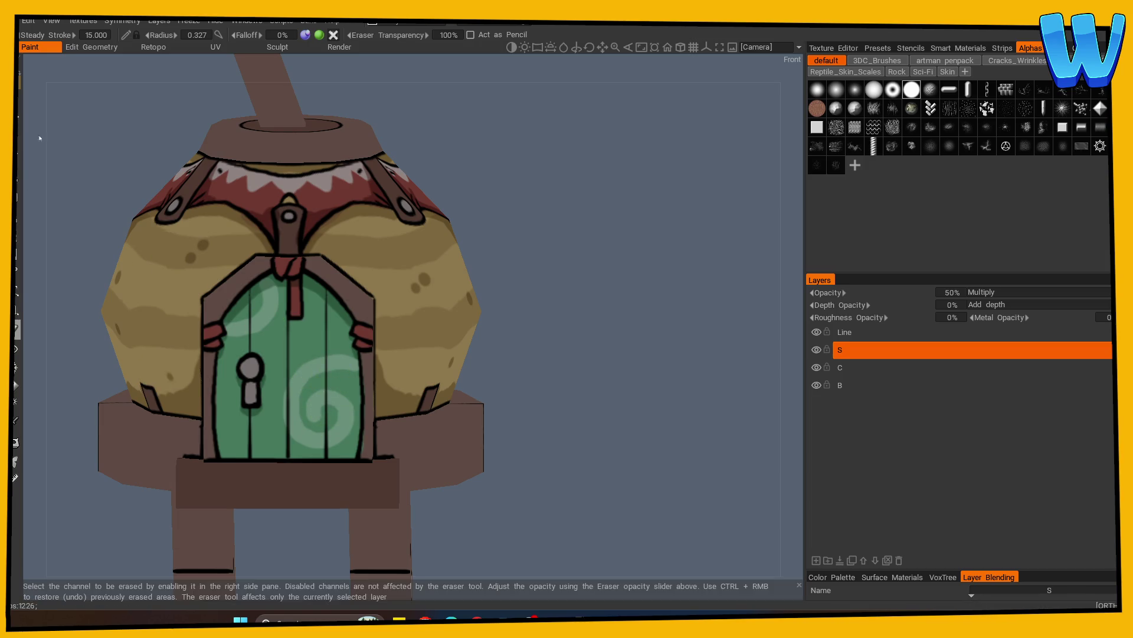
key(b)
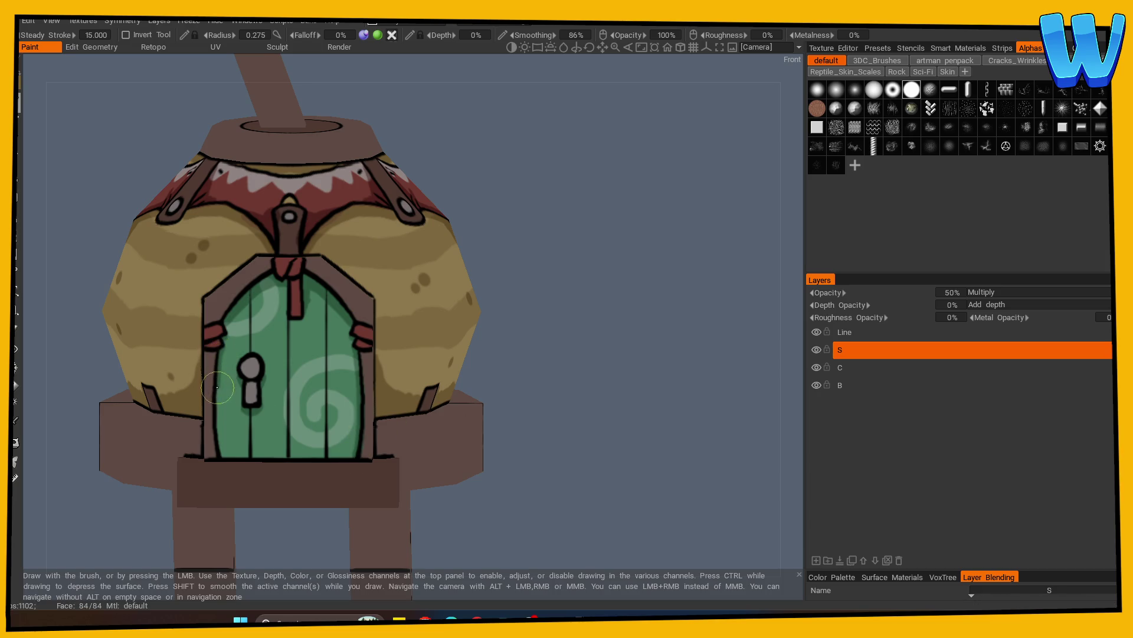
Enable X mirror symmetry for painting across the model
mouse_move(532, 375)
mouse_down()
mouse_move(523, 387)
mouse_move(600, 405)
mouse_move(572, 388)
mouse_up()
key(s)
click(419, 343)
shift+drag(531, 281, 502, 271)
key(v)
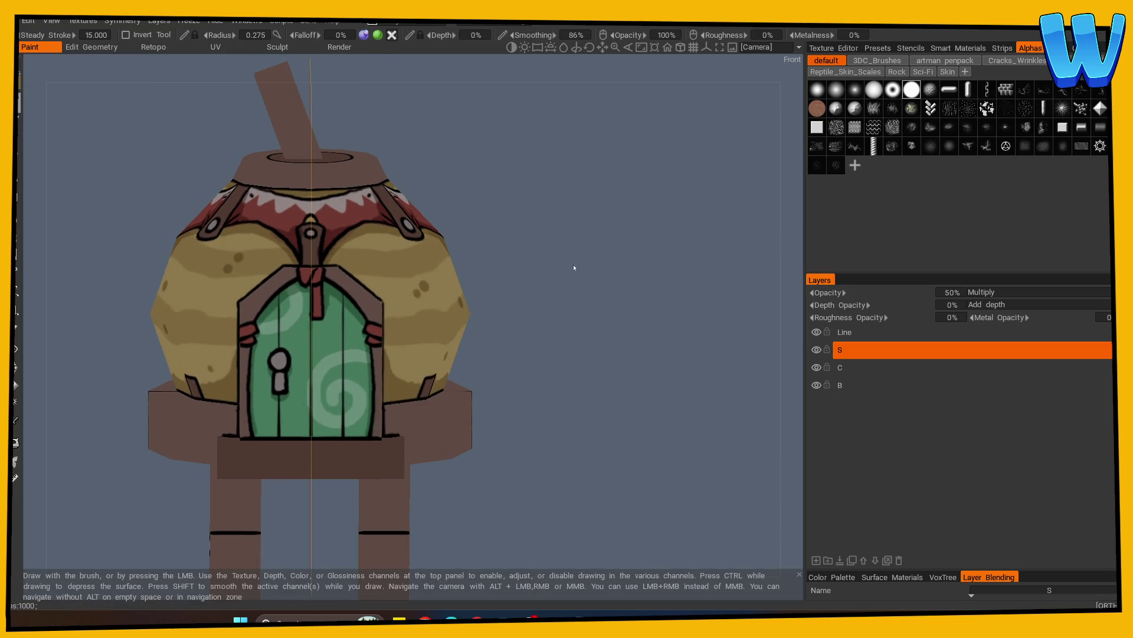
scroll(574, 266, up, 3)
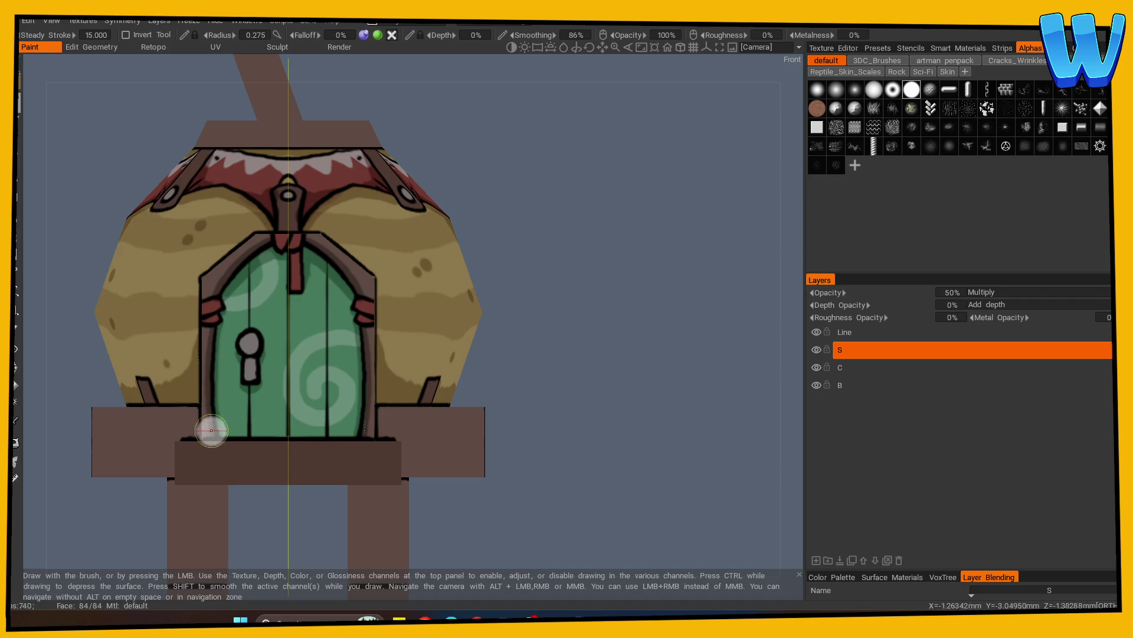
Paint mirrored shadow along the bottom edges of the base boxes
mouse_move(496, 292)
mouse_down()
mouse_move(576, 337)
mouse_move(650, 347)
mouse_move(466, 409)
mouse_up()
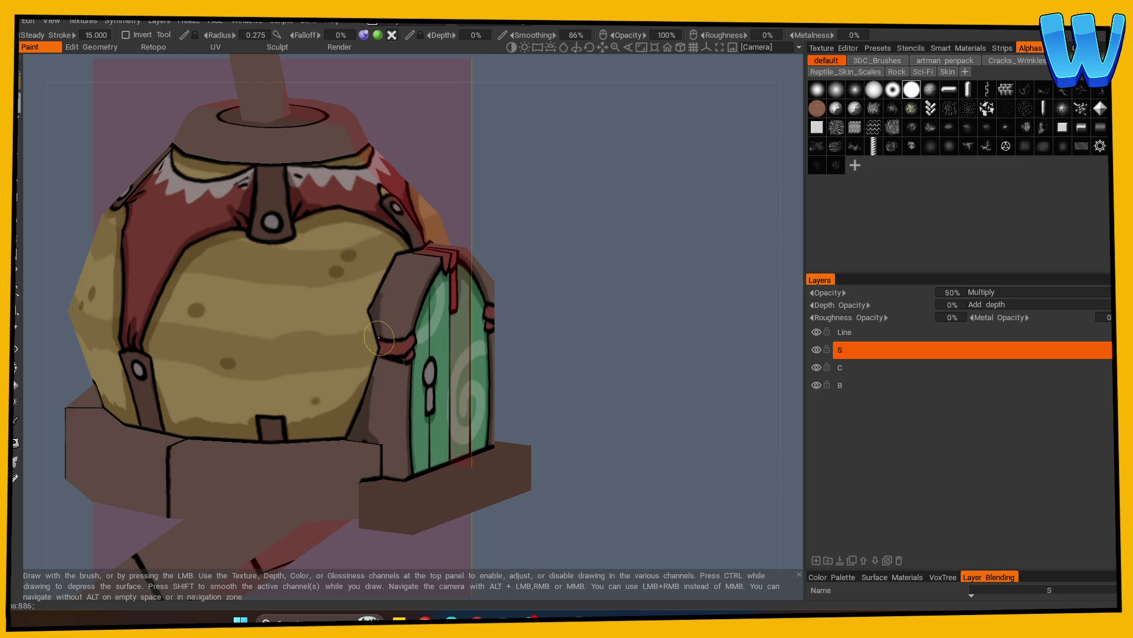
shift+drag(565, 305, 428, 336)
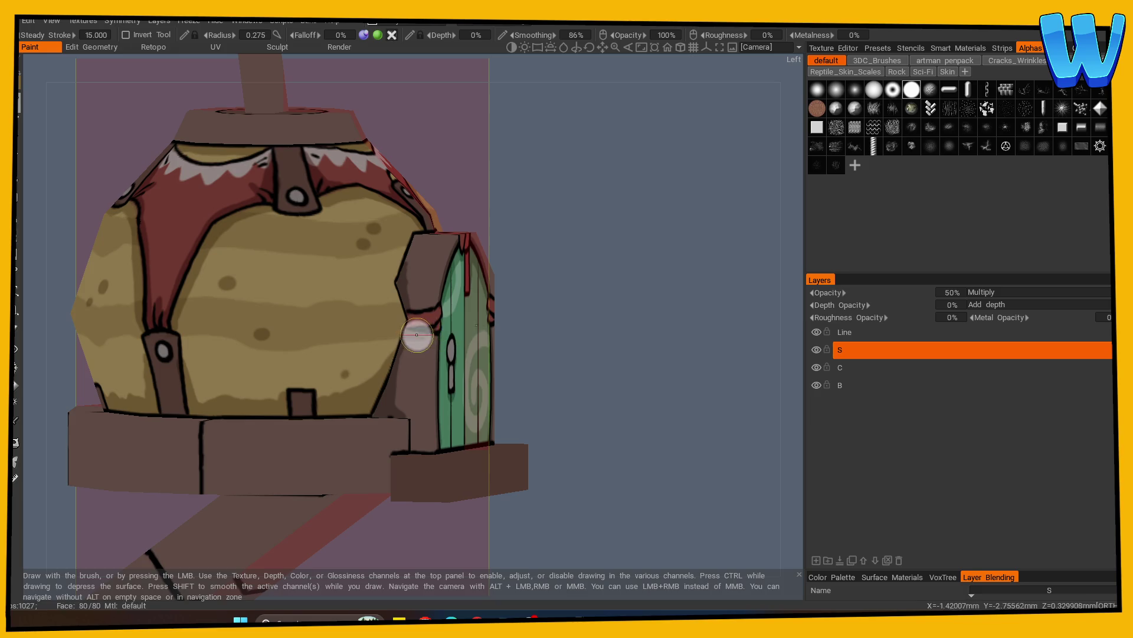
mouse_move(437, 331)
alt+mouse_down()
mouse_move(334, 331)
mouse_move(521, 336)
mouse_move(435, 325)
mouse_move(356, 344)
alt+mouse_up()
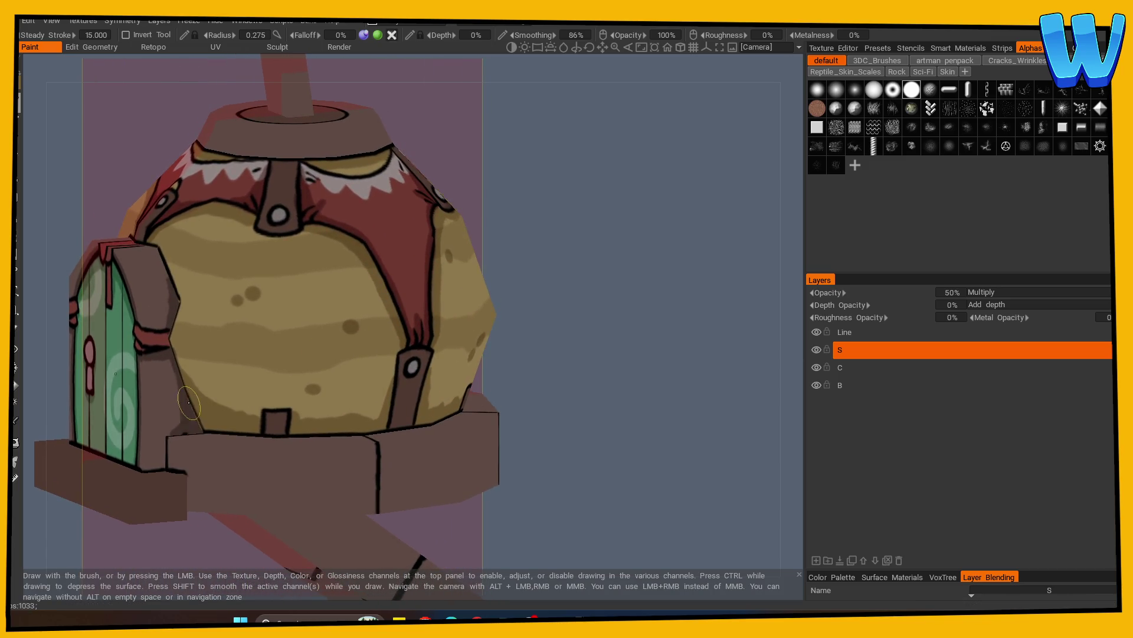
mouse_move(200, 416)
alt+mouse_down()
mouse_move(637, 352)
mouse_move(570, 440)
mouse_move(338, 405)
alt+mouse_up()
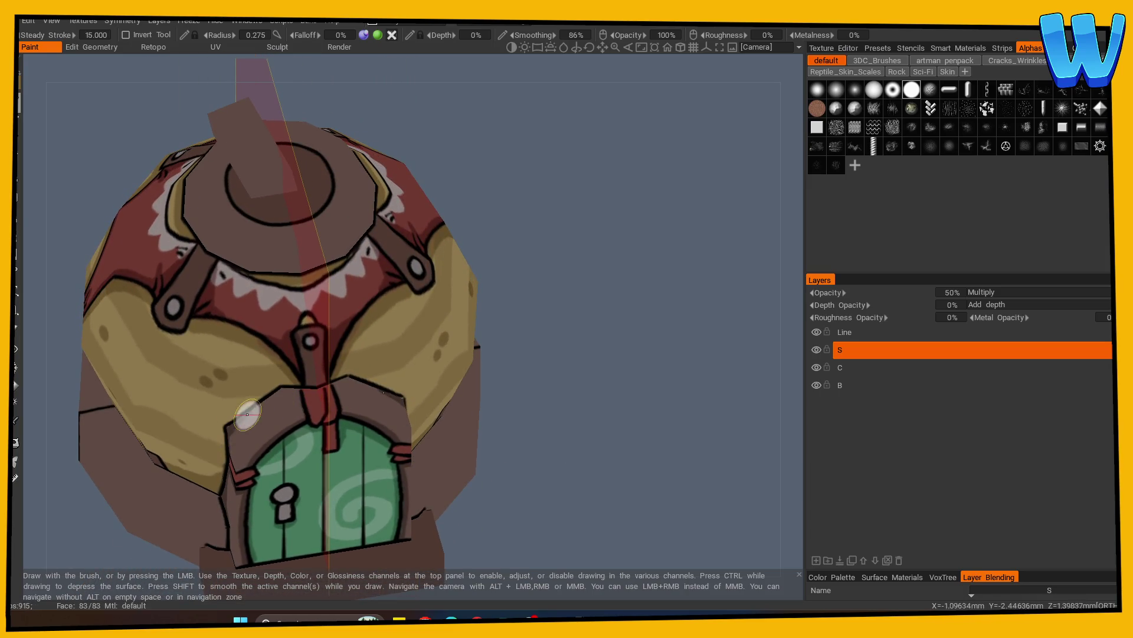
mouse_move(304, 392)
alt+mouse_down()
mouse_move(530, 390)
mouse_move(555, 326)
alt+mouse_up()
mouse_move(562, 374)
alt+mouse_down()
mouse_move(567, 410)
mouse_move(590, 385)
mouse_move(551, 412)
mouse_move(610, 431)
alt+mouse_up()
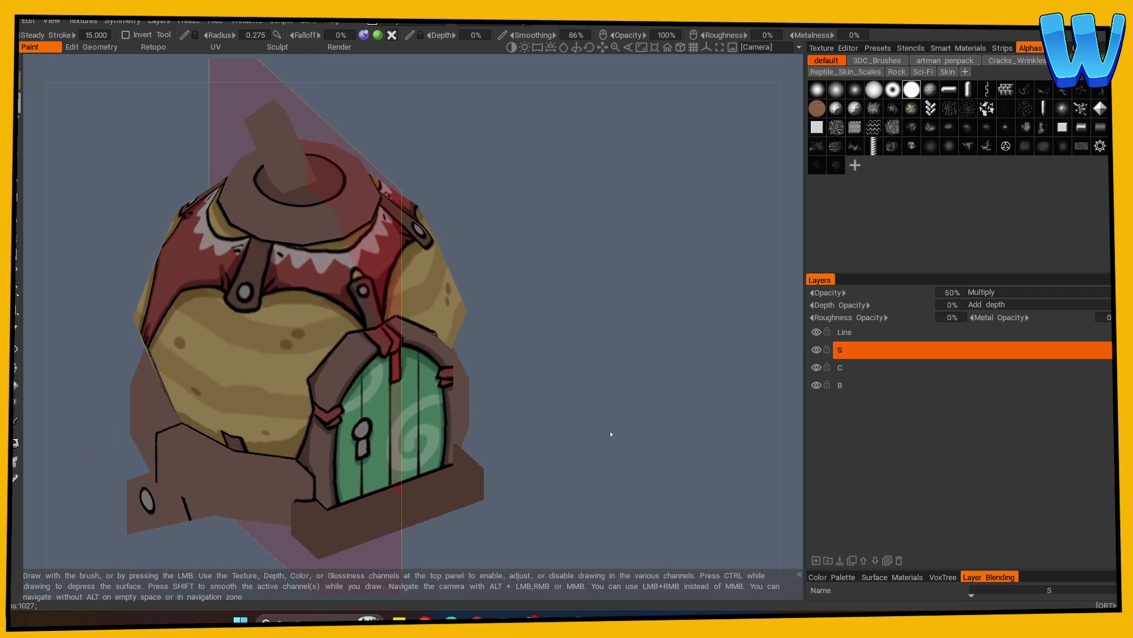
scroll(610, 433, up, 3)
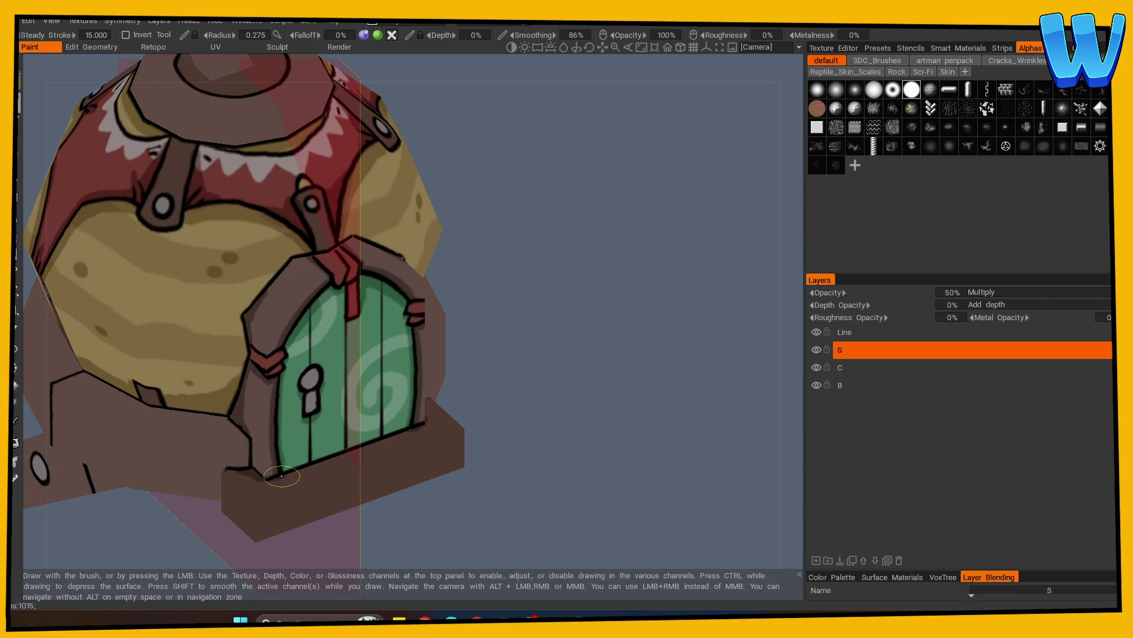
key(KP_1)
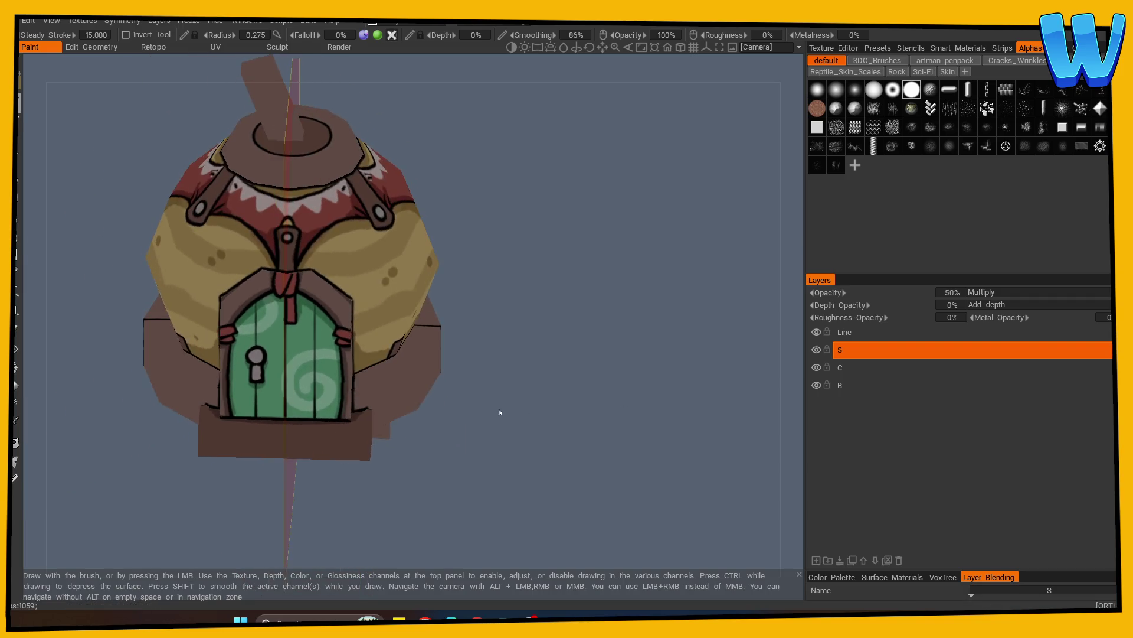
drag(582, 426, 434, 422)
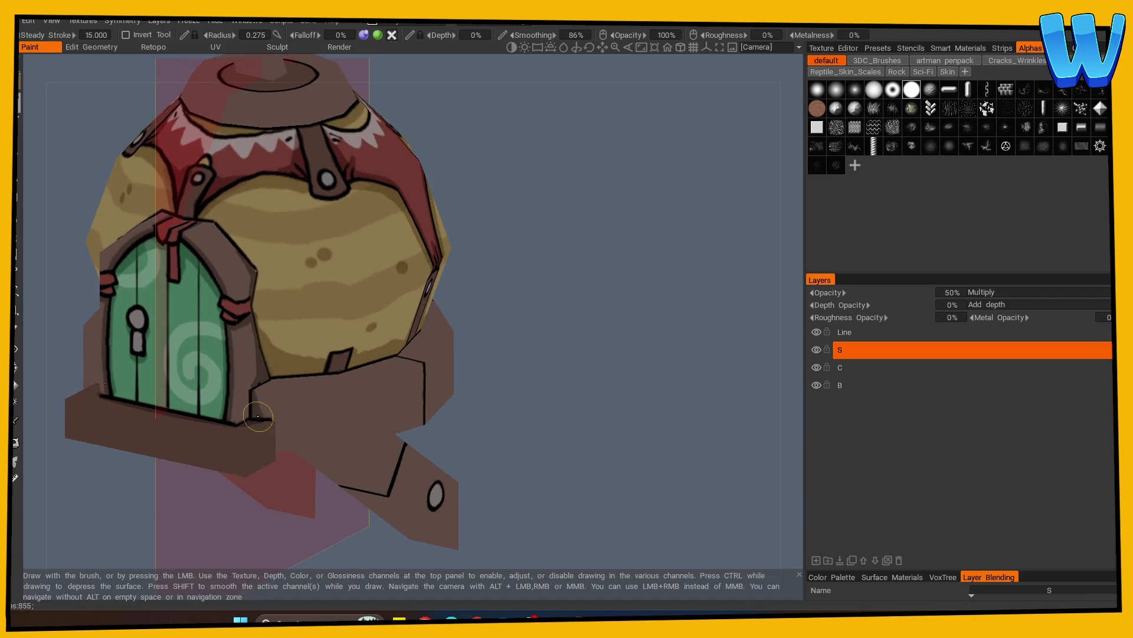
mouse_move(305, 374)
alt+mouse_down()
mouse_move(545, 394)
mouse_move(299, 415)
alt+mouse_up()
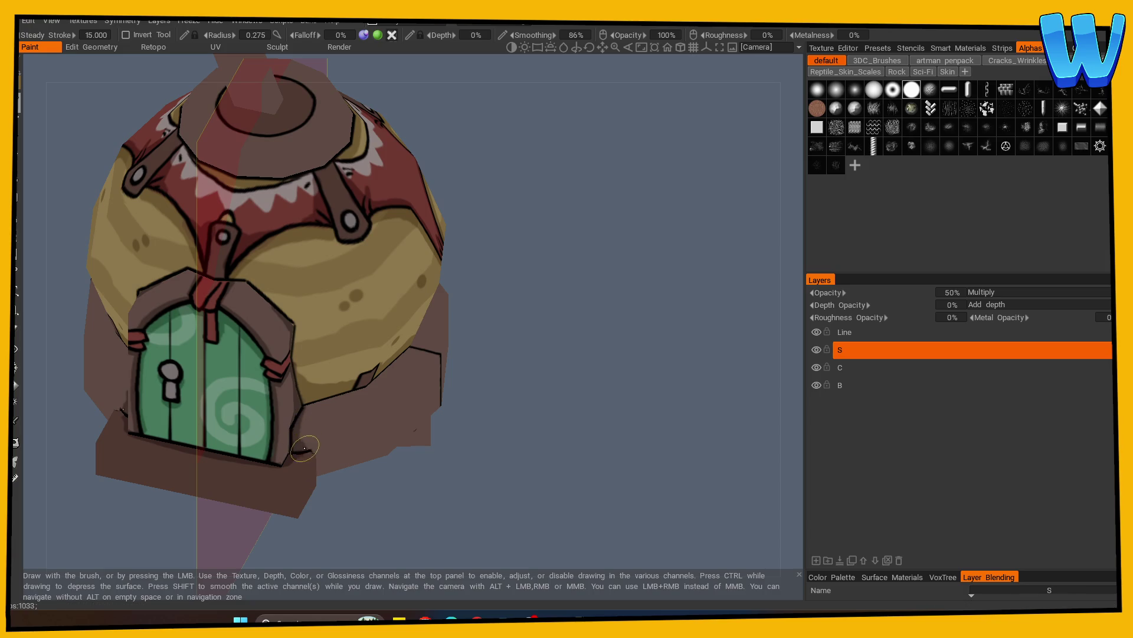
mouse_move(402, 431)
alt+mouse_down()
mouse_move(530, 424)
mouse_move(617, 398)
mouse_move(569, 404)
alt+mouse_up()
scroll(369, 406, up, 3)
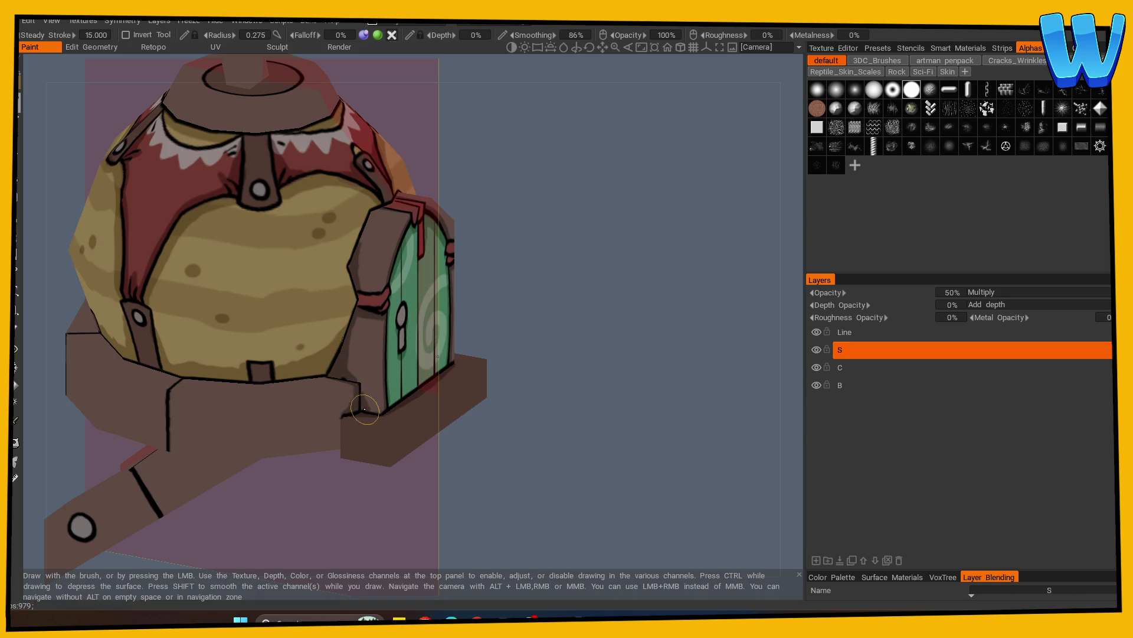
mouse_move(370, 409)
alt+mouse_down()
mouse_move(572, 405)
mouse_move(379, 384)
mouse_move(397, 392)
mouse_move(227, 400)
mouse_move(588, 375)
mouse_move(482, 365)
alt+mouse_up()
shift+drag(383, 381, 574, 397)
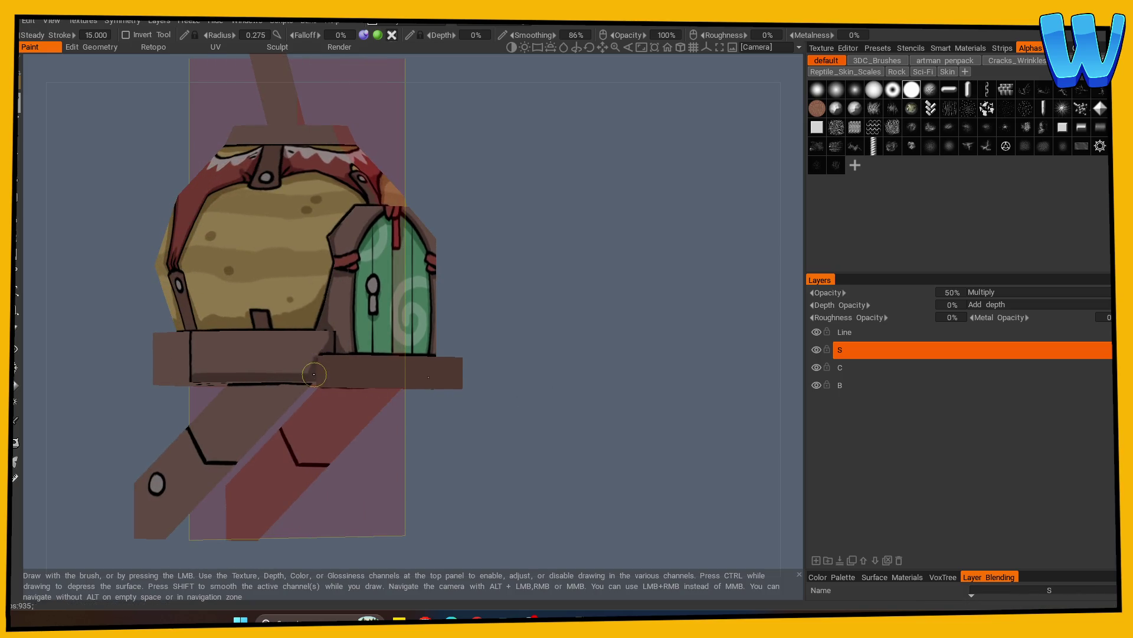
Darken the platform plank's lower edge with shadow and look around the house
mouse_move(335, 372)
alt+mouse_down()
mouse_move(534, 399)
mouse_move(392, 395)
mouse_move(523, 448)
mouse_move(479, 368)
mouse_move(533, 352)
mouse_move(458, 362)
alt+mouse_up()
shift+drag(302, 381, 220, 381)
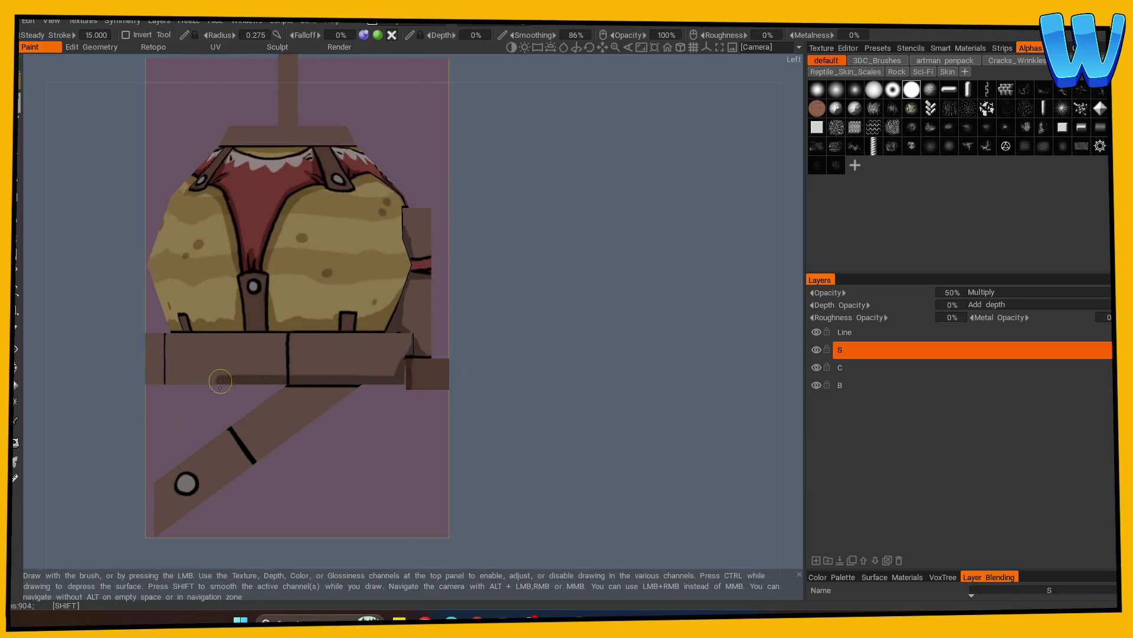
alt+drag(429, 417, 718, 417)
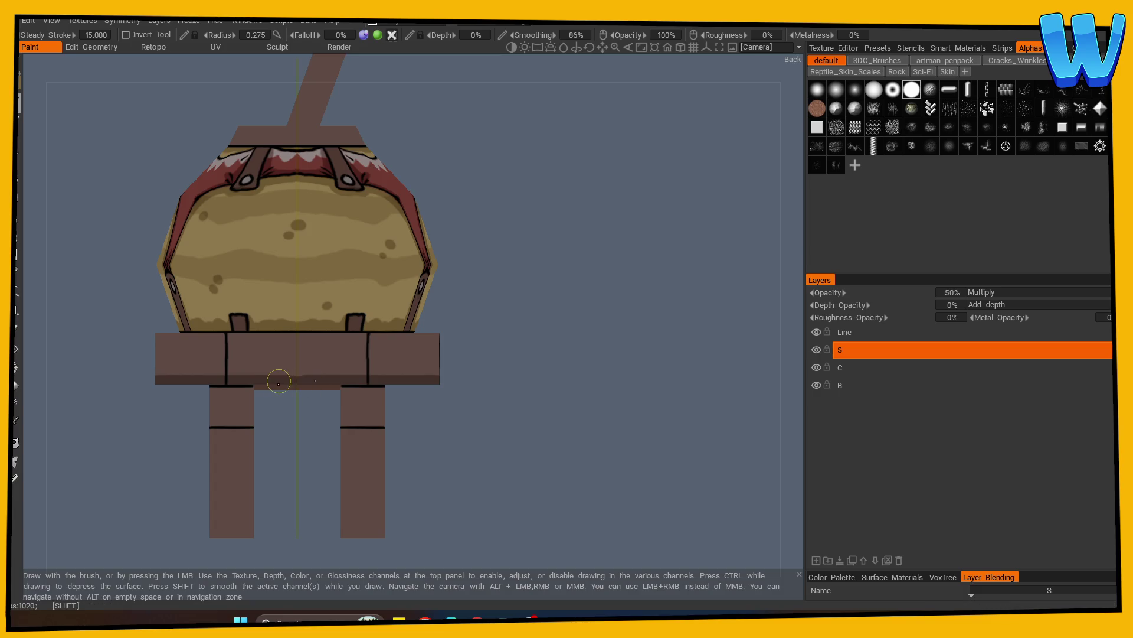
mouse_move(275, 381)
alt+mouse_down()
mouse_move(602, 400)
mouse_move(457, 373)
alt+mouse_up()
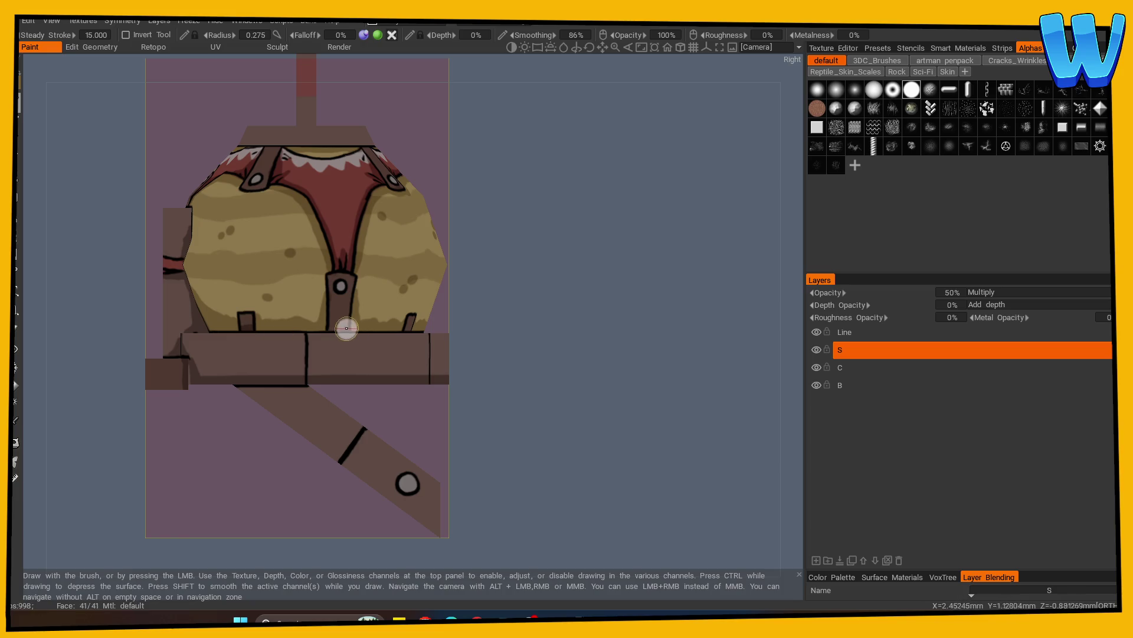
alt+drag(410, 329, 465, 347)
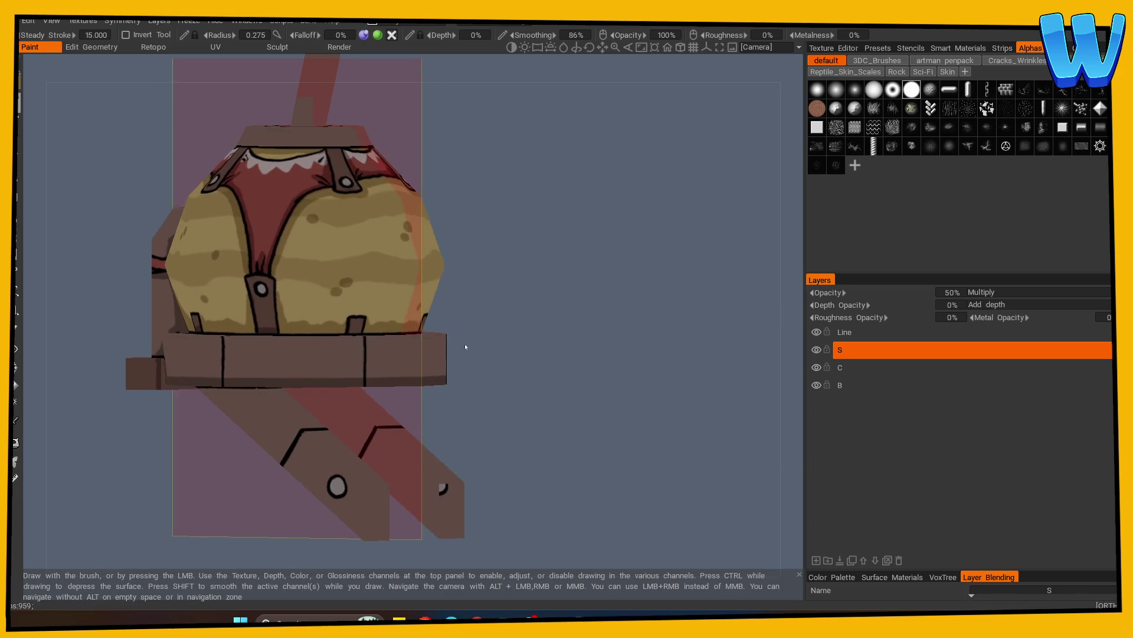
mouse_move(291, 298)
alt+mouse_down()
mouse_move(449, 345)
mouse_move(283, 333)
alt+mouse_up()
mouse_move(503, 352)
alt+mouse_down()
mouse_move(347, 336)
mouse_move(505, 324)
mouse_move(486, 362)
mouse_move(503, 393)
mouse_move(326, 289)
alt+mouse_up()
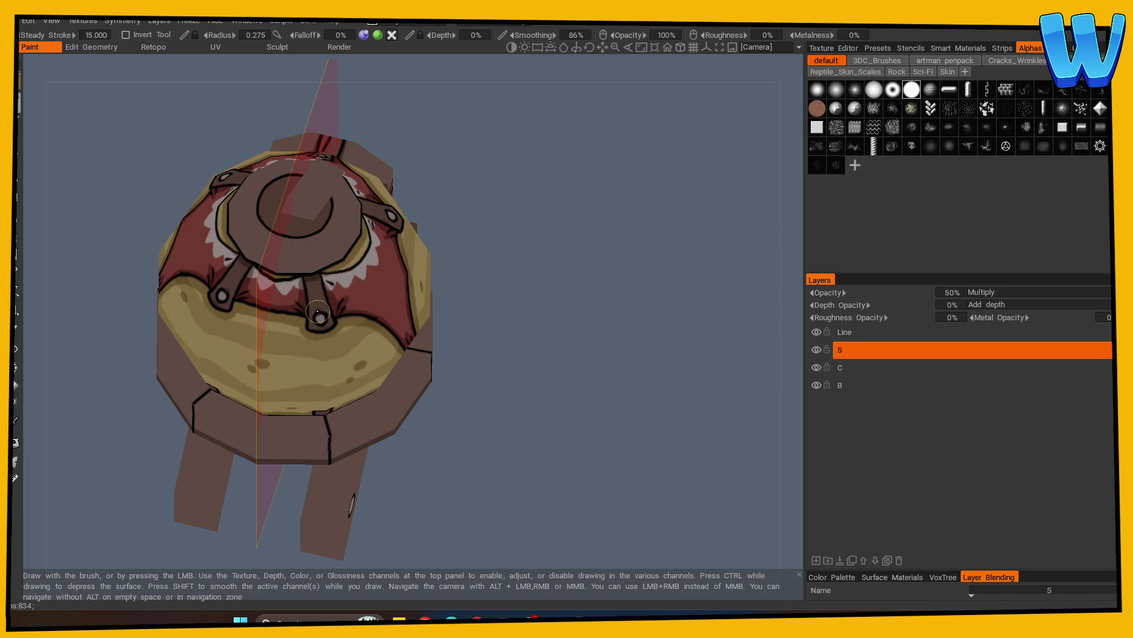
mouse_move(492, 341)
alt+mouse_down()
mouse_move(541, 317)
mouse_move(671, 329)
mouse_move(638, 332)
mouse_move(499, 287)
mouse_move(362, 325)
alt+mouse_up()
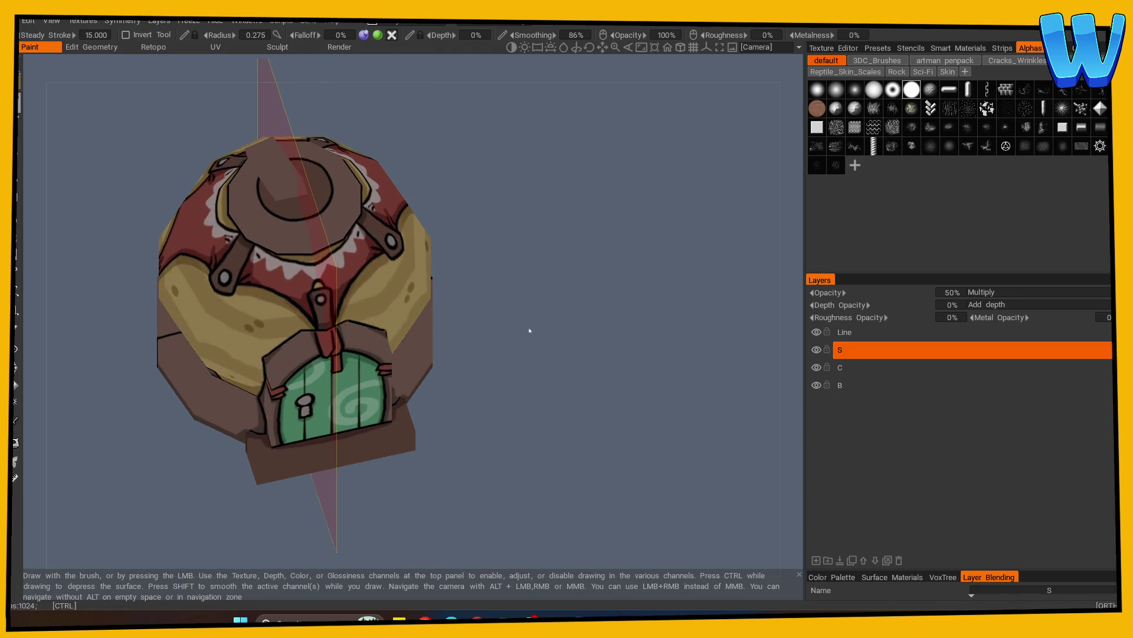
Dab mirrored dark shadow onto the tops of both legs beneath the platform
scroll(529, 330, down, 3)
mouse_move(529, 330)
alt+mouse_down()
mouse_move(502, 379)
mouse_move(607, 400)
mouse_move(523, 405)
mouse_move(559, 445)
alt+mouse_up()
scroll(676, 429, up, 3)
alt+drag(676, 429, 498, 431)
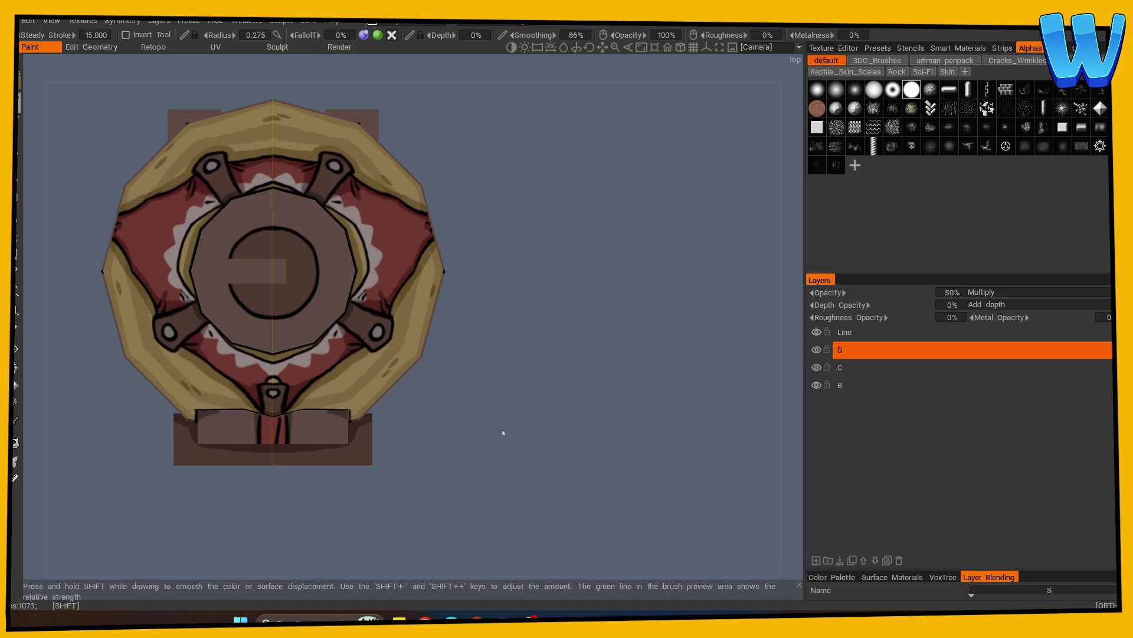
mouse_move(278, 301)
alt+mouse_down()
mouse_move(500, 269)
mouse_move(254, 190)
alt+mouse_up()
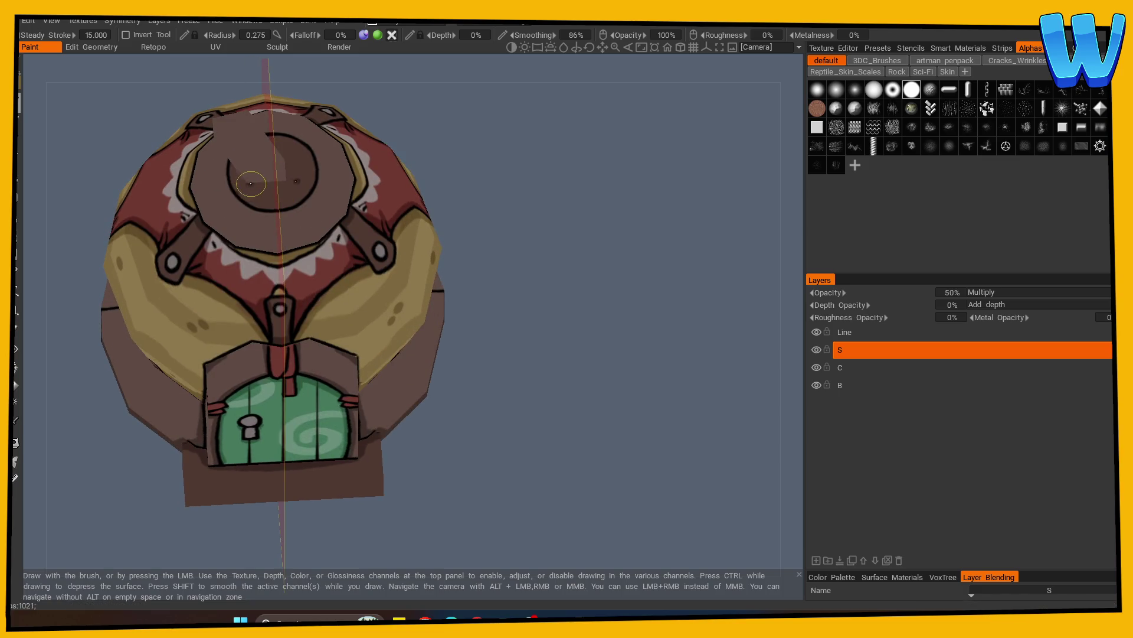
mouse_move(455, 240)
alt+mouse_down()
mouse_move(620, 266)
mouse_move(579, 306)
mouse_move(585, 235)
mouse_move(483, 366)
mouse_move(467, 366)
mouse_move(463, 409)
mouse_move(597, 394)
alt+mouse_up()
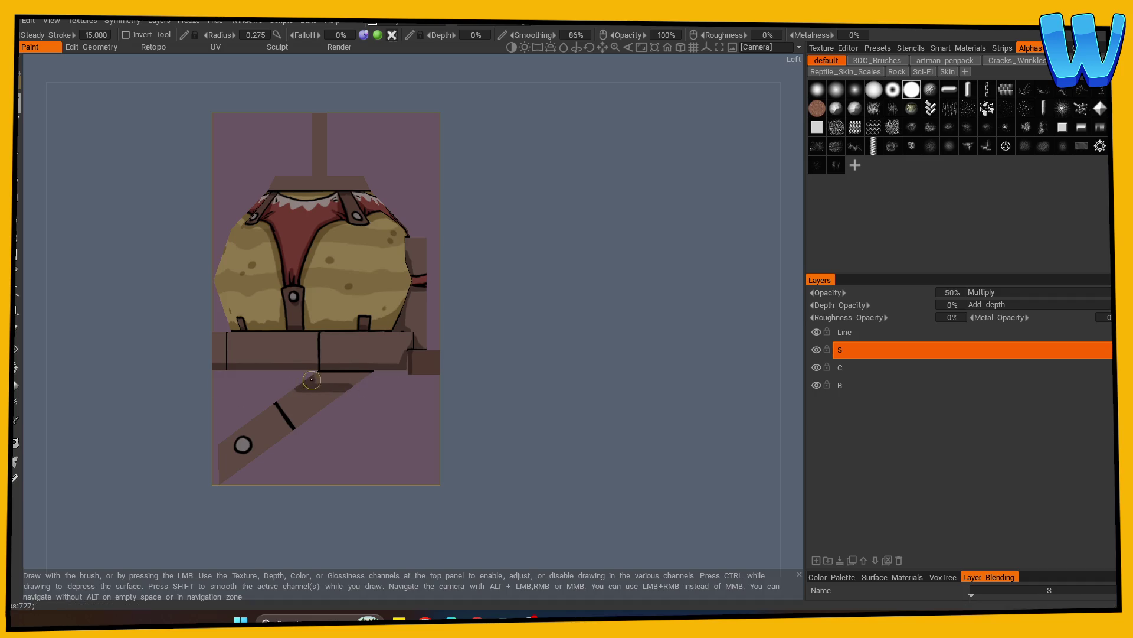
mouse_move(361, 380)
alt+mouse_down()
mouse_move(514, 449)
mouse_move(382, 386)
alt+mouse_up()
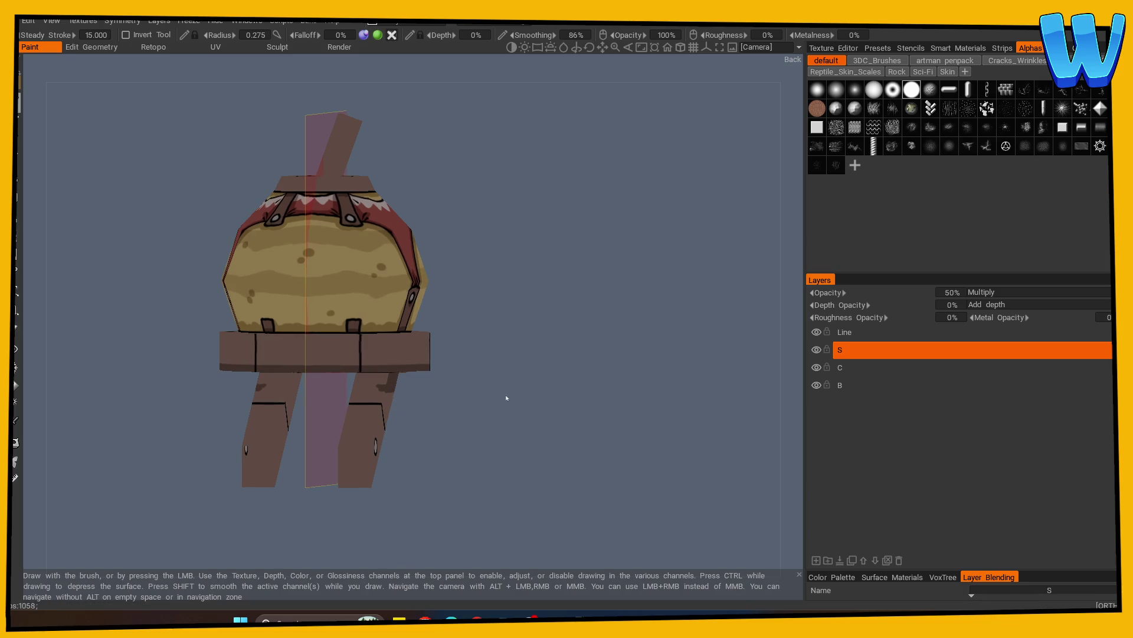
alt+drag(514, 407, 450, 409)
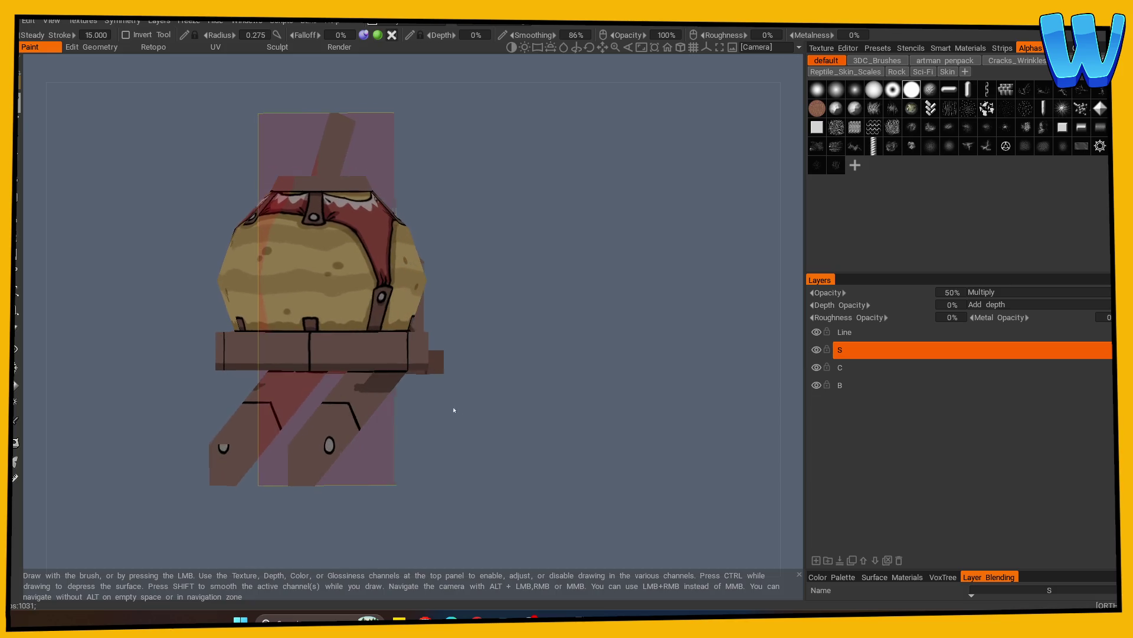
alt+right_drag(450, 410, 625, 435)
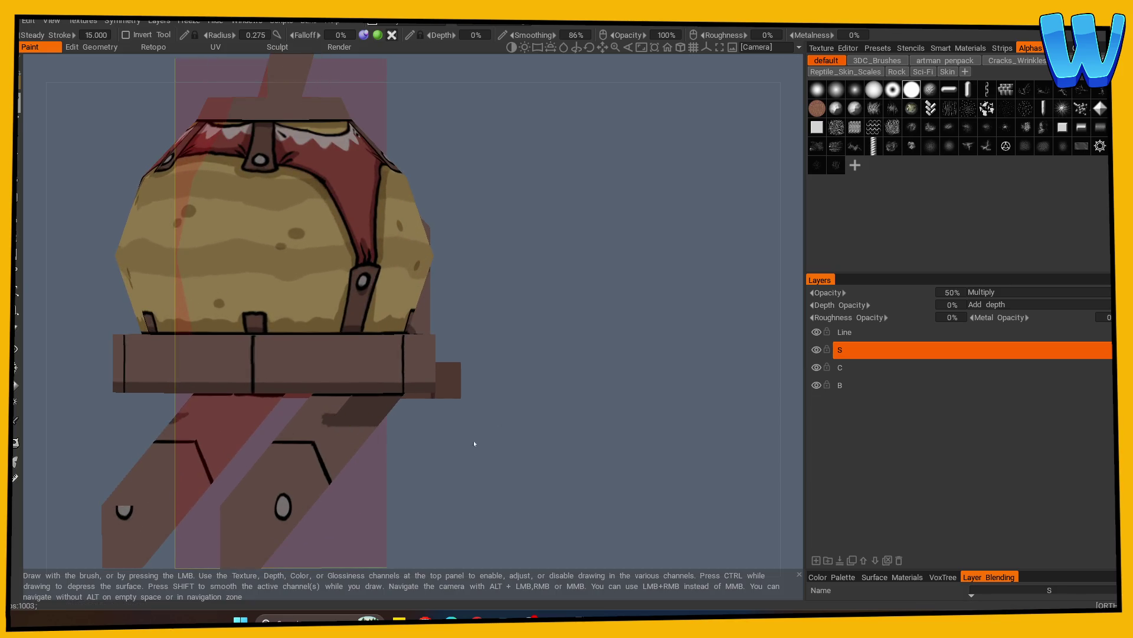
alt+shift+drag(473, 440, 413, 425)
mouse_move(330, 415)
alt+mouse_down()
mouse_move(622, 407)
mouse_move(445, 405)
mouse_move(514, 413)
mouse_move(404, 430)
mouse_move(342, 412)
mouse_move(395, 413)
alt+mouse_up()
click(373, 423)
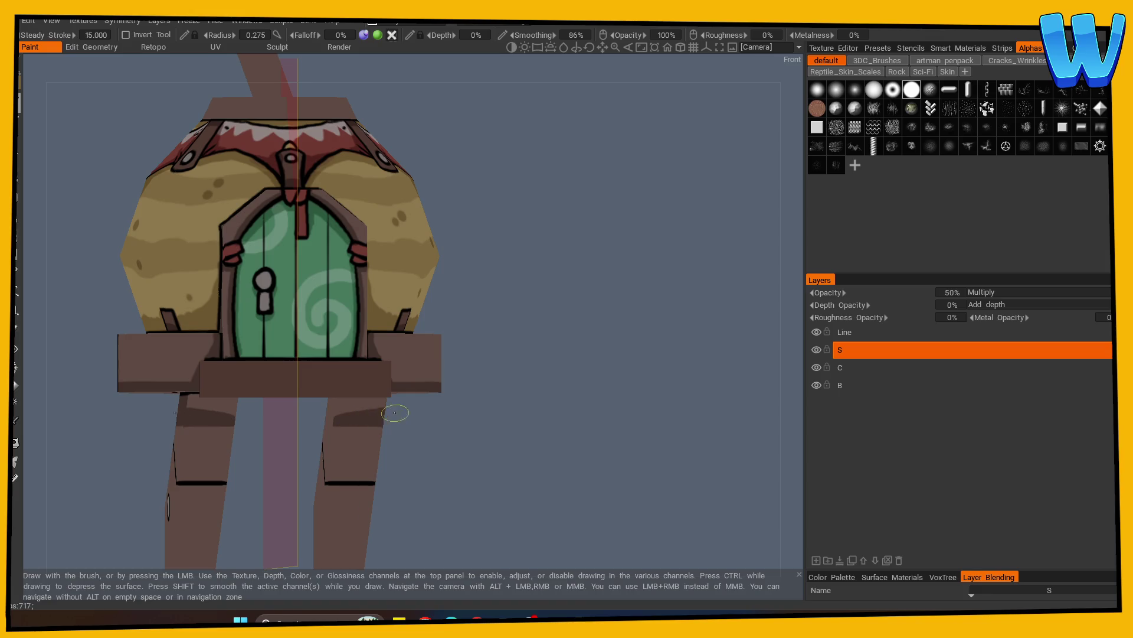
Orbit around the house to check the leg shading, ending at the front strap
alt+drag(473, 445, 334, 397)
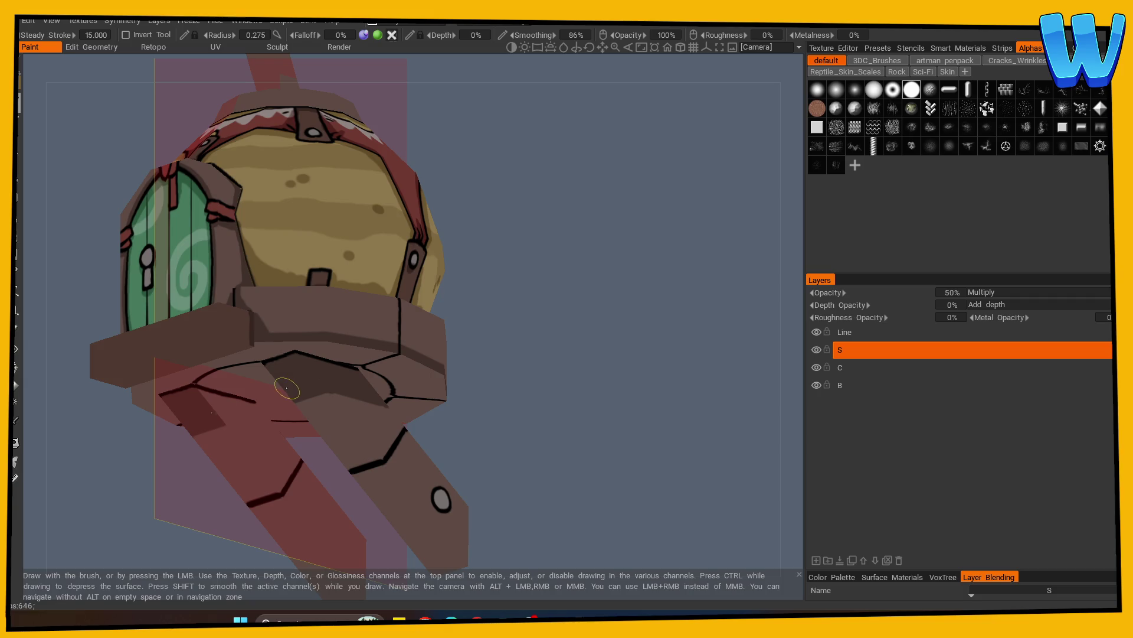
mouse_move(447, 392)
alt+mouse_down()
mouse_move(450, 442)
mouse_move(658, 442)
mouse_move(547, 442)
alt+mouse_up()
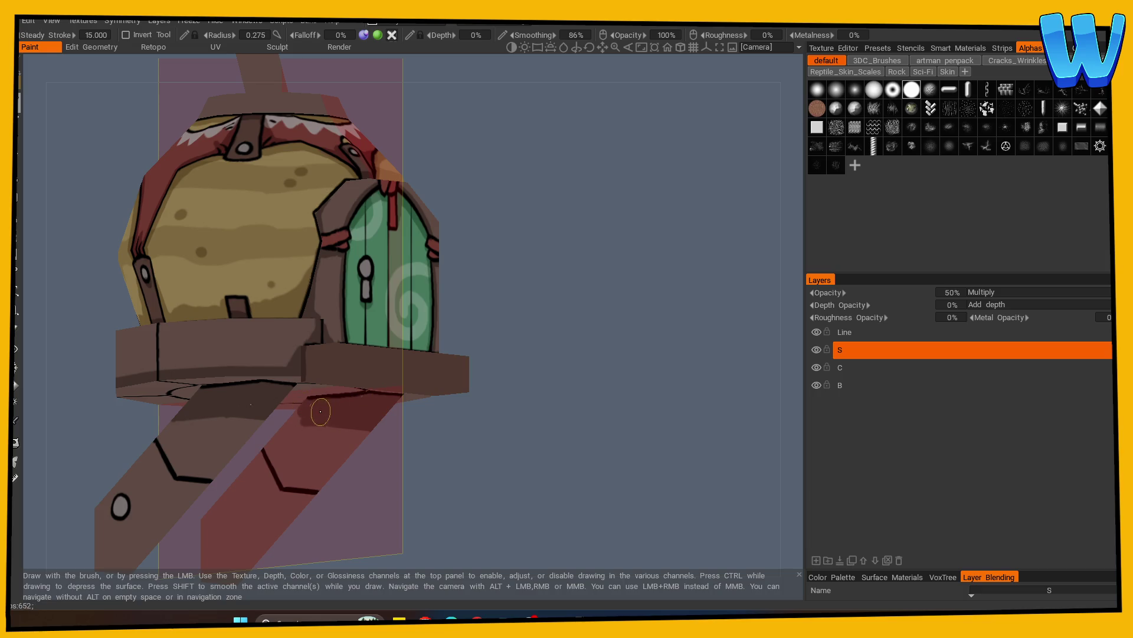
mouse_move(362, 397)
alt+mouse_down()
mouse_move(576, 448)
mouse_move(506, 453)
mouse_move(208, 417)
mouse_move(592, 455)
mouse_move(221, 411)
alt+mouse_up()
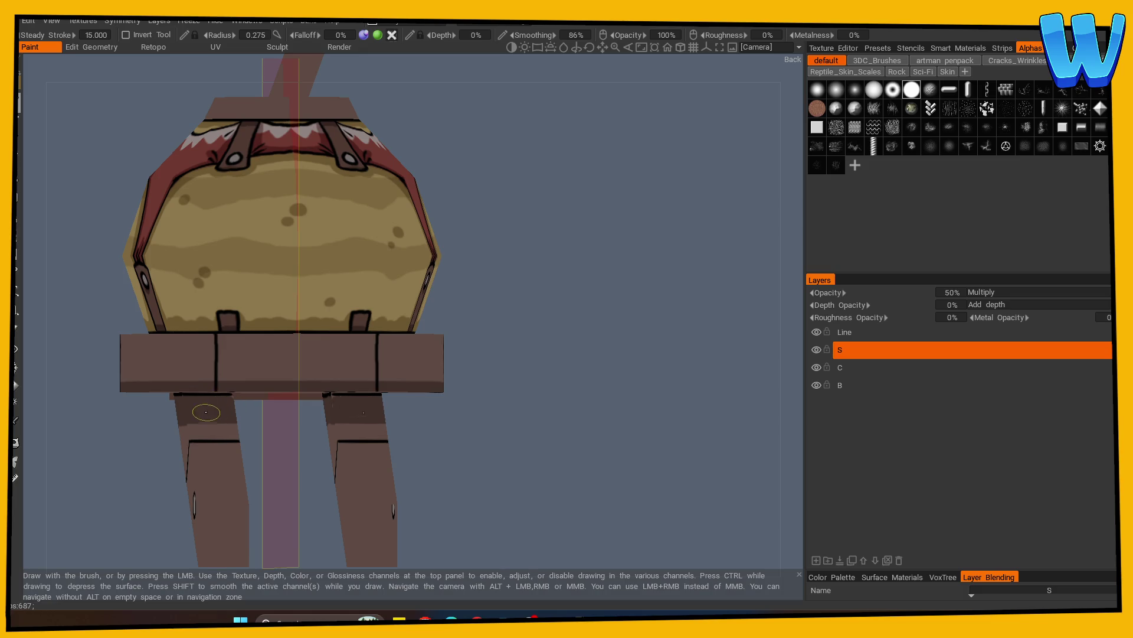
Frame the barrel's side support bolts in a straight-on orthographic side view
mouse_move(489, 410)
alt+mouse_down()
mouse_move(484, 443)
mouse_move(476, 349)
mouse_move(536, 384)
mouse_move(538, 375)
mouse_move(536, 400)
mouse_move(295, 295)
mouse_move(282, 377)
mouse_move(369, 418)
mouse_move(443, 496)
mouse_move(531, 458)
mouse_move(445, 450)
alt+mouse_up()
key(e)
mouse_move(51, 144)
alt+right_down()
mouse_move(232, 468)
mouse_move(127, 485)
alt+right_up()
alt+middle_drag(127, 486, 205, 495)
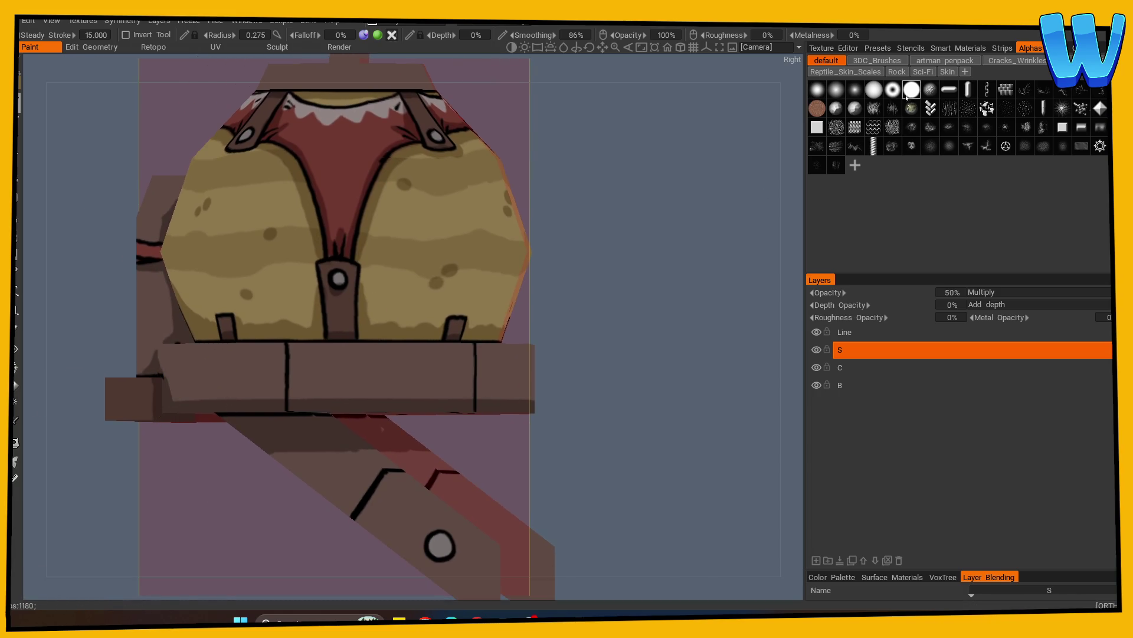
alt+drag(645, 236, 649, 282)
mouse_move(614, 325)
alt+mouse_down()
mouse_move(640, 335)
mouse_move(650, 374)
mouse_move(418, 543)
alt+mouse_up()
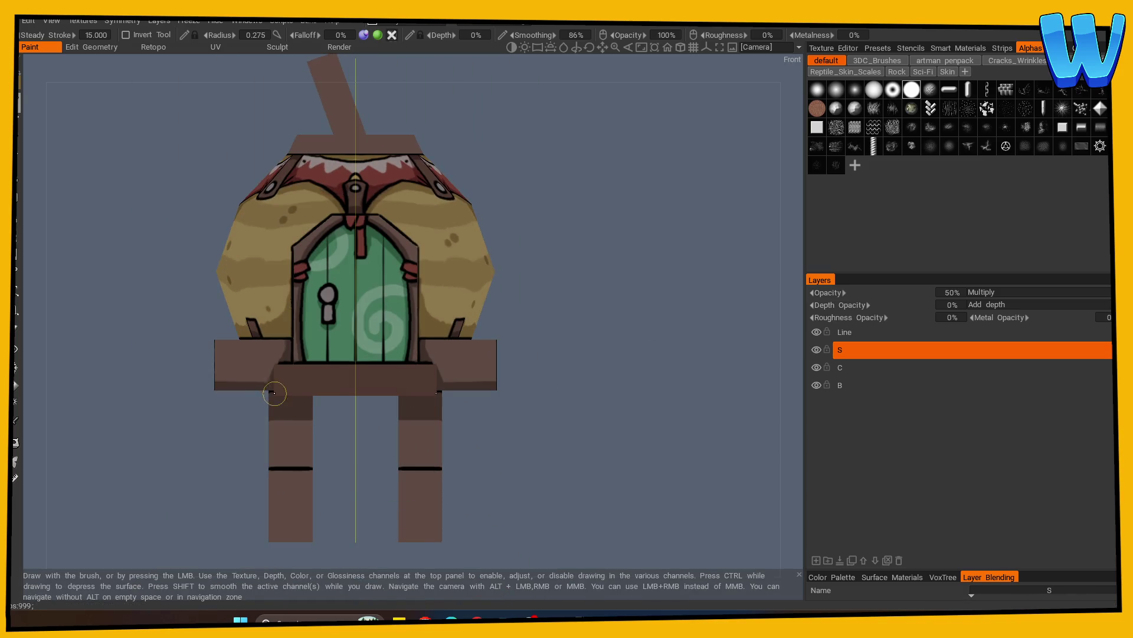
mouse_move(375, 394)
alt+mouse_down()
mouse_move(614, 427)
mouse_move(489, 401)
mouse_move(549, 425)
mouse_move(418, 451)
alt+mouse_up()
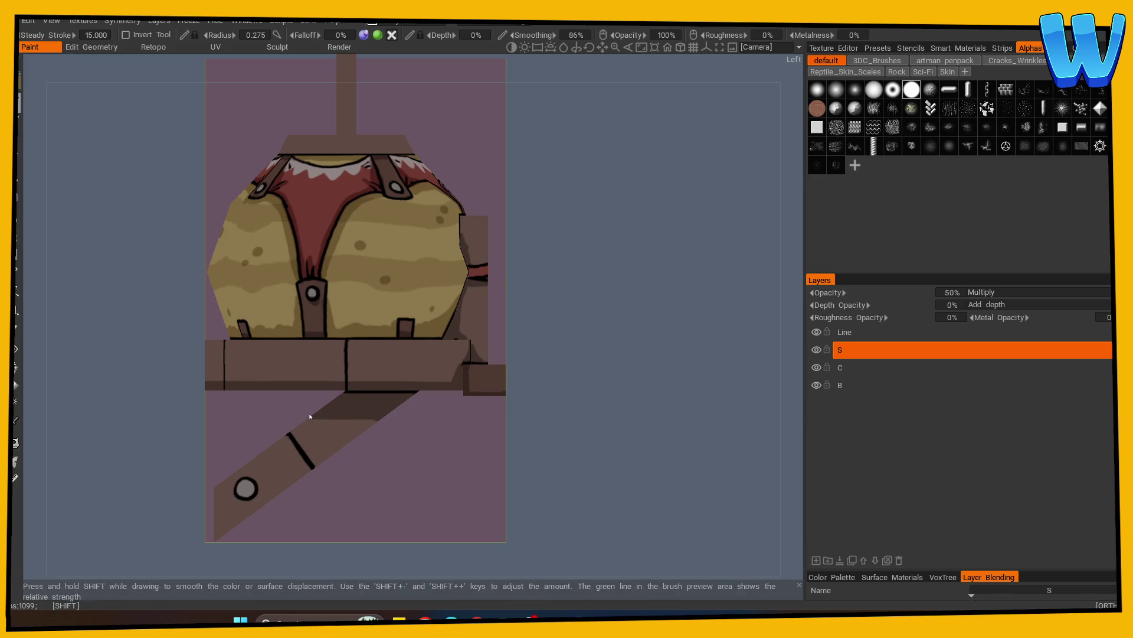
mouse_move(443, 416)
alt+mouse_down()
mouse_move(501, 468)
mouse_move(567, 470)
alt+mouse_up()
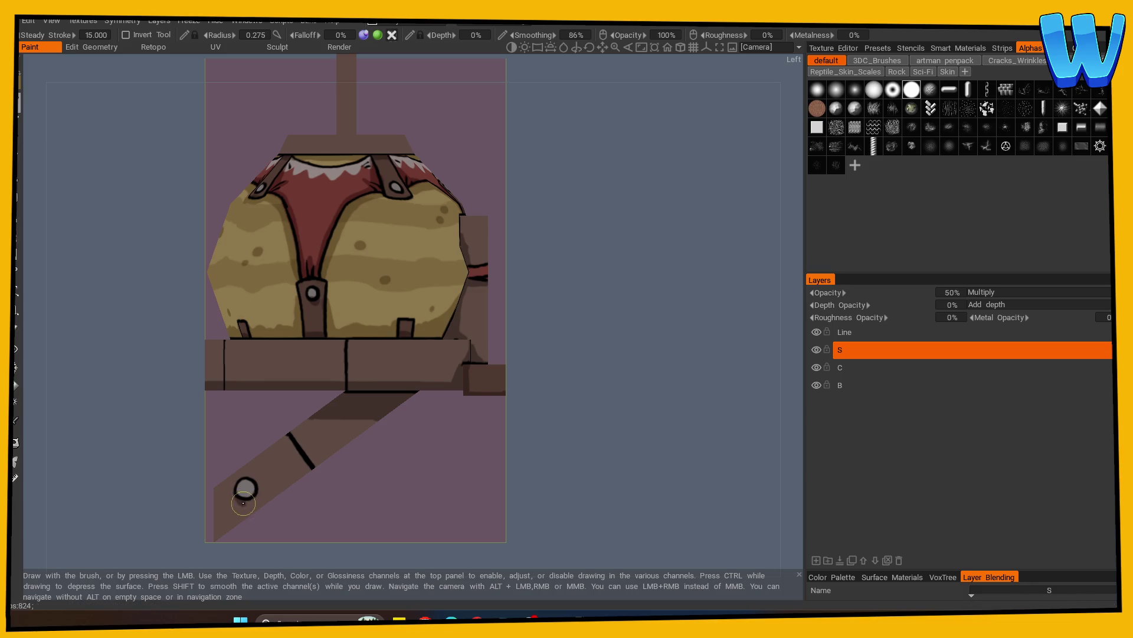
Sample a surface colour and paint a small shadow under the support bolt on layer S
click(16, 421)
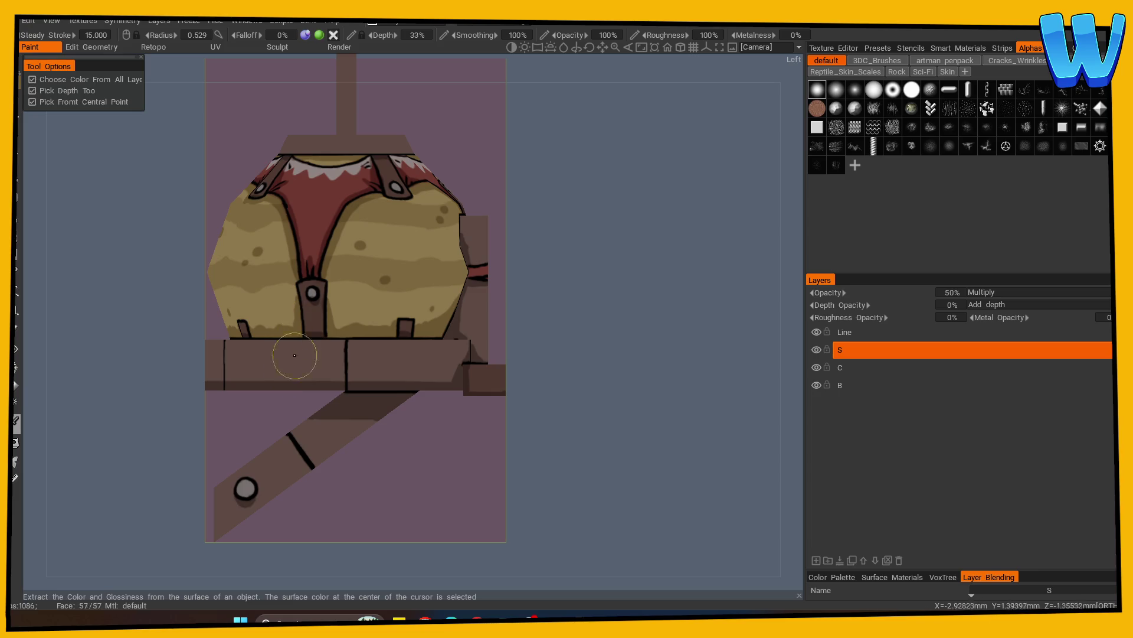
click(242, 489)
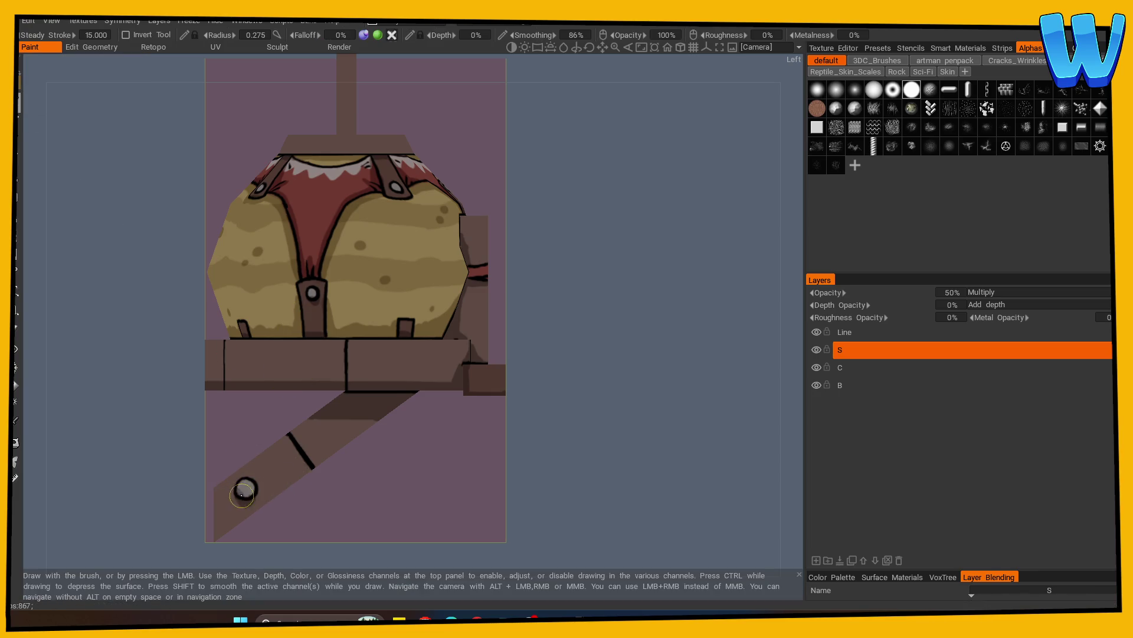
scroll(333, 328, up, 1)
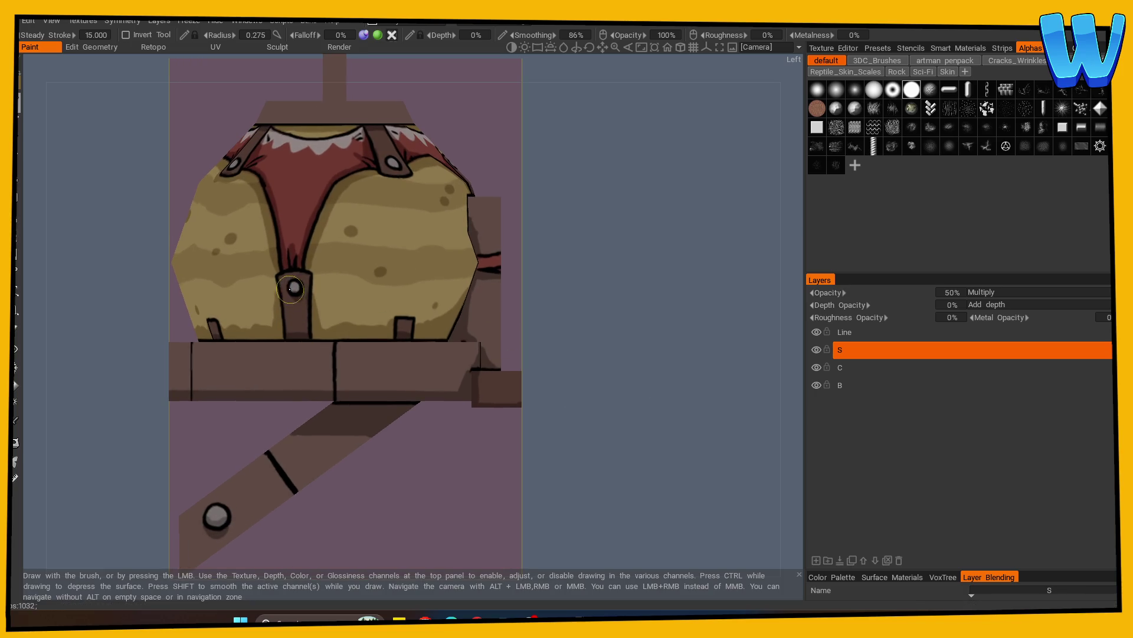
alt+drag(409, 278, 277, 203)
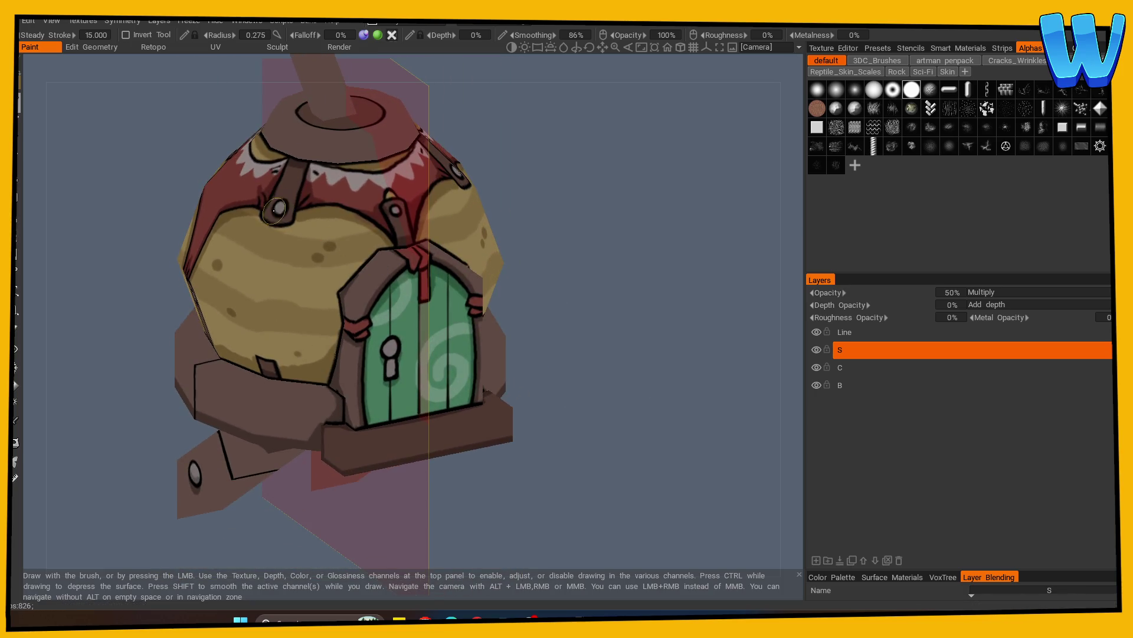
alt+drag(444, 221, 402, 266)
Turn on mirrored symmetry painting and frame the bird house from near the front
key(s)
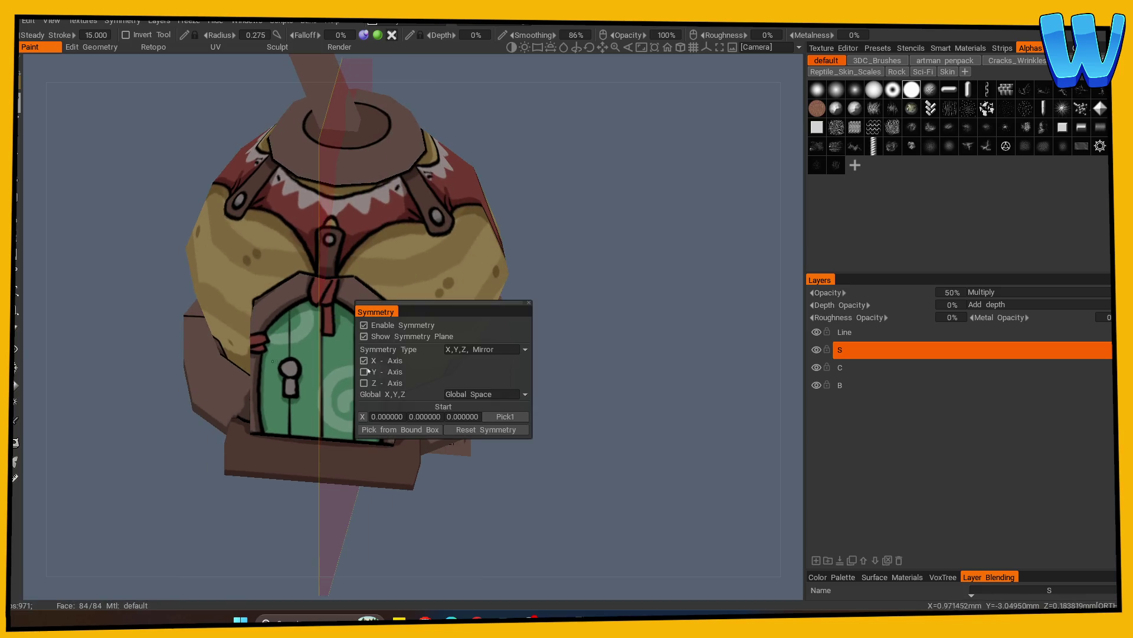
alt+drag(567, 278, 606, 267)
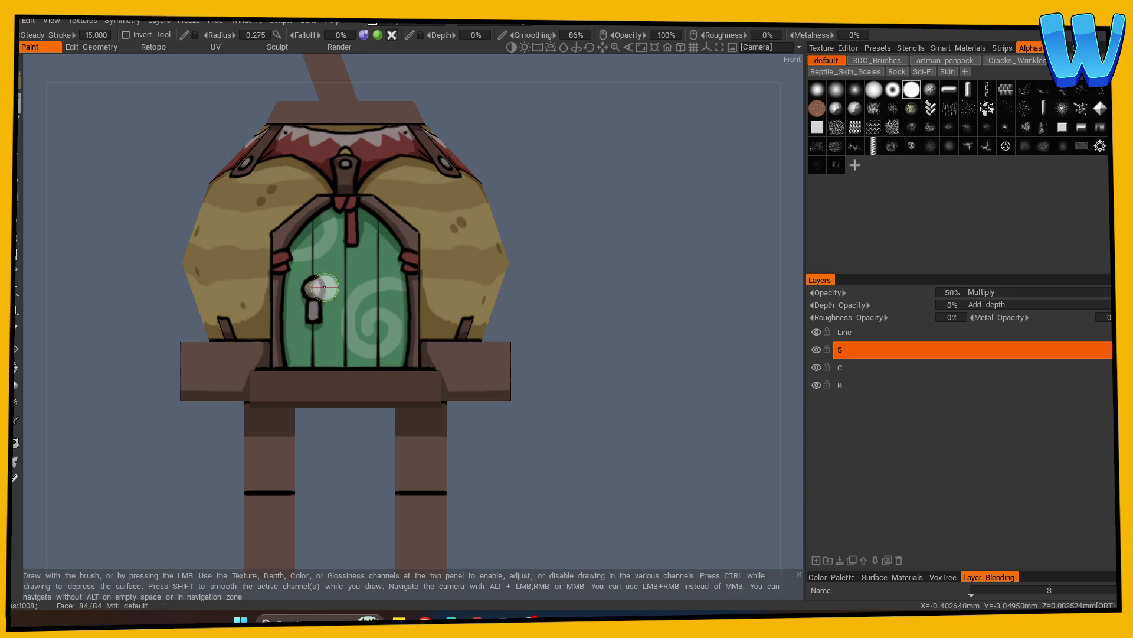
alt+drag(453, 309, 567, 336)
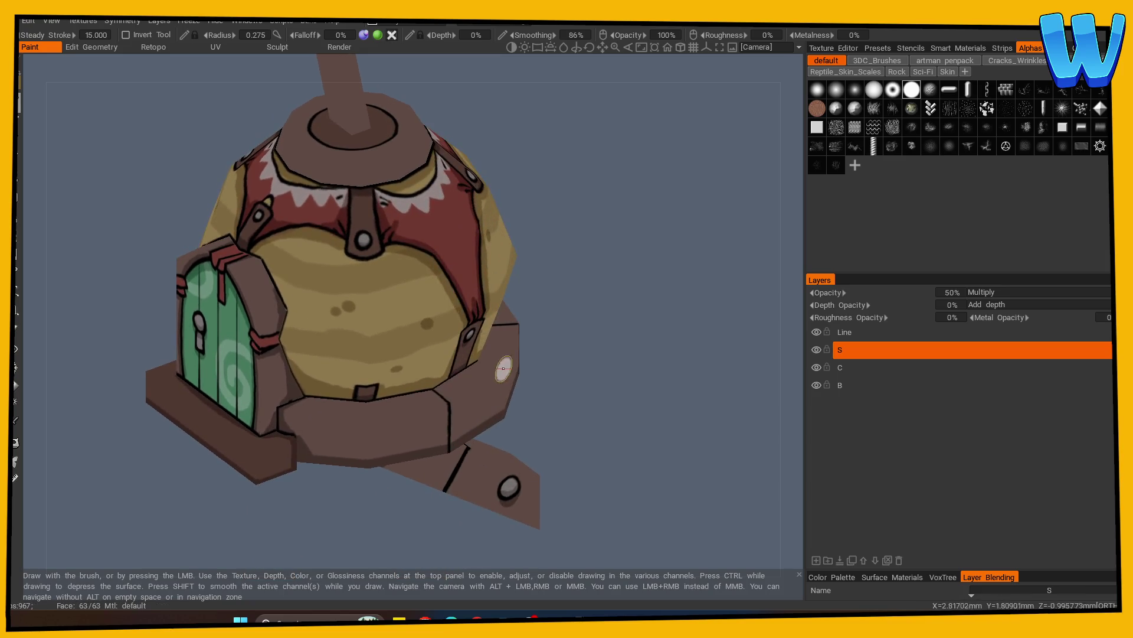
key(s)
click(499, 295)
mouse_move(526, 304)
alt+mouse_down()
mouse_move(554, 317)
mouse_move(606, 295)
mouse_move(547, 284)
mouse_move(602, 345)
mouse_move(561, 347)
mouse_move(650, 360)
mouse_move(607, 453)
mouse_move(620, 436)
mouse_move(288, 502)
mouse_move(450, 524)
mouse_move(531, 481)
mouse_move(512, 468)
mouse_move(605, 445)
mouse_move(563, 427)
alt+mouse_up()
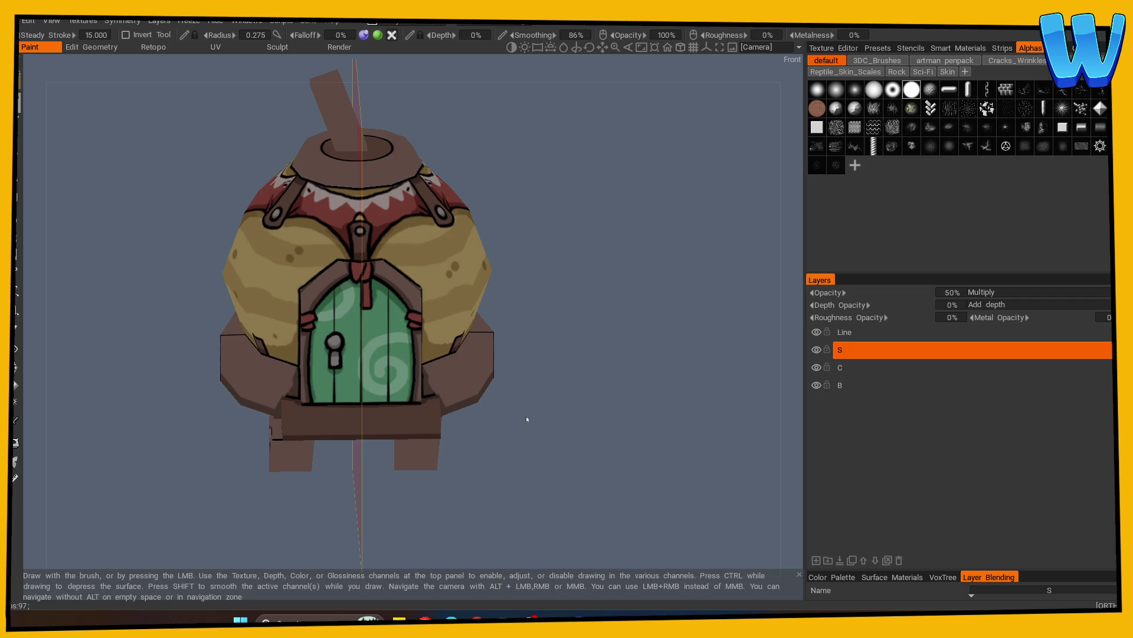
alt+drag(526, 419, 629, 412)
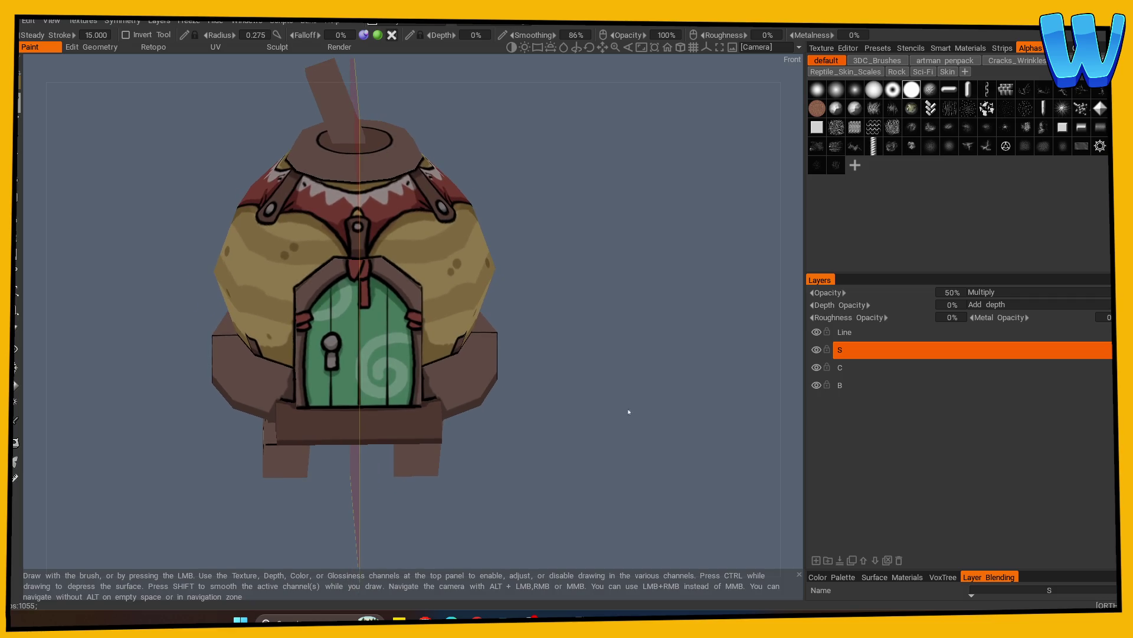
Add a new paint layer above S named 'L' with Screen blending
click(816, 560)
double_click(852, 352)
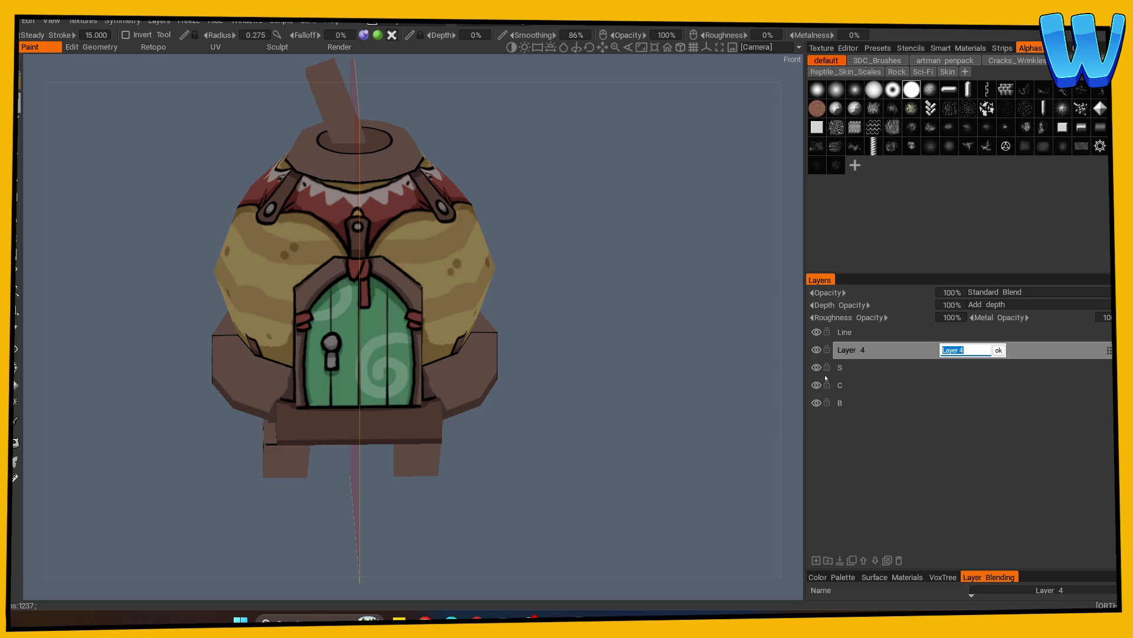
text(L)
key(Return)
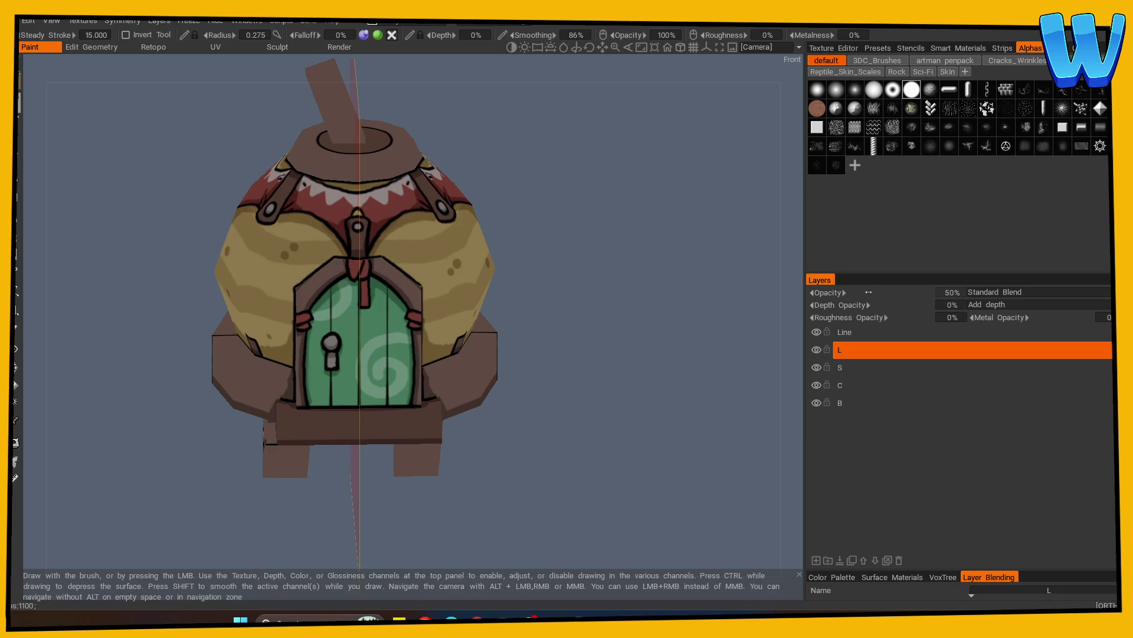
click(994, 291)
click(992, 329)
Sample a colour and paint highlights on layer L around the door and front of the dome
mouse_move(625, 402)
alt+mouse_down()
mouse_move(629, 417)
mouse_move(600, 455)
mouse_move(563, 436)
alt+mouse_up()
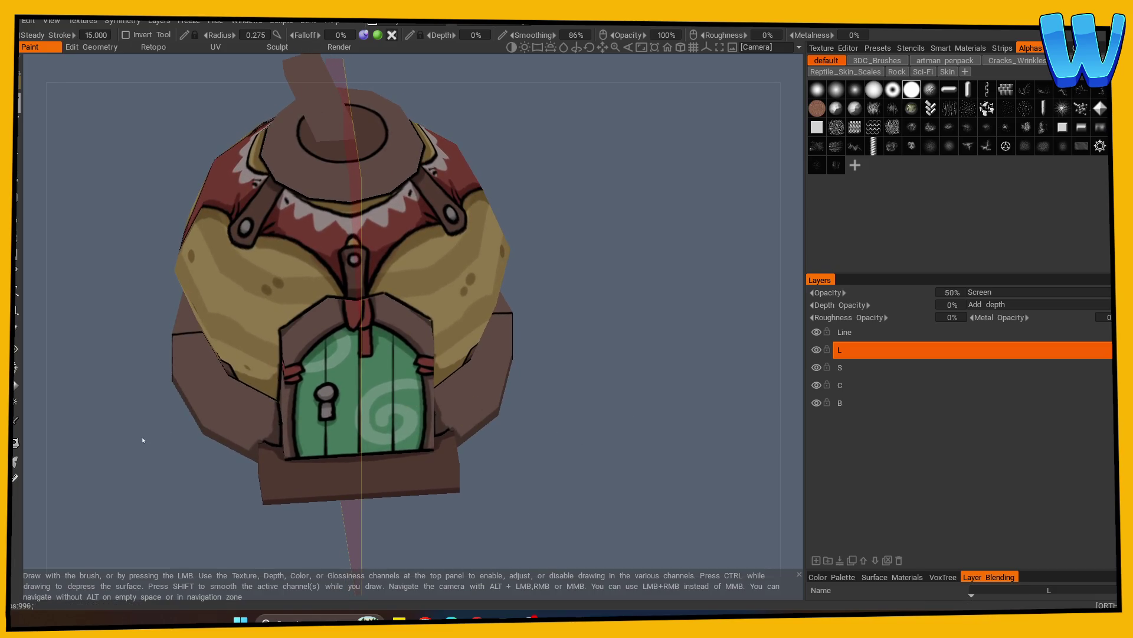
key(v)
key(KP_7)
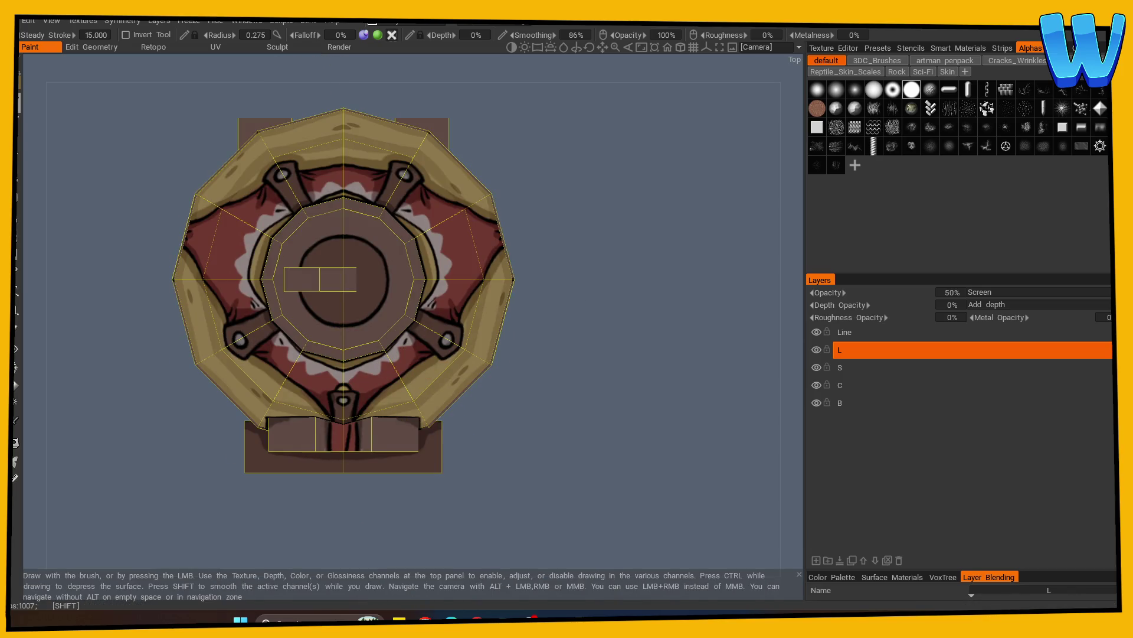
mouse_move(493, 455)
mouse_down()
mouse_move(582, 384)
mouse_move(620, 311)
mouse_up()
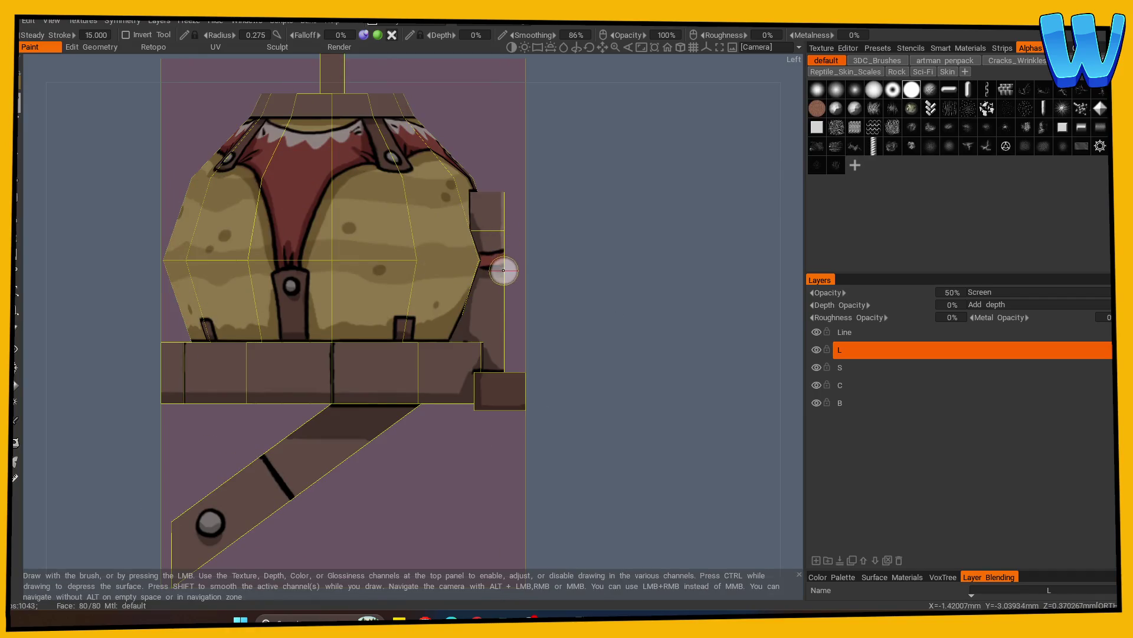
mouse_move(585, 316)
mouse_down()
mouse_move(514, 335)
mouse_move(593, 318)
mouse_move(604, 335)
mouse_up()
drag(608, 275, 402, 309)
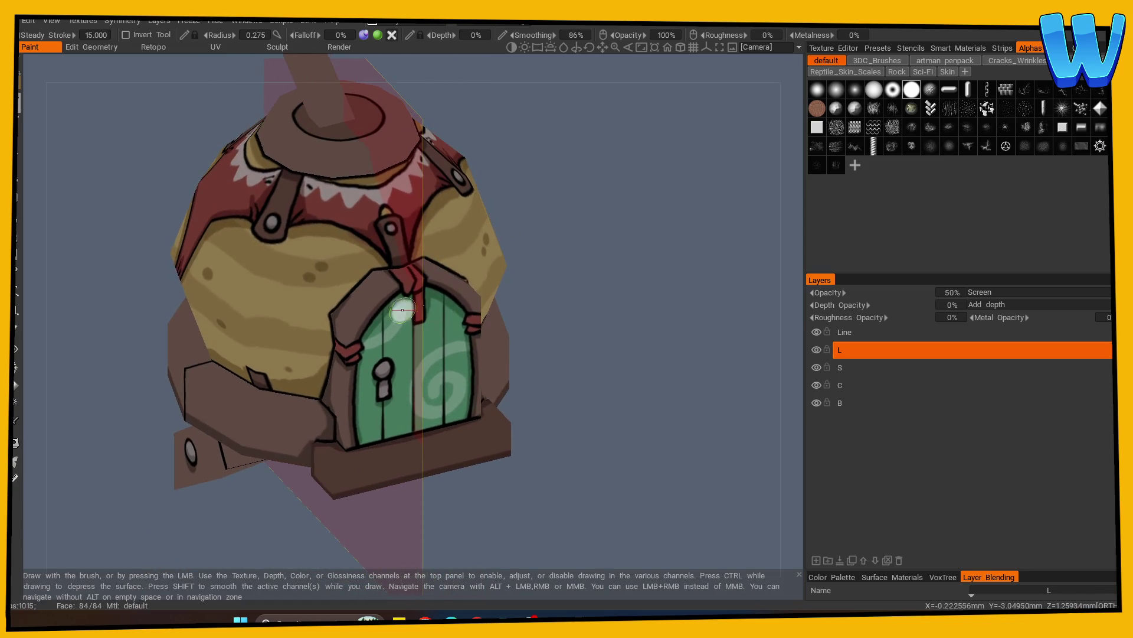
mouse_move(564, 298)
mouse_down()
mouse_move(546, 313)
mouse_move(392, 282)
mouse_up()
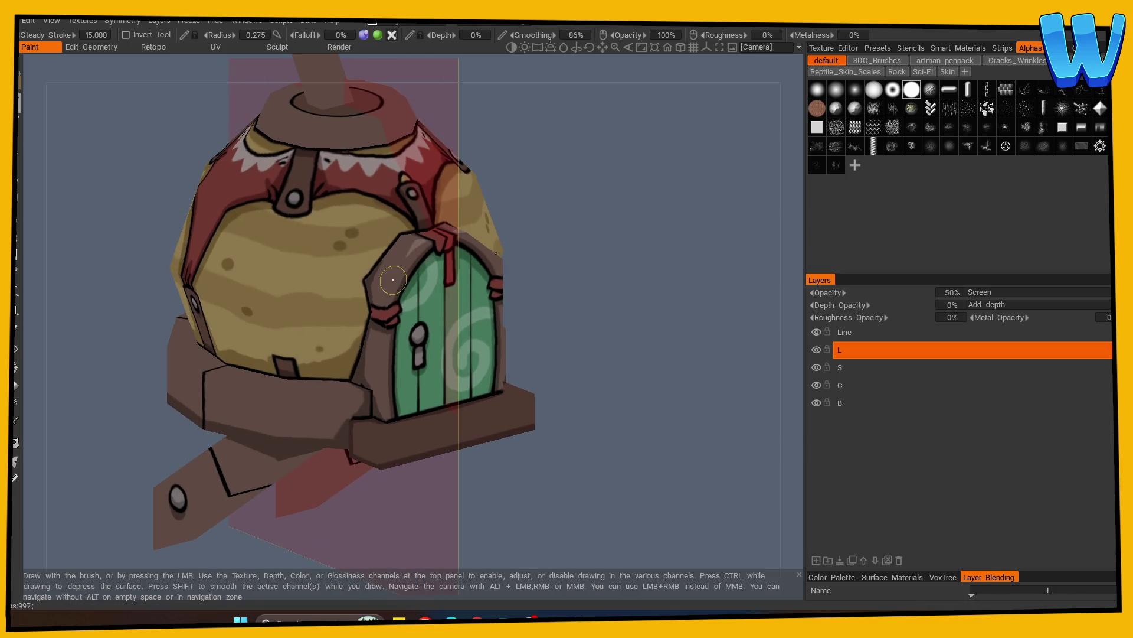
mouse_move(471, 391)
alt+mouse_down()
mouse_move(569, 379)
mouse_move(523, 395)
mouse_move(455, 387)
mouse_move(608, 410)
mouse_move(577, 477)
mouse_move(561, 400)
mouse_move(519, 342)
mouse_move(567, 354)
mouse_move(565, 430)
mouse_move(525, 463)
mouse_move(381, 454)
alt+mouse_up()
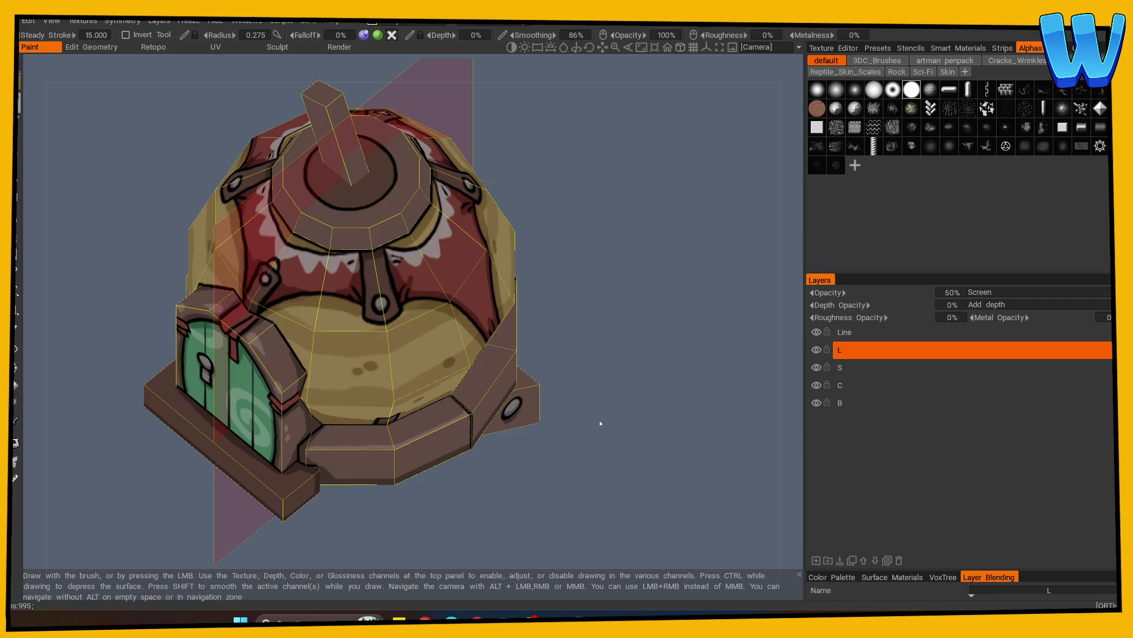
drag(603, 420, 388, 433)
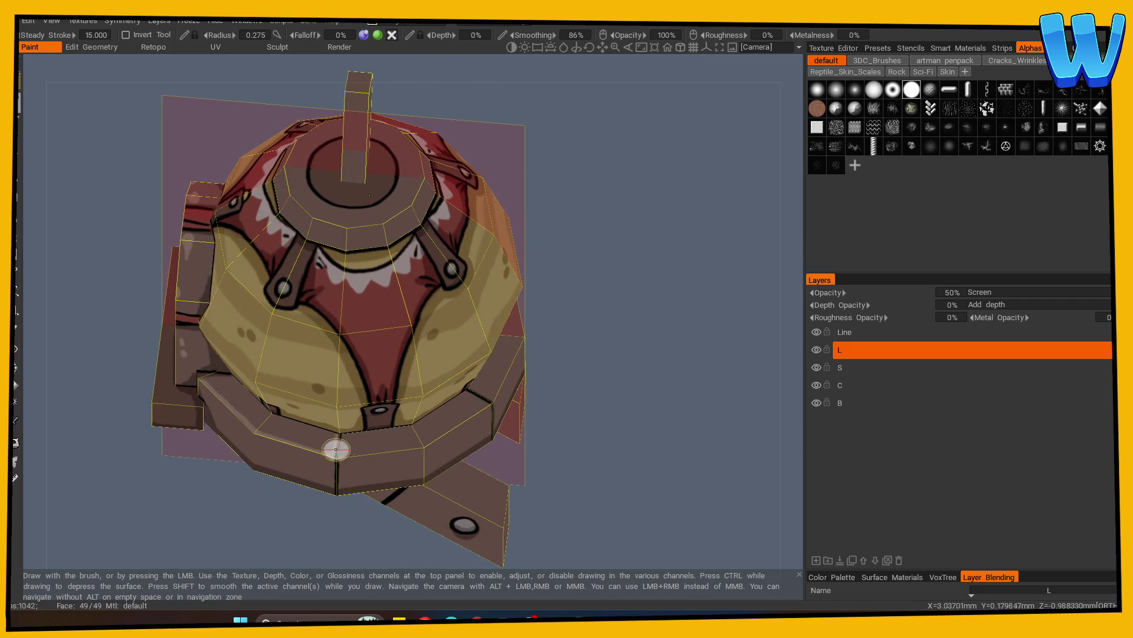
Continue highlights on the body from the front, top, back and right-side views
key(KP_1)
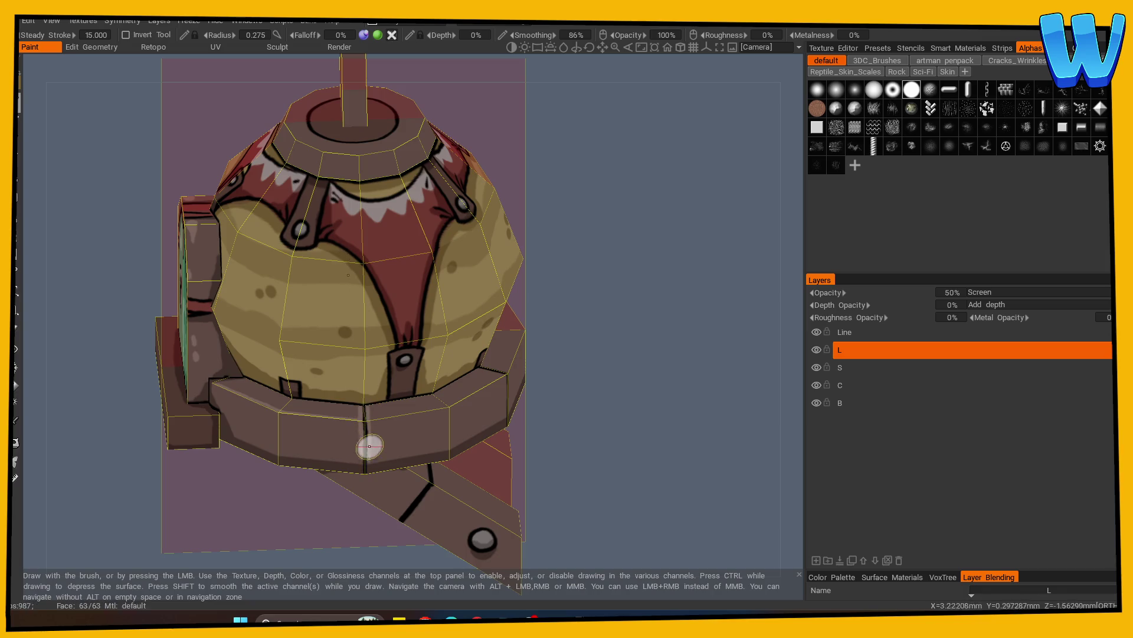
key(KP_7)
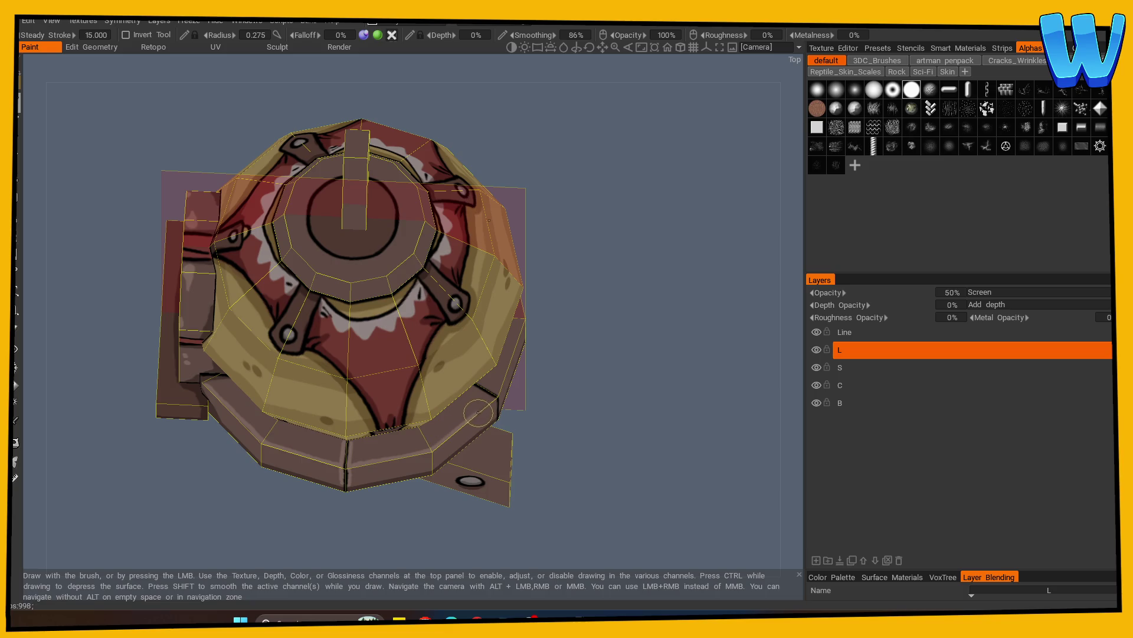
mouse_move(493, 399)
alt+mouse_down()
mouse_move(569, 405)
mouse_move(544, 354)
mouse_move(473, 425)
mouse_move(371, 468)
alt+mouse_up()
mouse_move(468, 447)
alt+mouse_down()
mouse_move(549, 407)
mouse_move(478, 387)
alt+mouse_up()
alt+drag(632, 374, 311, 431)
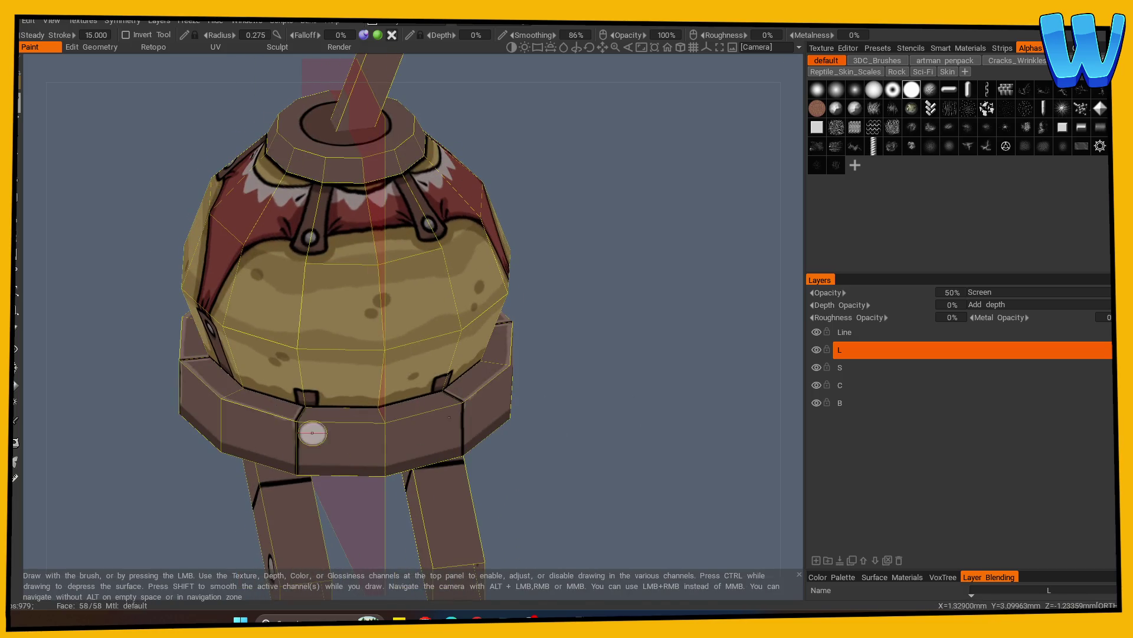
alt+drag(554, 392, 445, 457)
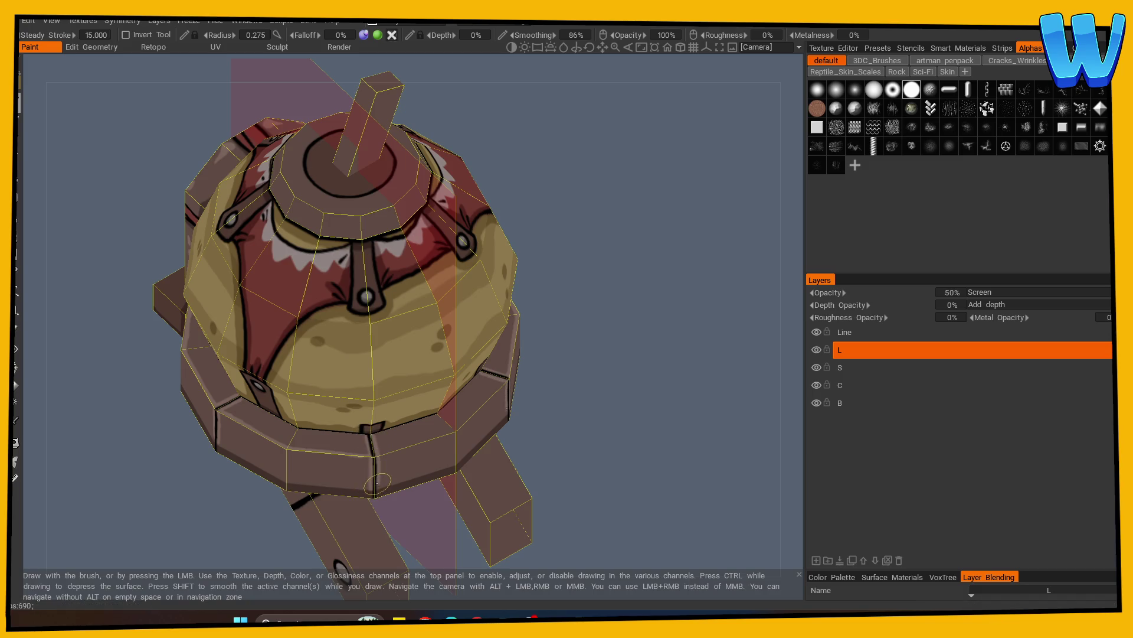
mouse_move(606, 442)
alt+shift+mouse_down()
mouse_move(481, 460)
mouse_move(539, 431)
mouse_move(518, 411)
alt+shift+mouse_up()
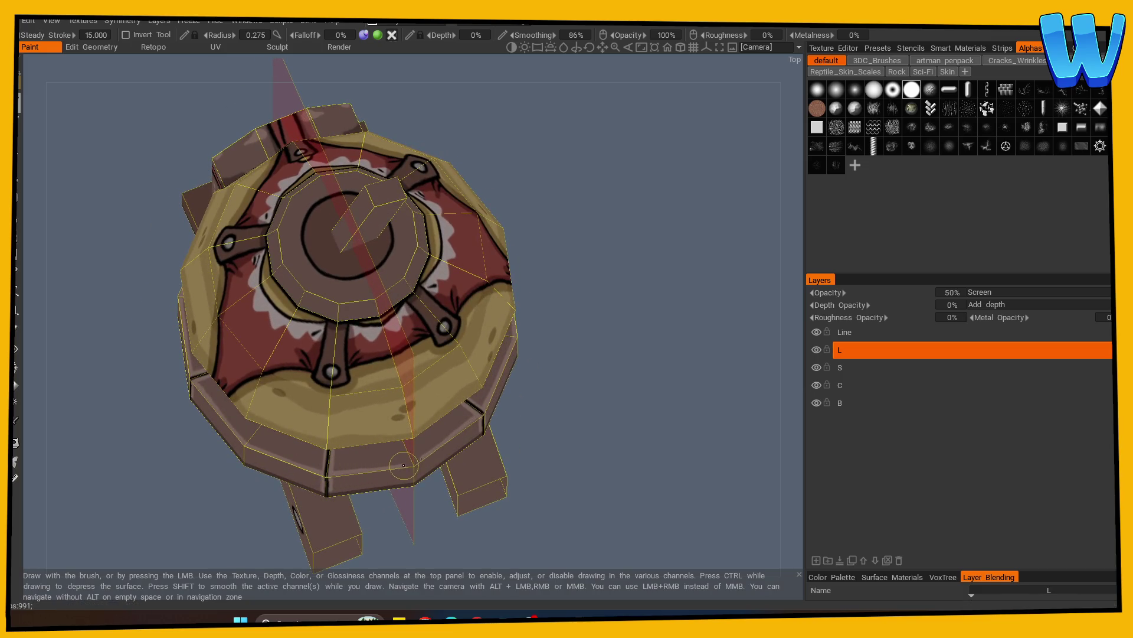
mouse_move(457, 451)
alt+mouse_down()
mouse_move(580, 332)
mouse_move(405, 362)
alt+mouse_up()
alt+drag(264, 366, 635, 387)
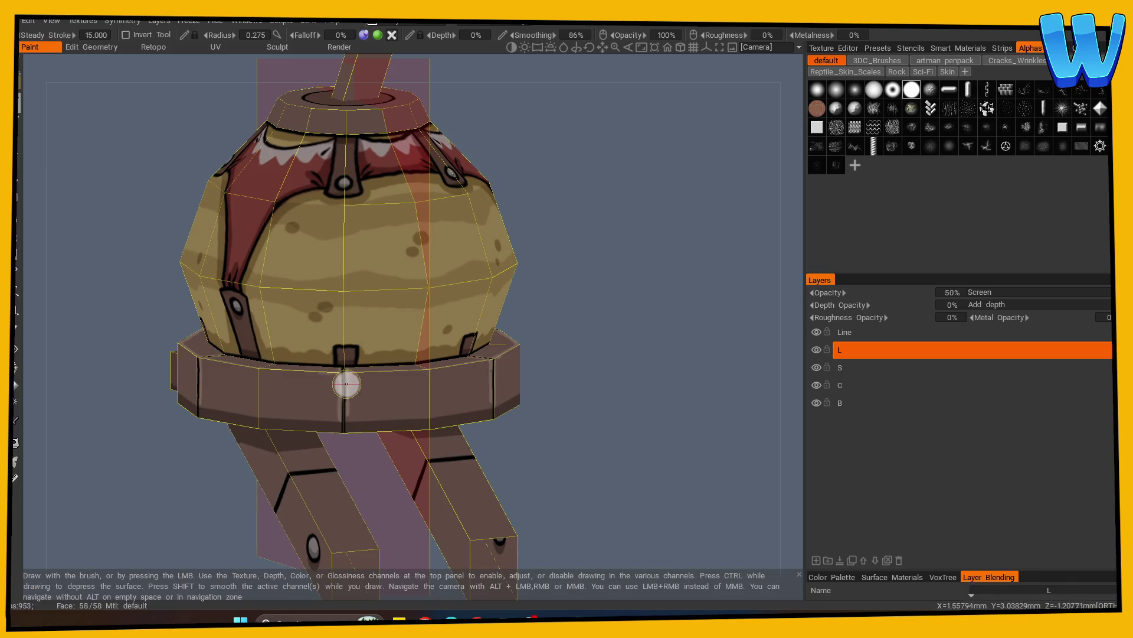
mouse_move(350, 373)
alt+mouse_down()
mouse_move(614, 438)
mouse_move(604, 400)
mouse_move(422, 362)
alt+mouse_up()
Erase stray highlight paint, checking the top of the model
key(e)
mouse_move(489, 327)
alt+mouse_down()
mouse_move(628, 415)
mouse_move(529, 431)
alt+mouse_up()
mouse_move(416, 427)
alt+mouse_down()
mouse_move(482, 437)
mouse_move(579, 481)
alt+mouse_up()
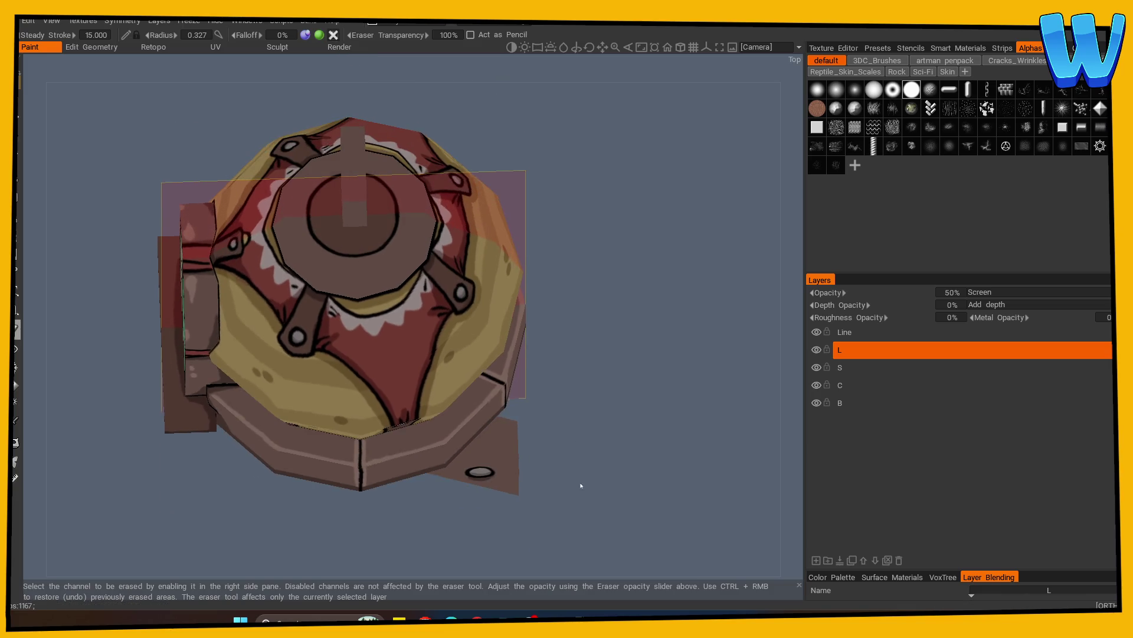
Paint highlights on the roof ring, back and right side, briefly checking the wireframe
click(26, 141)
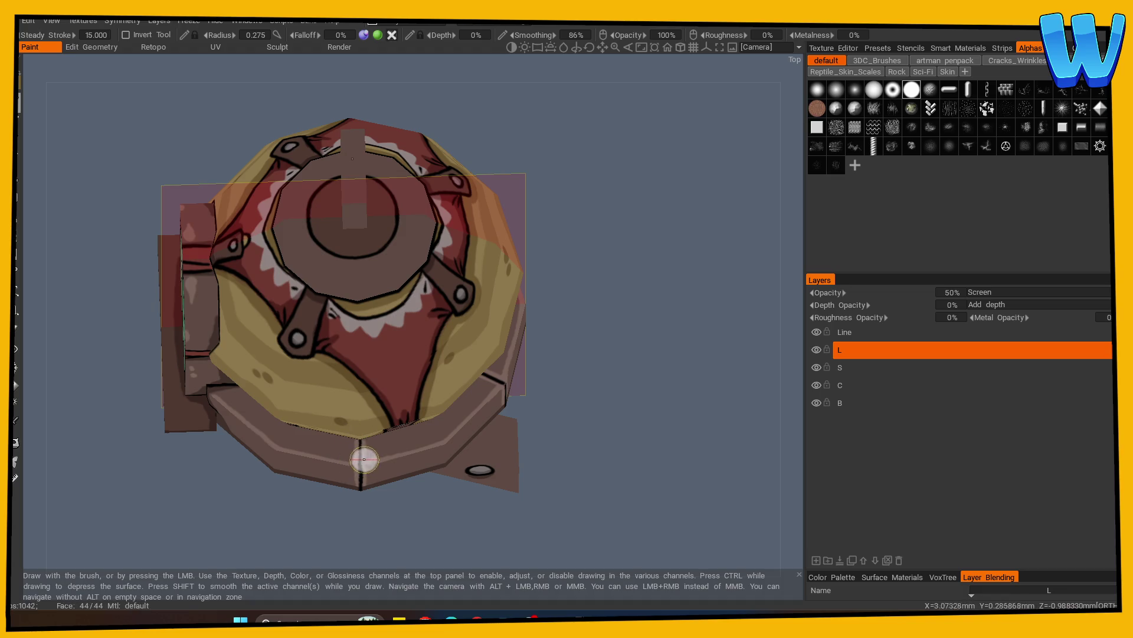
mouse_move(409, 443)
alt+mouse_down()
mouse_move(559, 398)
mouse_move(523, 397)
mouse_move(561, 398)
mouse_move(414, 445)
alt+mouse_up()
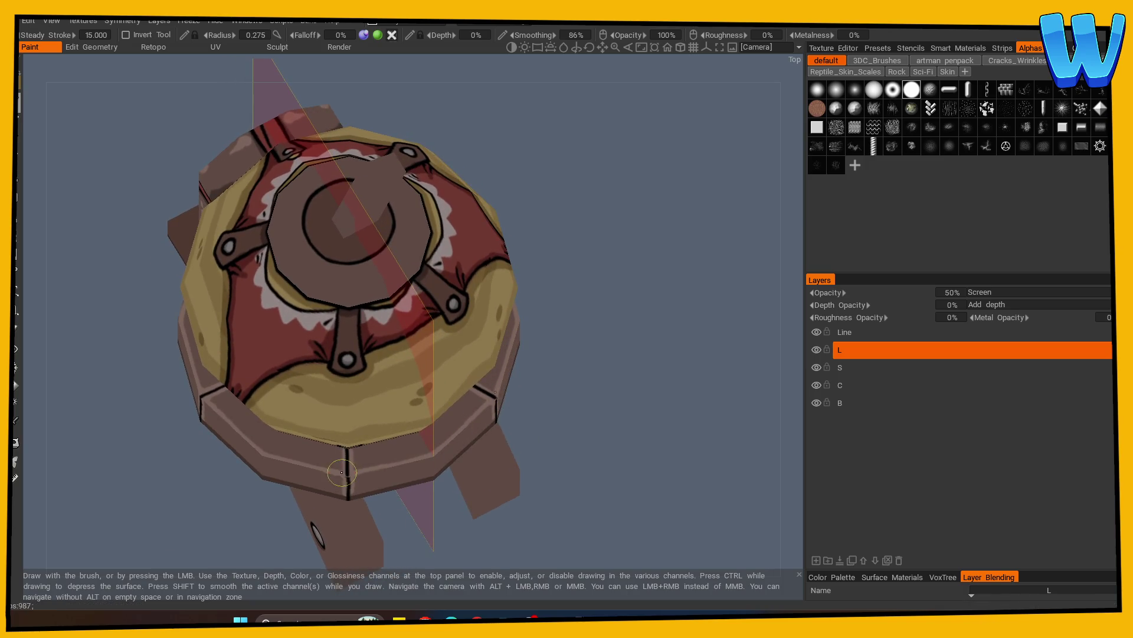
mouse_move(354, 471)
alt+mouse_down()
mouse_move(551, 379)
mouse_move(499, 359)
alt+mouse_up()
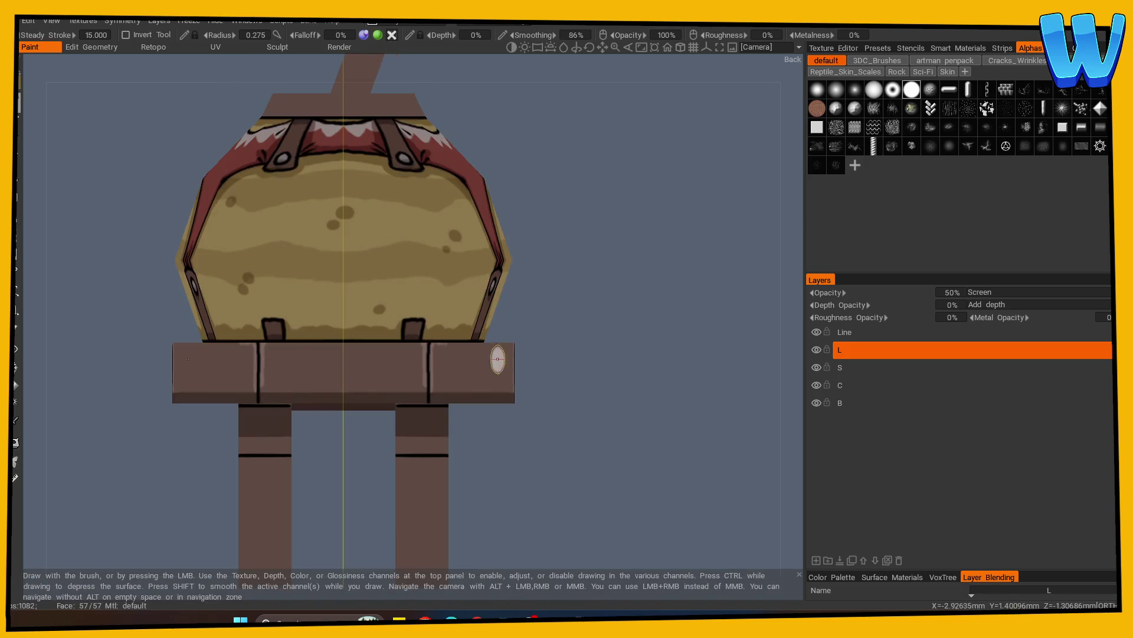
alt+drag(572, 353, 551, 405)
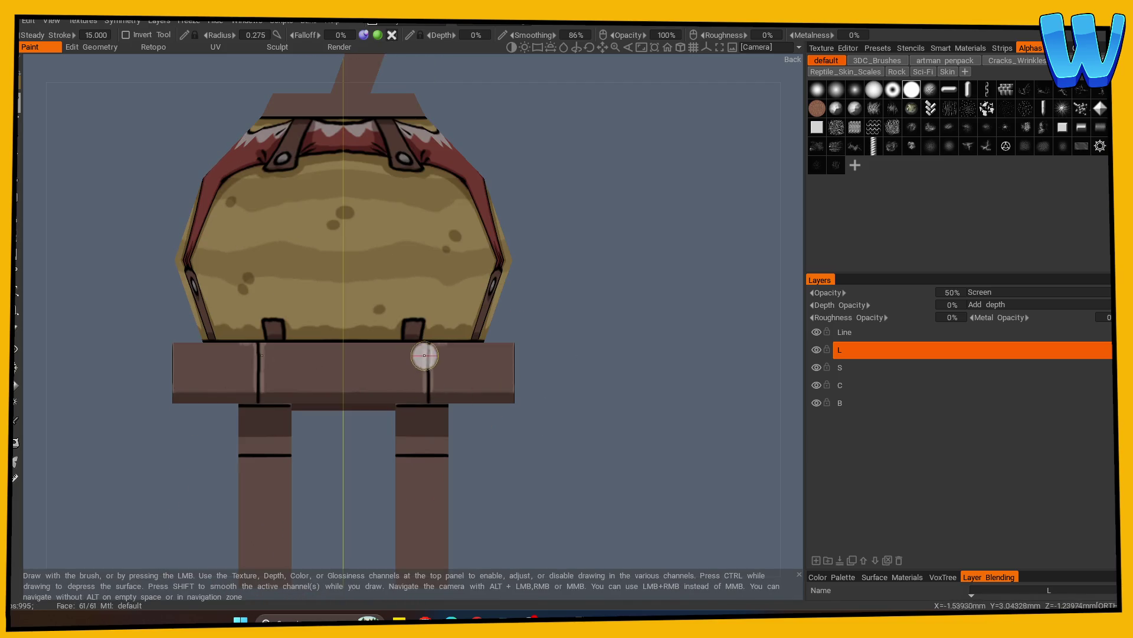
mouse_move(208, 435)
alt+mouse_down()
mouse_move(397, 476)
mouse_move(400, 408)
alt+mouse_up()
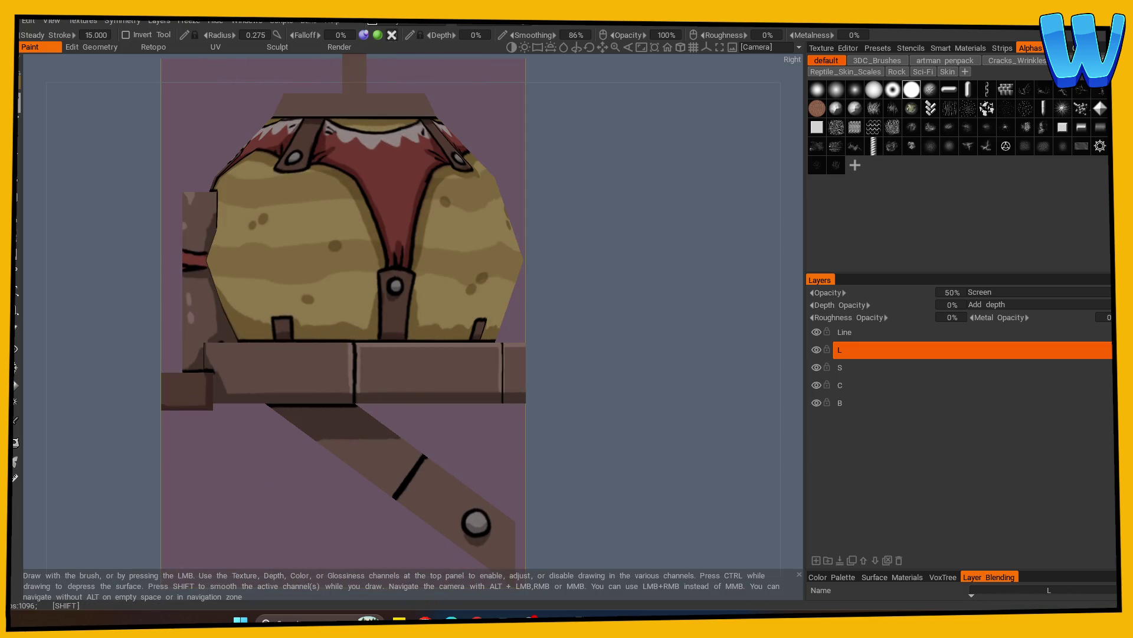
alt+drag(205, 344, 623, 414)
scroll(624, 413, up, 5)
key(w)
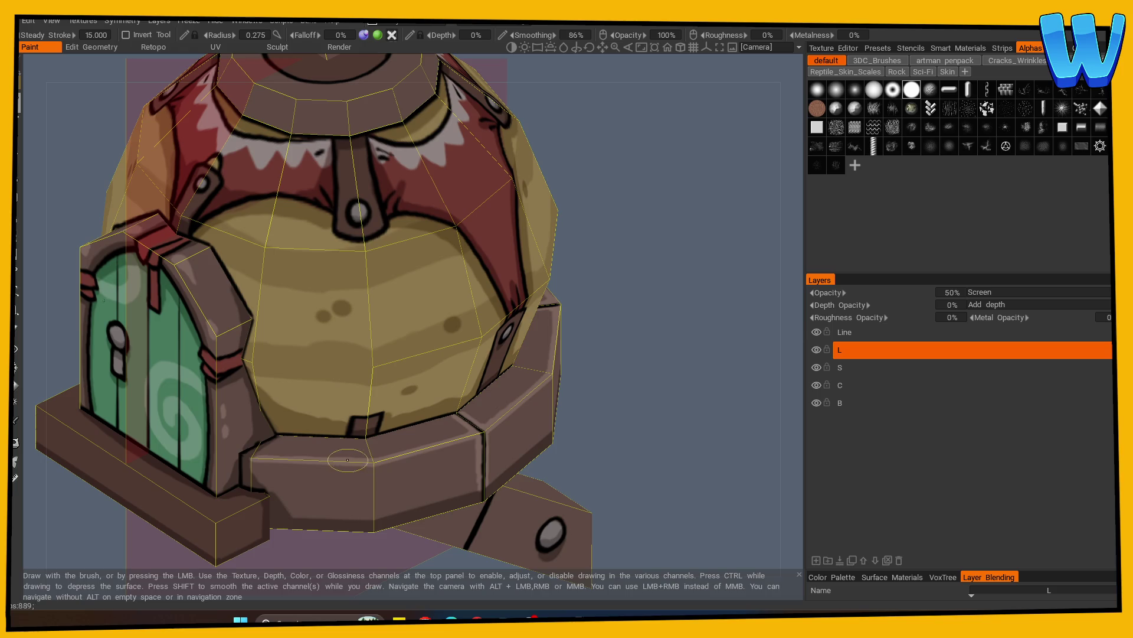
key(w)
Add highlights across the yellow front and its strap on the door side
alt+drag(620, 450, 471, 449)
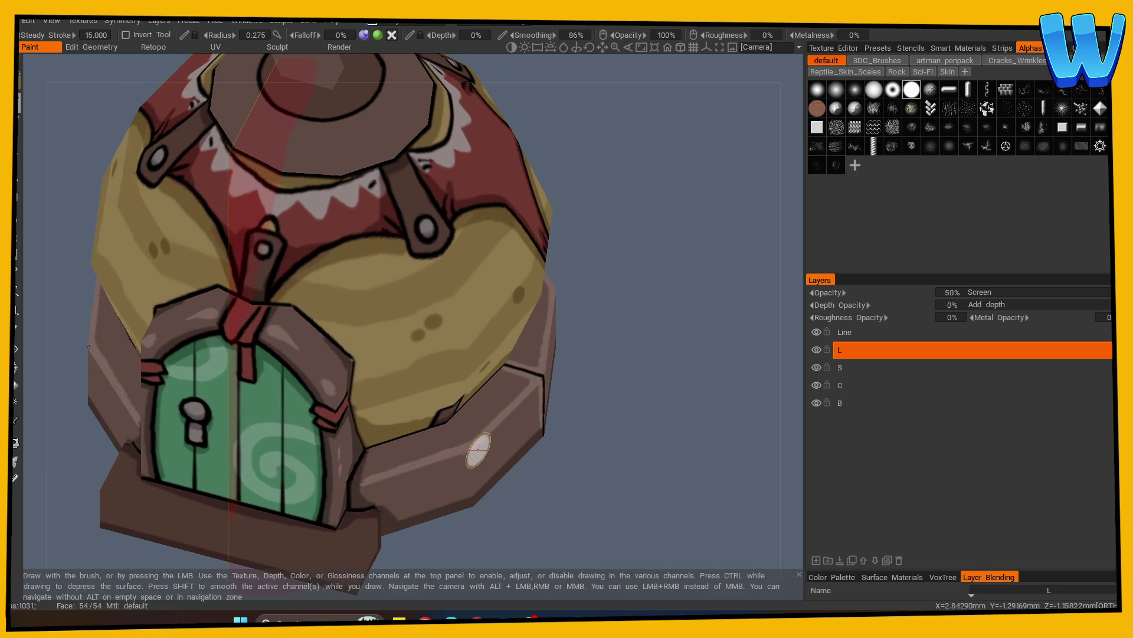
mouse_move(405, 460)
alt+mouse_down()
mouse_move(483, 448)
mouse_move(495, 464)
alt+mouse_up()
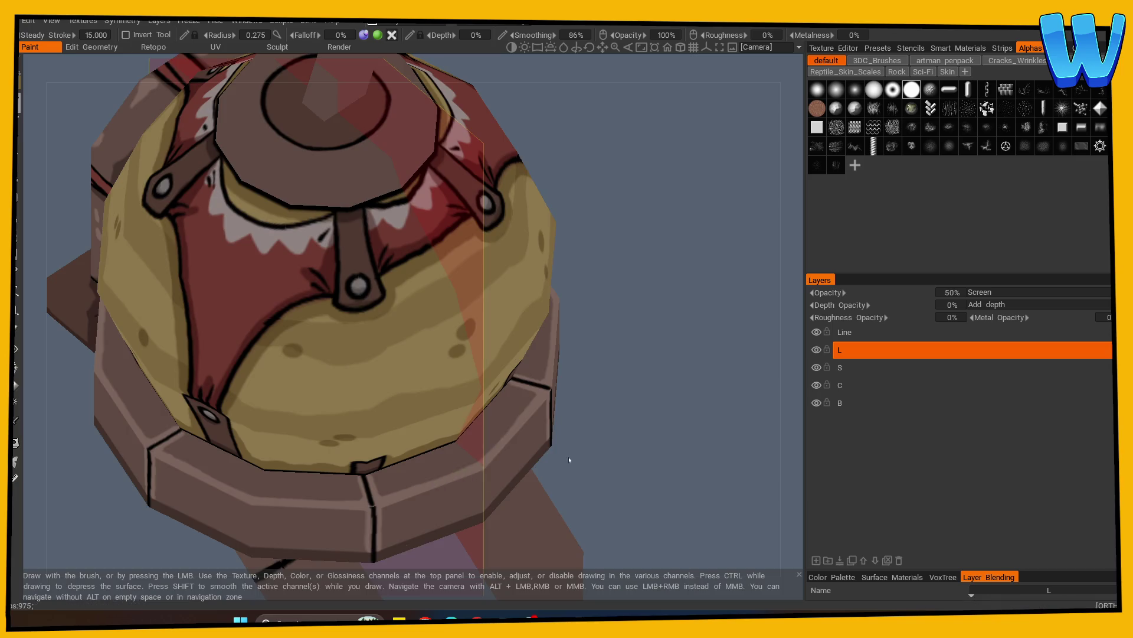
alt+drag(568, 459, 559, 456)
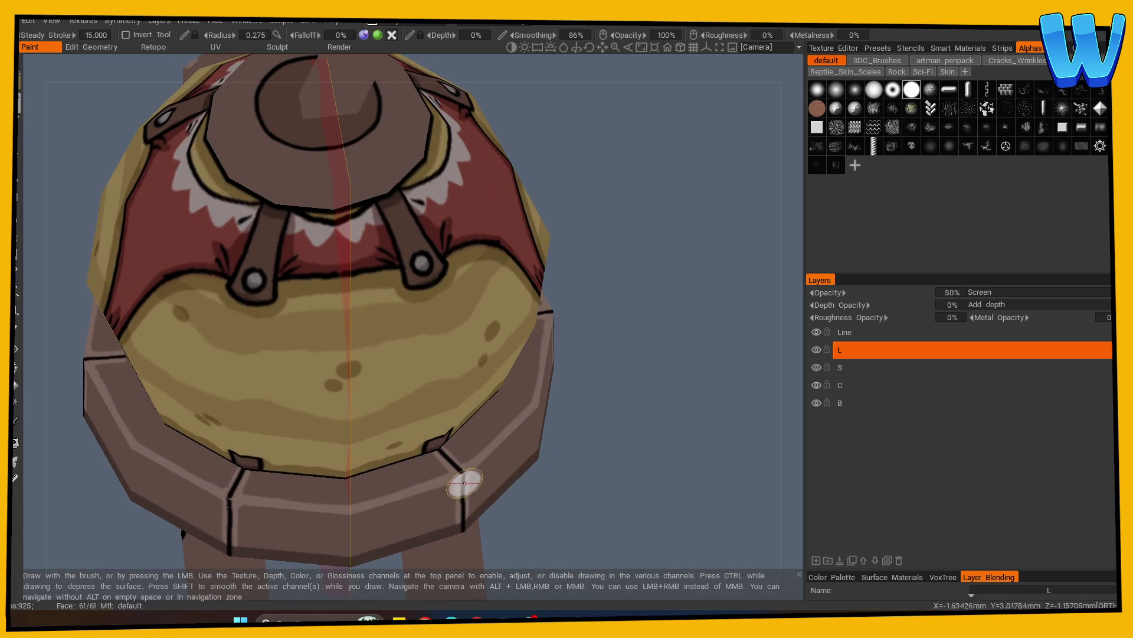
scroll(465, 483, down, 5)
mouse_move(265, 495)
alt+mouse_down()
mouse_move(392, 518)
mouse_move(524, 463)
mouse_move(521, 475)
mouse_move(583, 440)
mouse_move(571, 409)
mouse_move(577, 450)
alt+mouse_up()
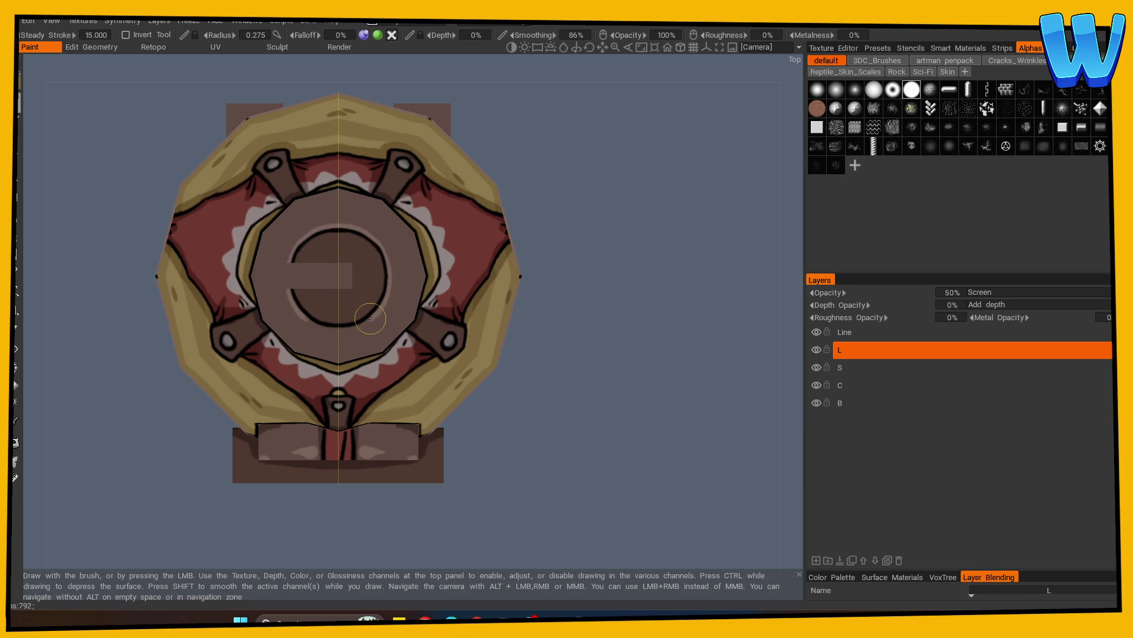
alt+drag(346, 319, 622, 326)
Sample the surface colour and brush highlights around the front, back, sides and top
key(v)
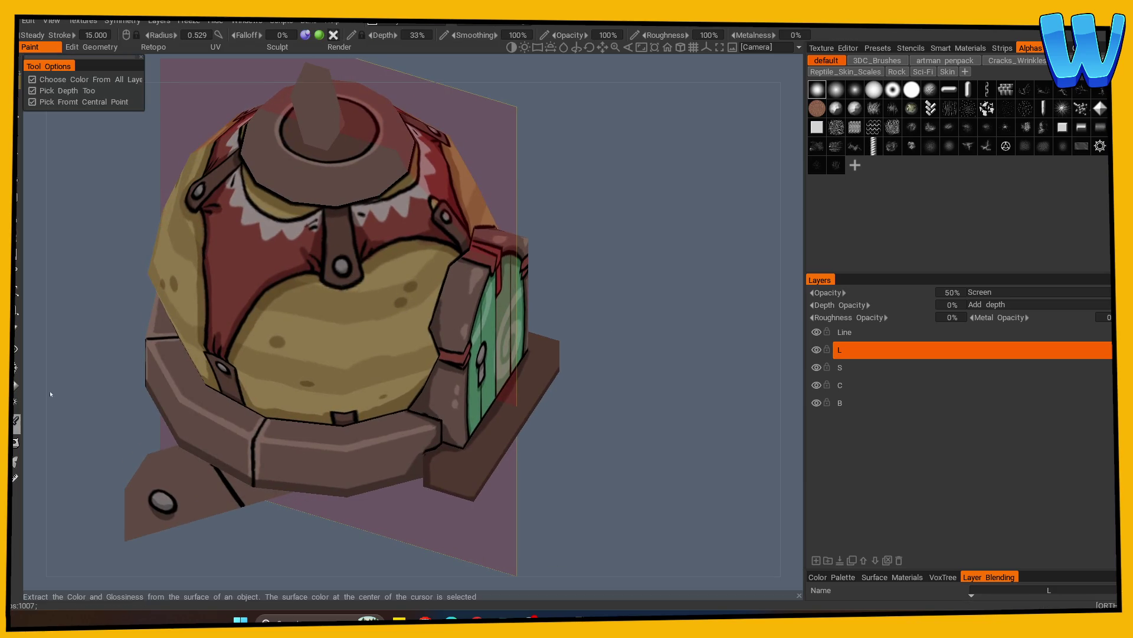
click(337, 234)
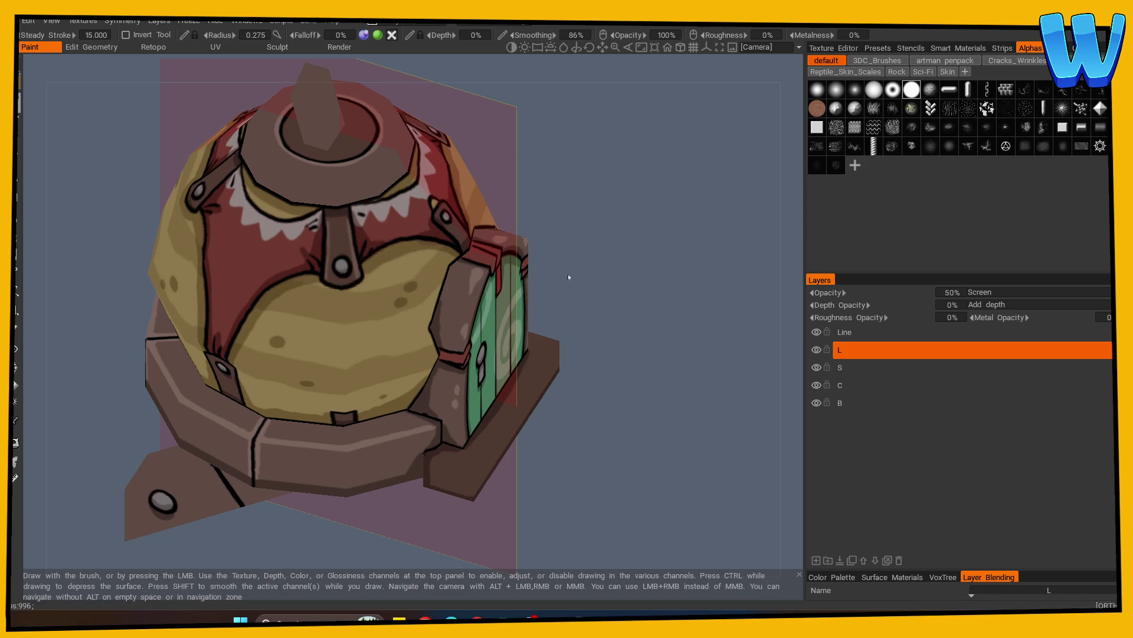
shift+drag(569, 277, 428, 284)
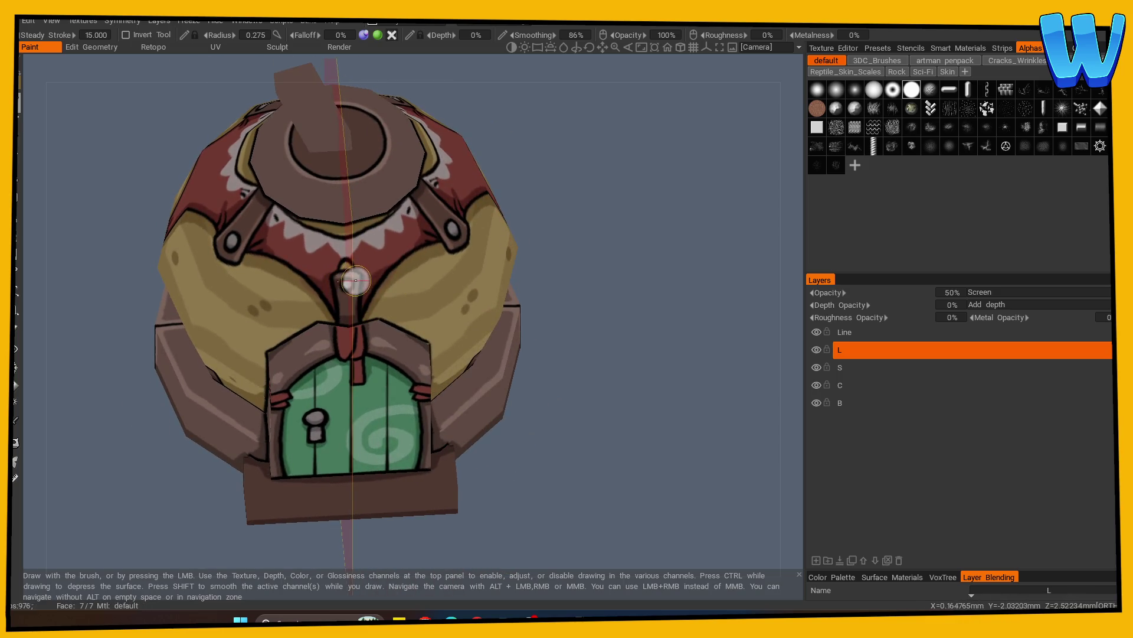
alt+drag(366, 311, 379, 259)
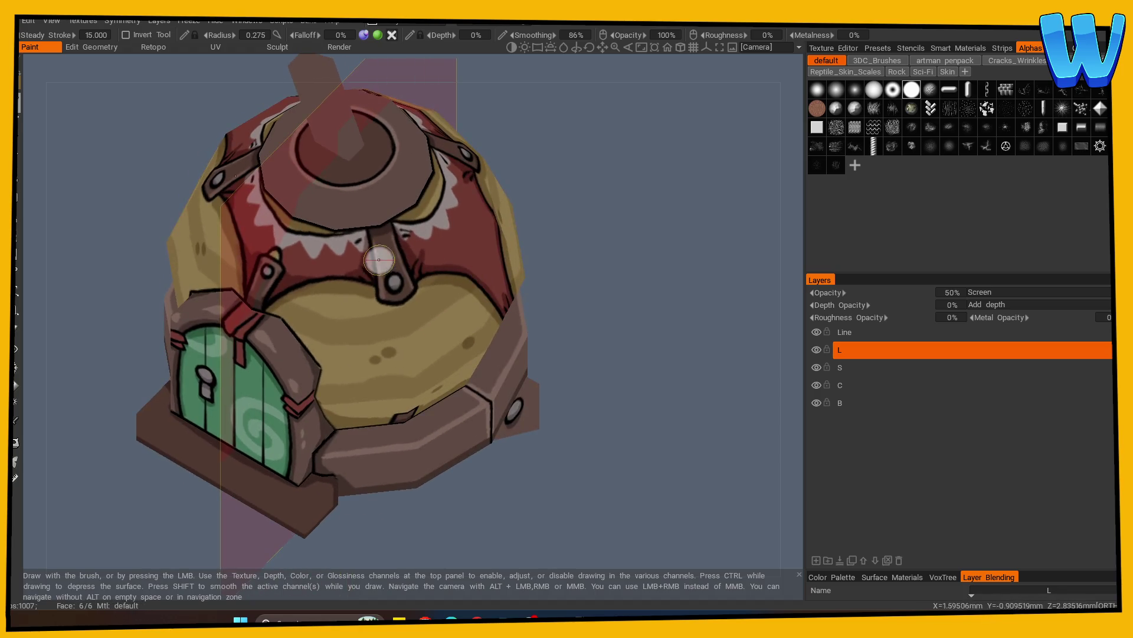
mouse_move(613, 288)
mouse_down()
mouse_move(569, 342)
mouse_move(628, 300)
mouse_up()
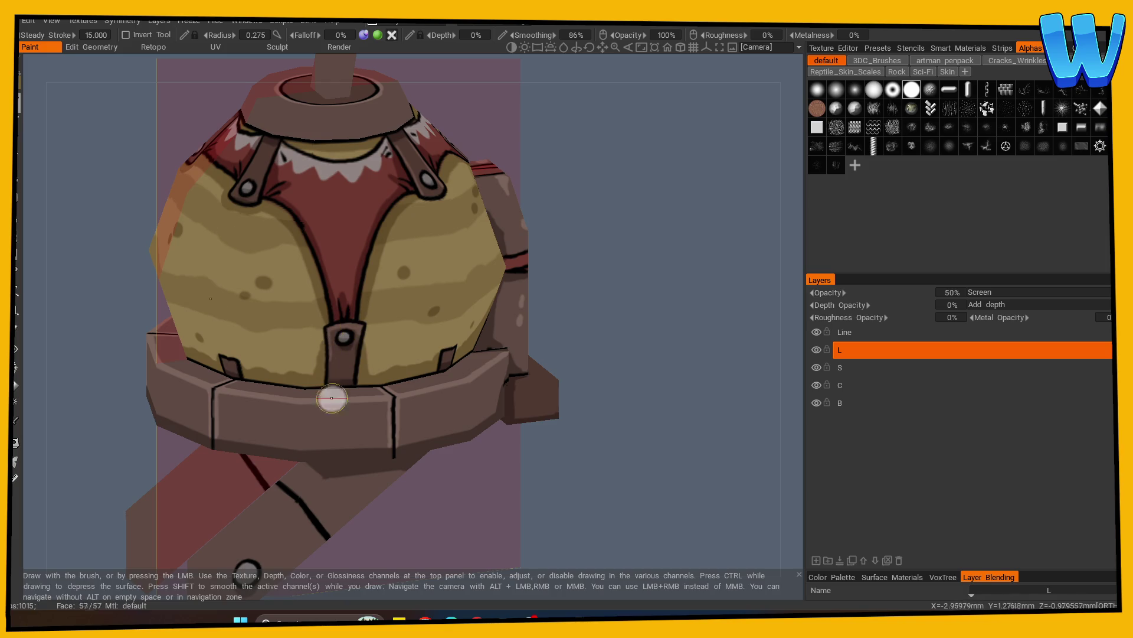
alt+drag(358, 331, 552, 352)
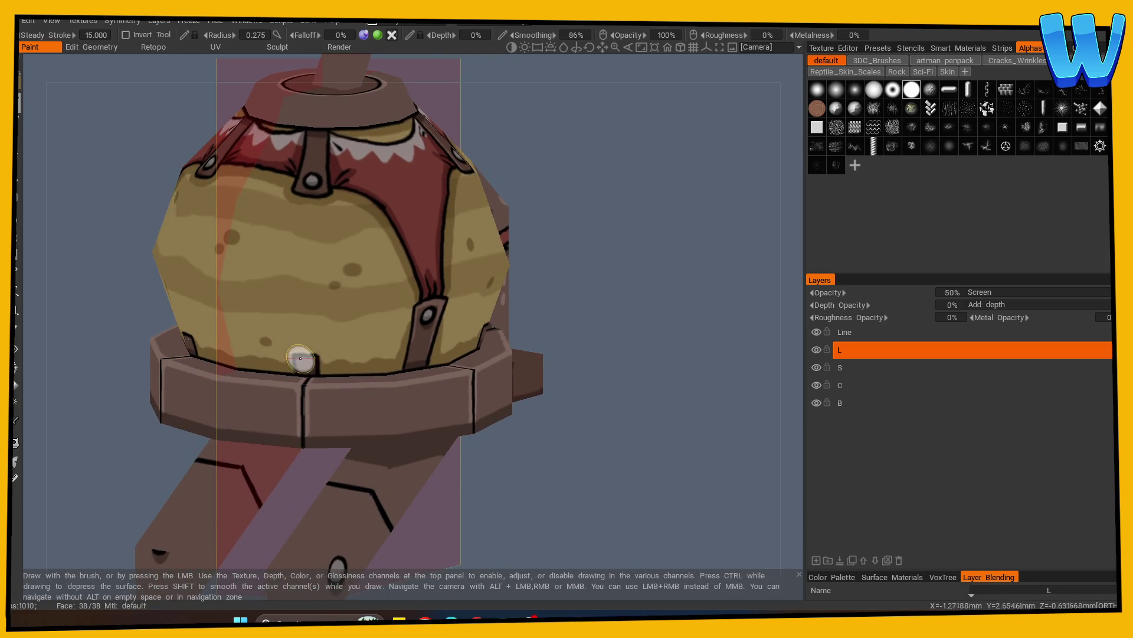
mouse_move(355, 352)
alt+mouse_down()
mouse_move(330, 354)
mouse_move(374, 357)
alt+mouse_up()
mouse_move(556, 348)
alt+mouse_down()
mouse_move(614, 385)
mouse_move(367, 370)
alt+mouse_up()
alt+drag(385, 187, 478, 308)
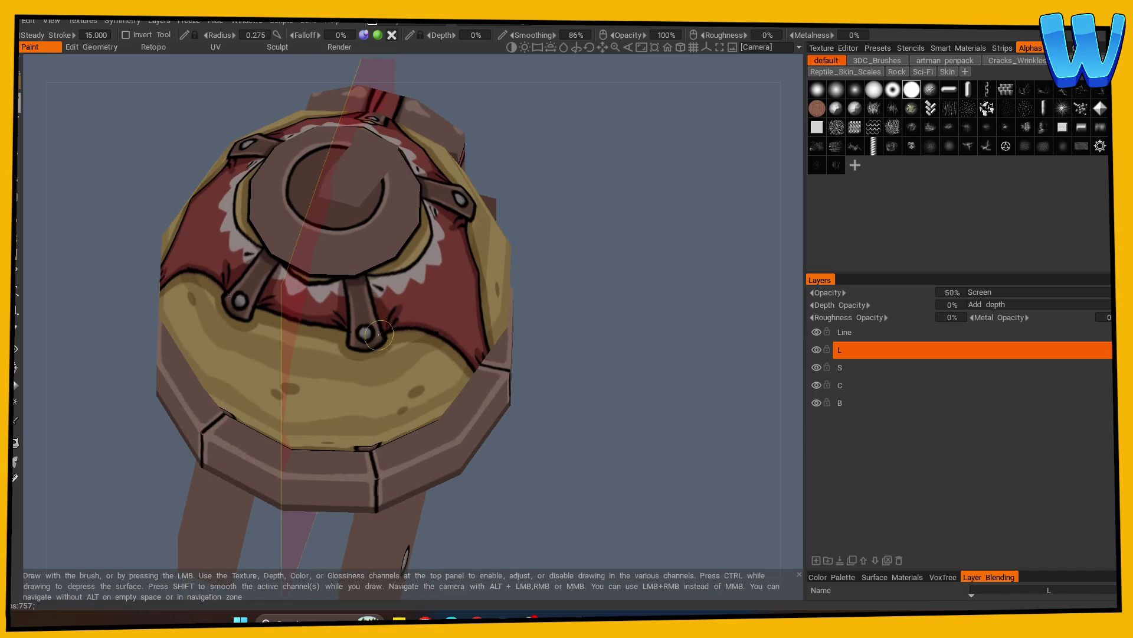
mouse_move(615, 354)
alt+mouse_down()
mouse_move(620, 372)
mouse_move(615, 321)
mouse_move(566, 314)
mouse_move(592, 272)
mouse_move(600, 420)
alt+mouse_up()
click(840, 367)
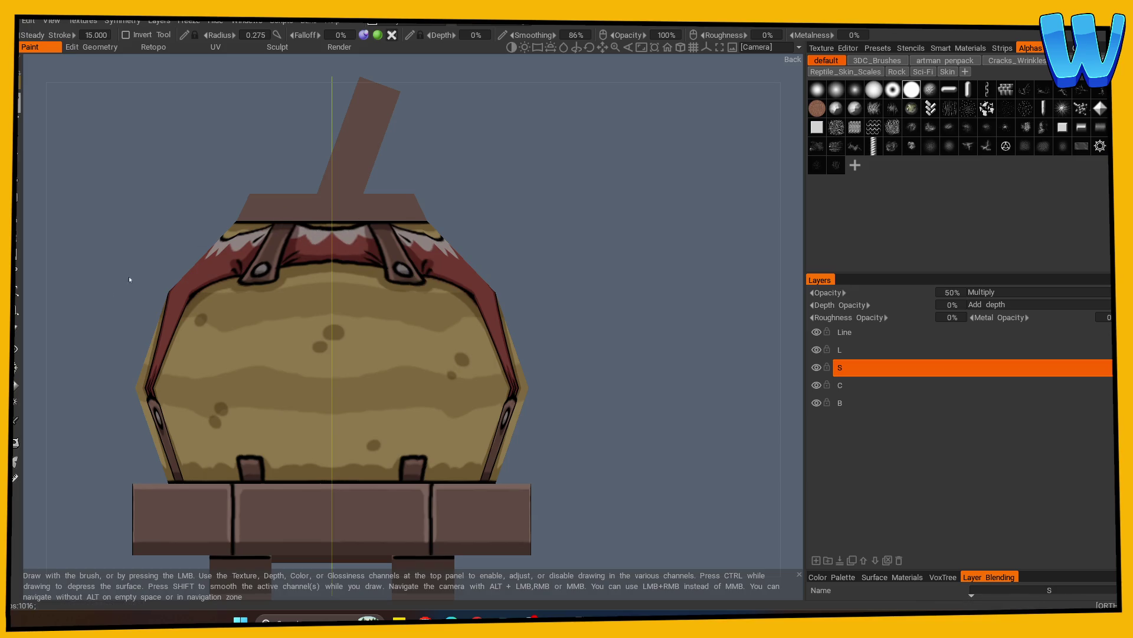
Sample a shadow colour and darken the body's top edge and the top opening on S
click(16, 420)
click(222, 189)
shift+drag(271, 217, 370, 219)
alt+drag(548, 218, 617, 296)
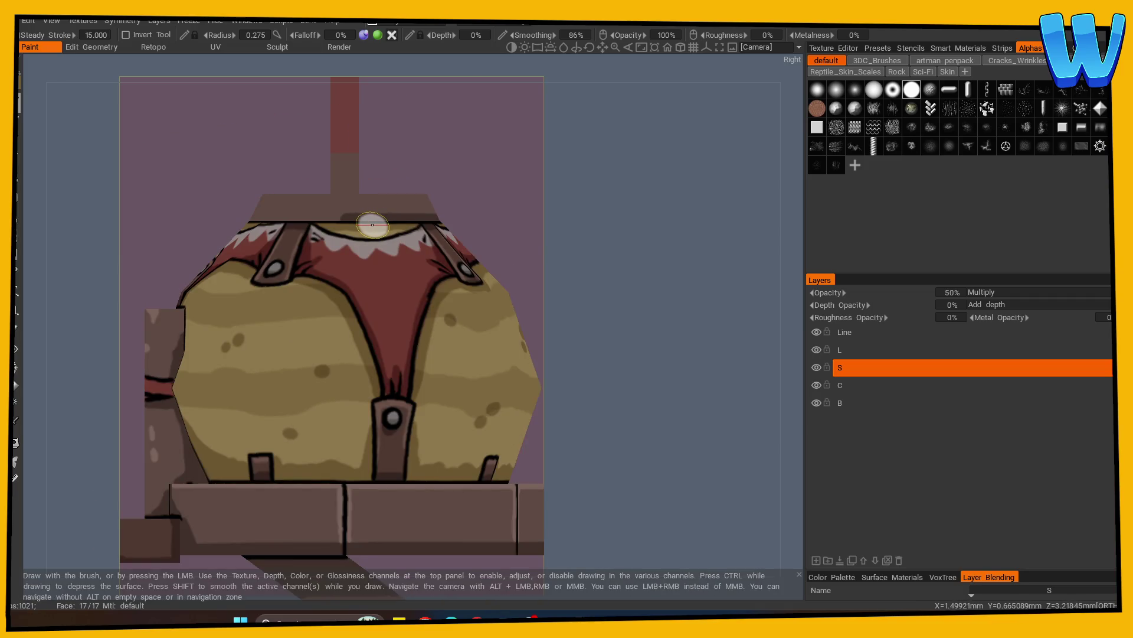
mouse_move(442, 229)
alt+mouse_down()
mouse_move(643, 276)
mouse_move(558, 310)
alt+mouse_up()
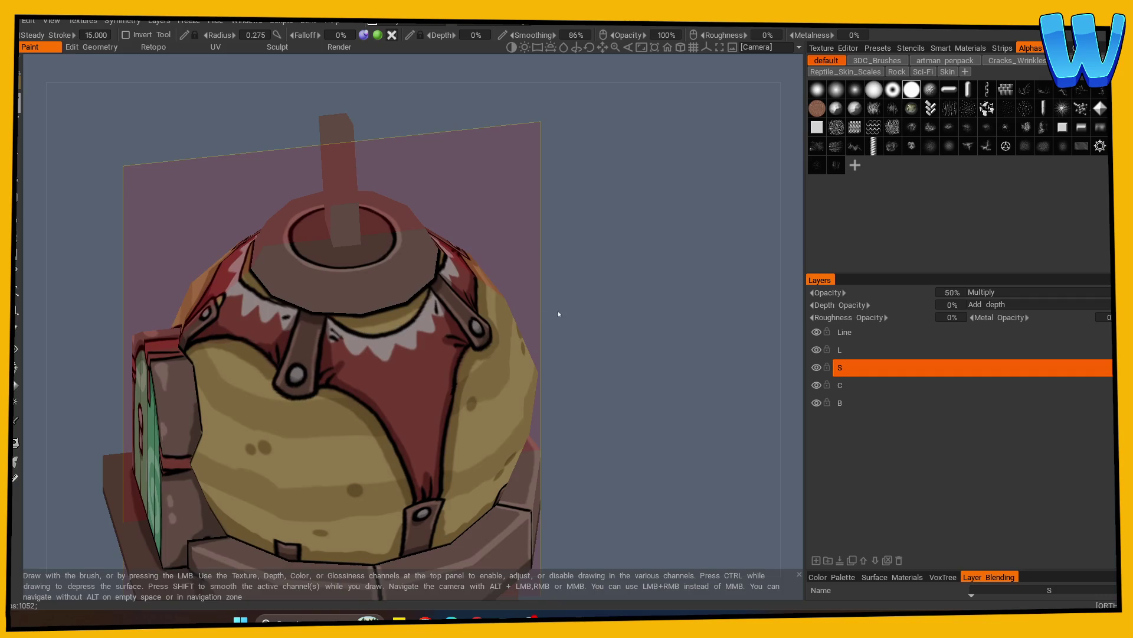
mouse_move(379, 308)
alt+mouse_down()
mouse_move(632, 316)
mouse_move(602, 319)
alt+mouse_up()
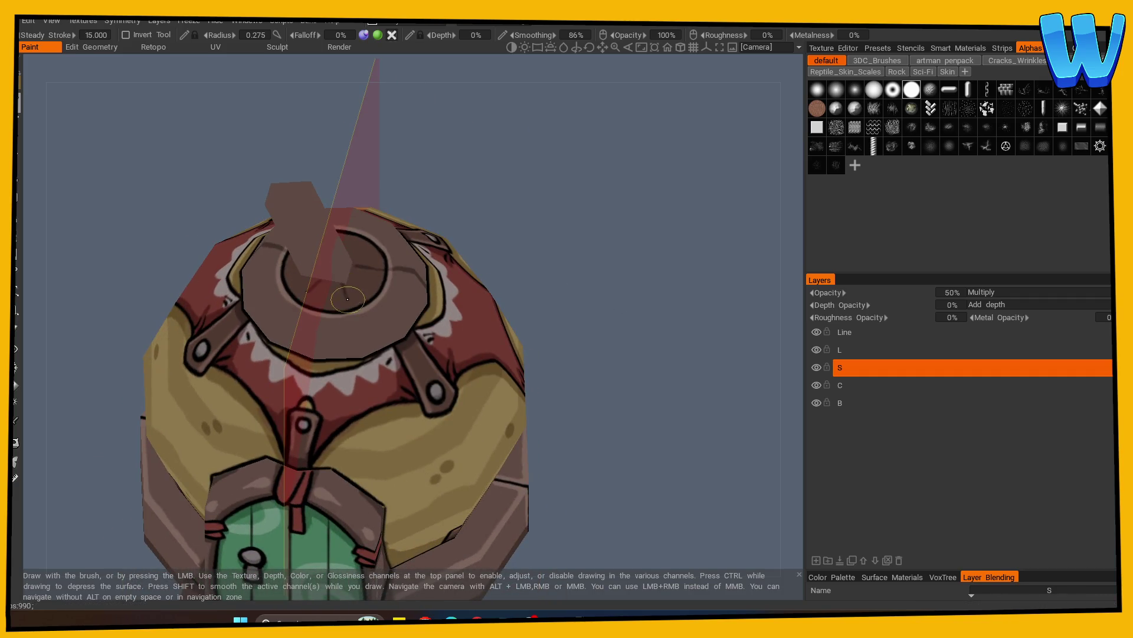
mouse_move(572, 377)
alt+shift+mouse_down()
mouse_move(614, 340)
mouse_move(567, 380)
mouse_move(592, 397)
mouse_move(586, 378)
mouse_move(576, 395)
mouse_move(593, 424)
mouse_move(690, 385)
alt+shift+mouse_up()
Sample the door-edge colour and shade around the door frame and under the straps
key(s)
mouse_move(531, 304)
alt+mouse_down()
mouse_move(586, 254)
mouse_move(595, 263)
mouse_move(584, 272)
alt+mouse_up()
key(v)
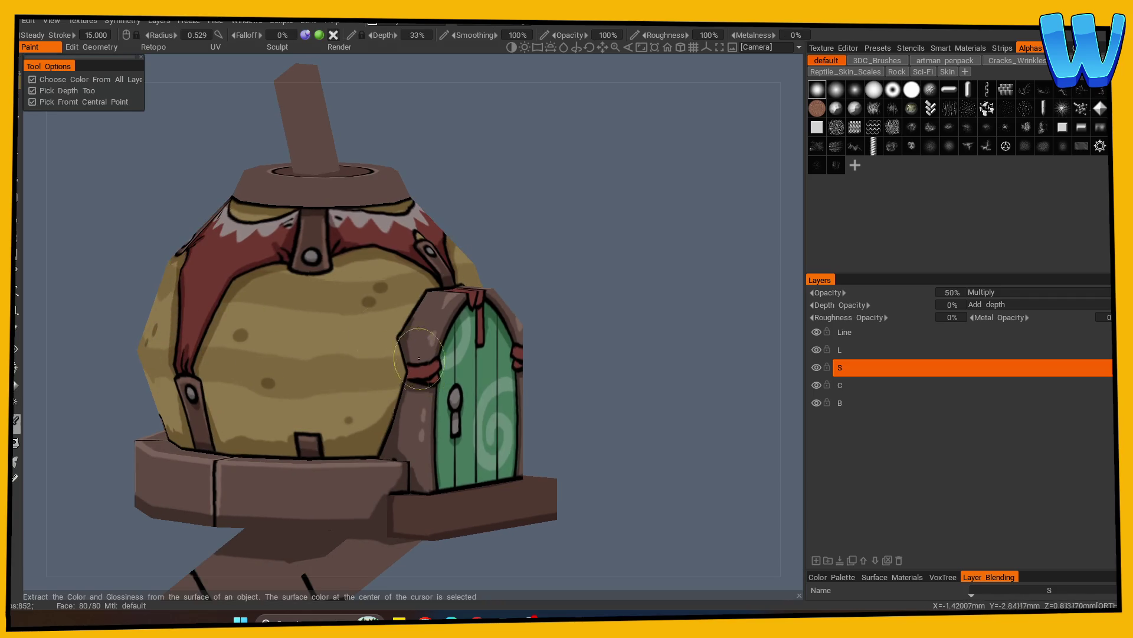
click(285, 319)
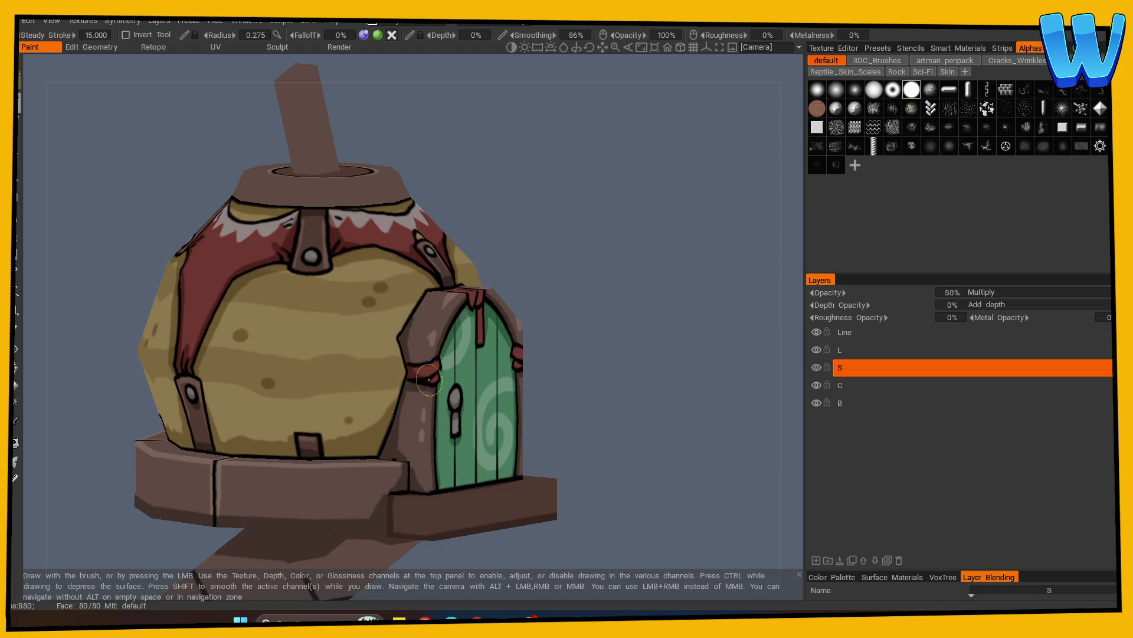
alt+drag(608, 375, 370, 306)
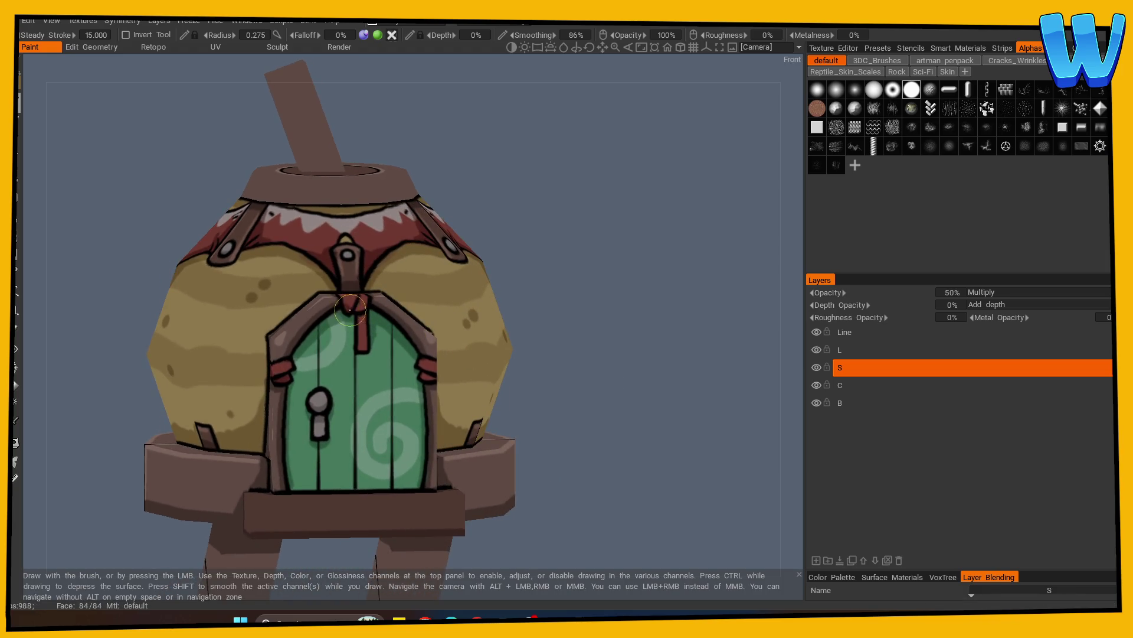
mouse_move(531, 388)
alt+mouse_down()
mouse_move(402, 375)
mouse_move(268, 381)
mouse_move(449, 349)
mouse_move(312, 420)
alt+mouse_up()
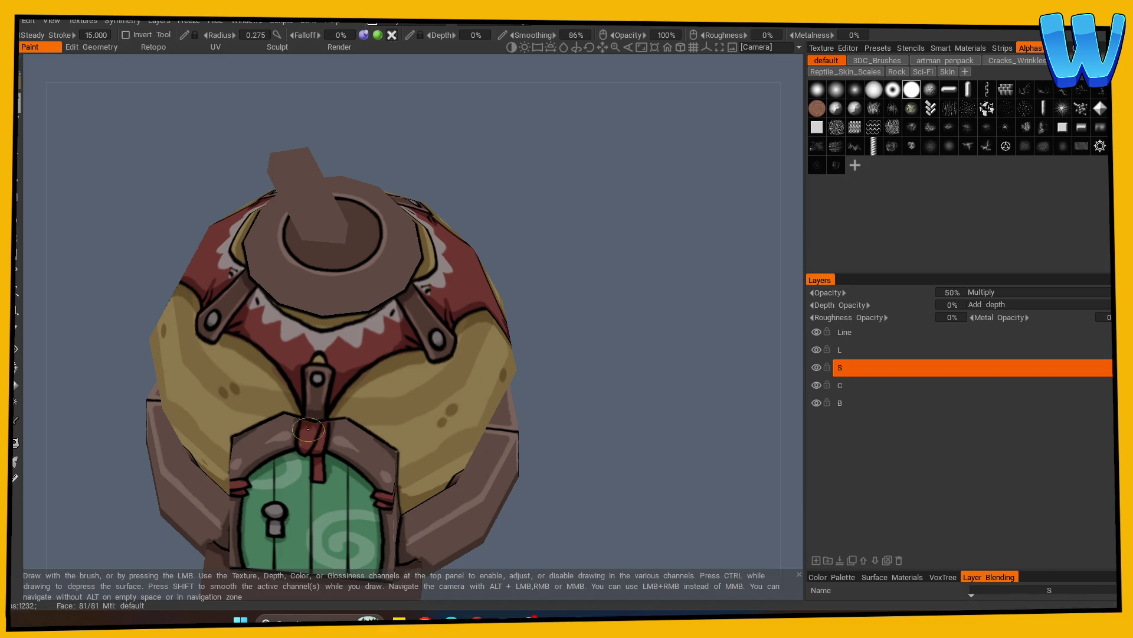
scroll(597, 395, down, 5)
mouse_move(597, 384)
mouse_down()
mouse_move(623, 372)
mouse_move(531, 395)
mouse_move(743, 380)
mouse_move(497, 447)
mouse_move(575, 463)
mouse_move(603, 451)
mouse_move(585, 471)
mouse_up()
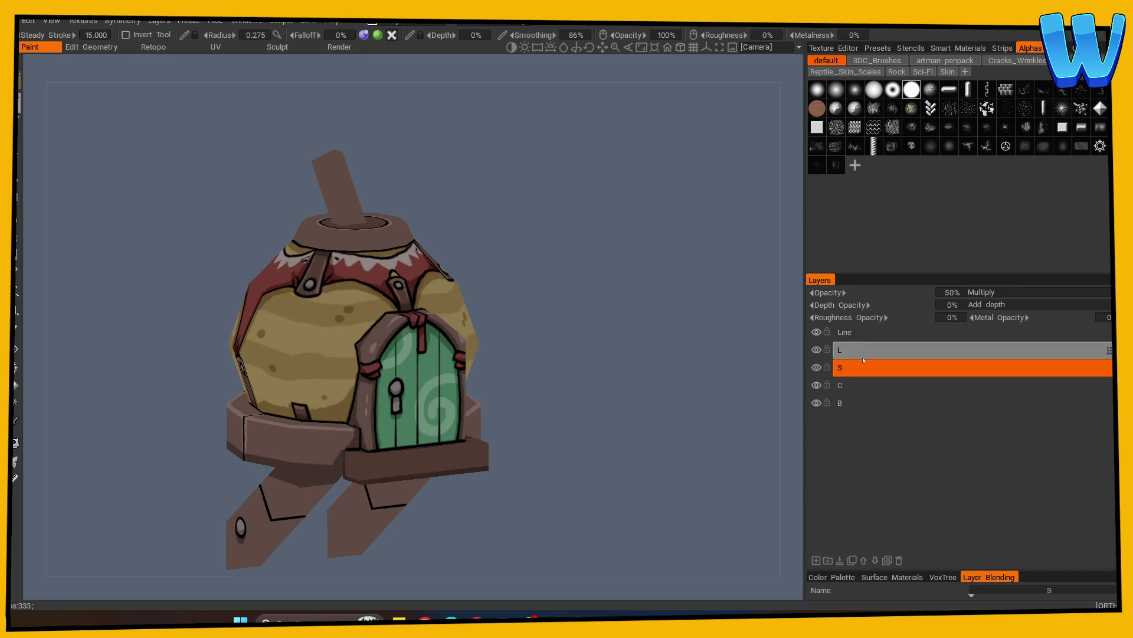
On the Line layer, pick a dark colour and paint straw strokes left of the door
click(844, 332)
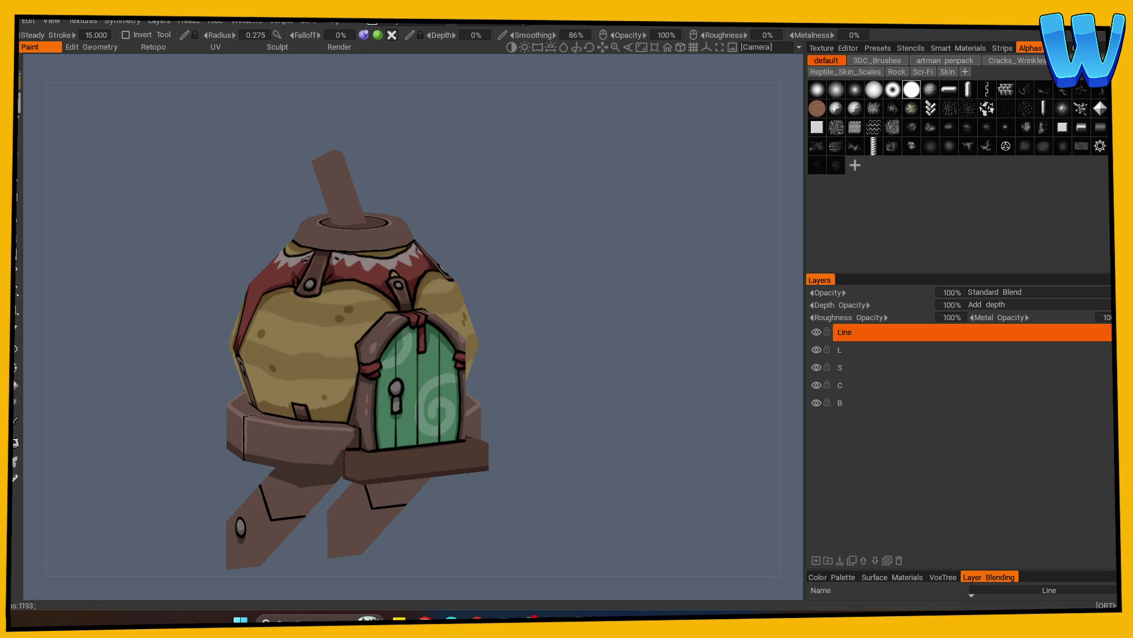
key(c)
click(357, 462)
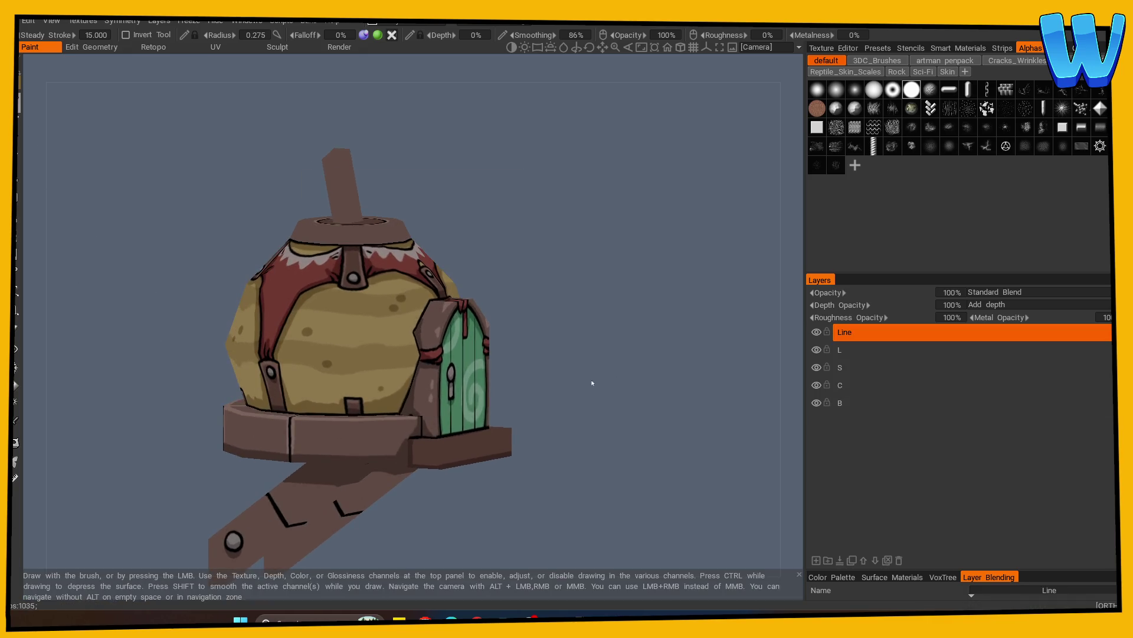
key(s)
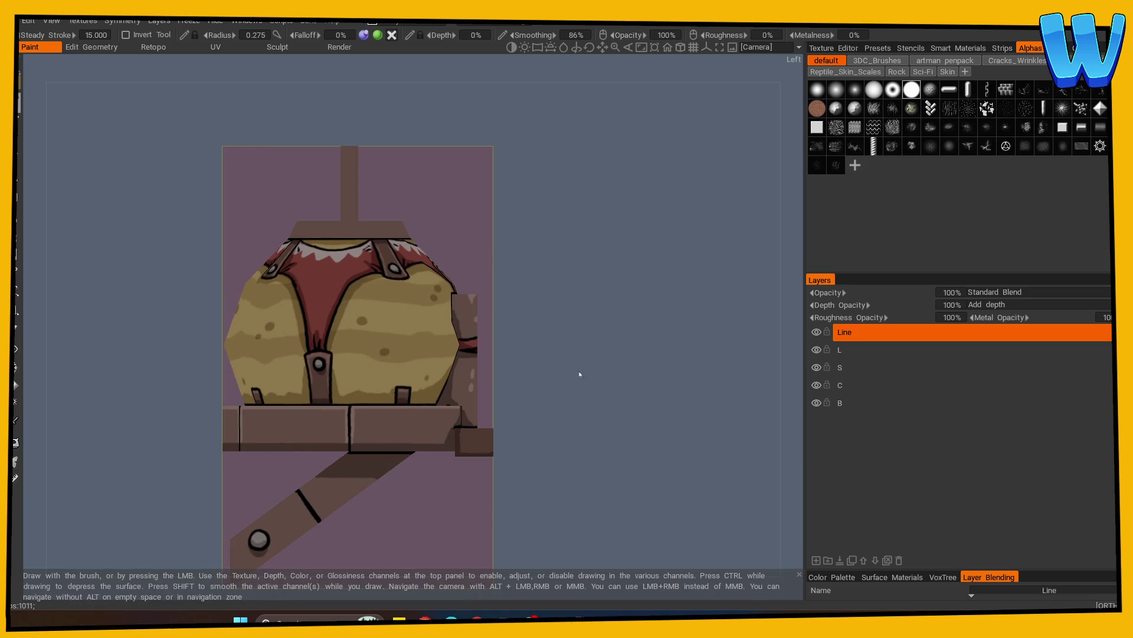
drag(577, 374, 377, 401)
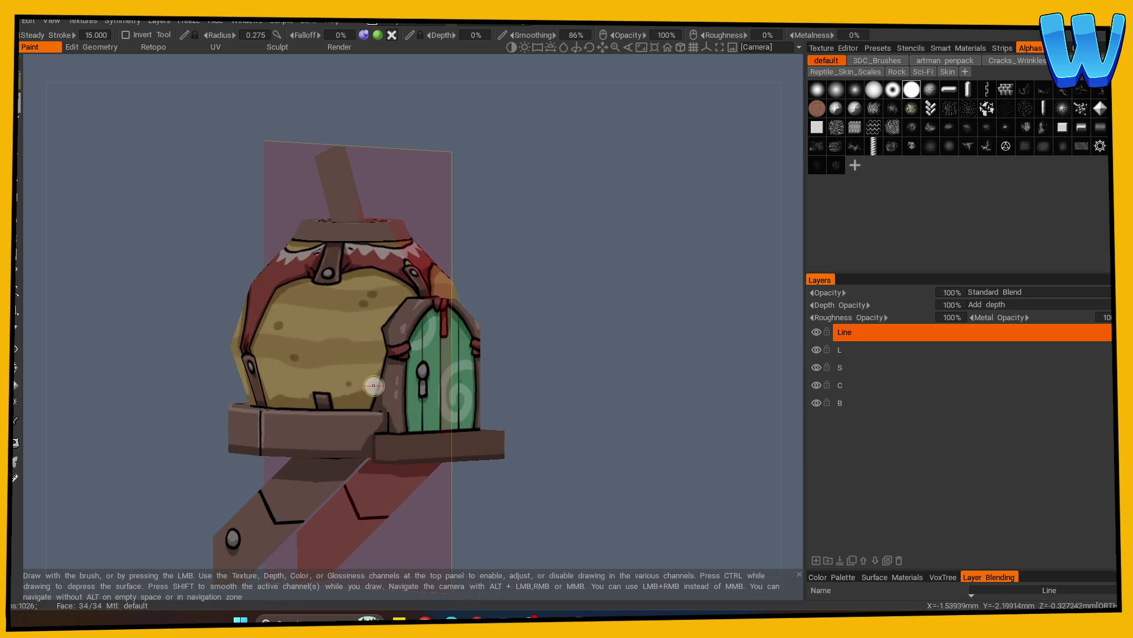
drag(366, 352, 357, 413)
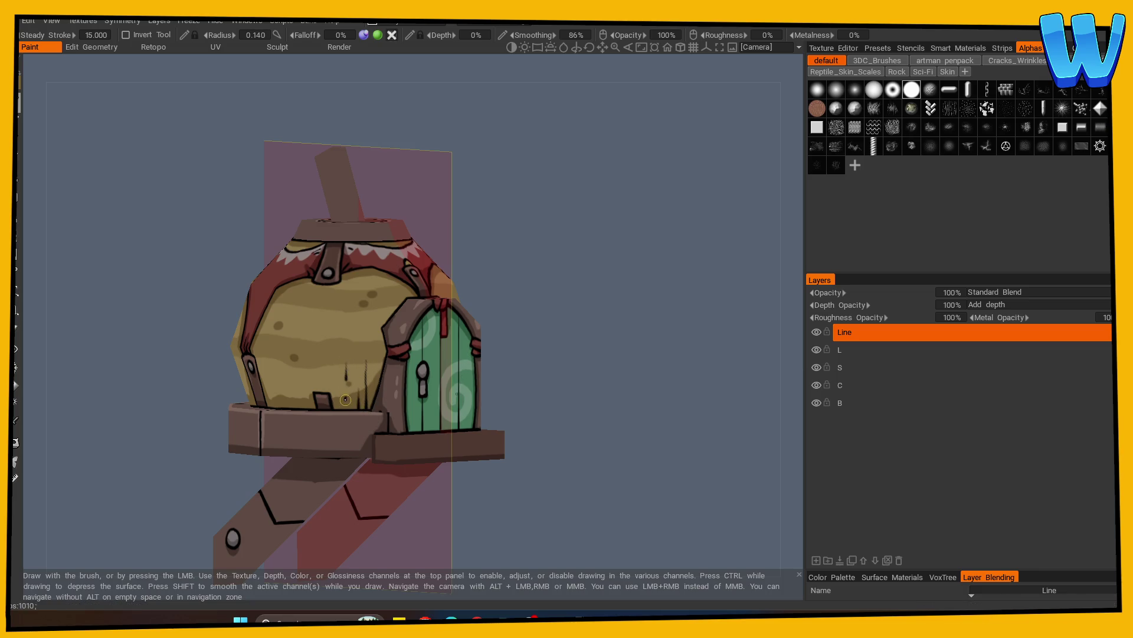
alt+drag(325, 380, 375, 386)
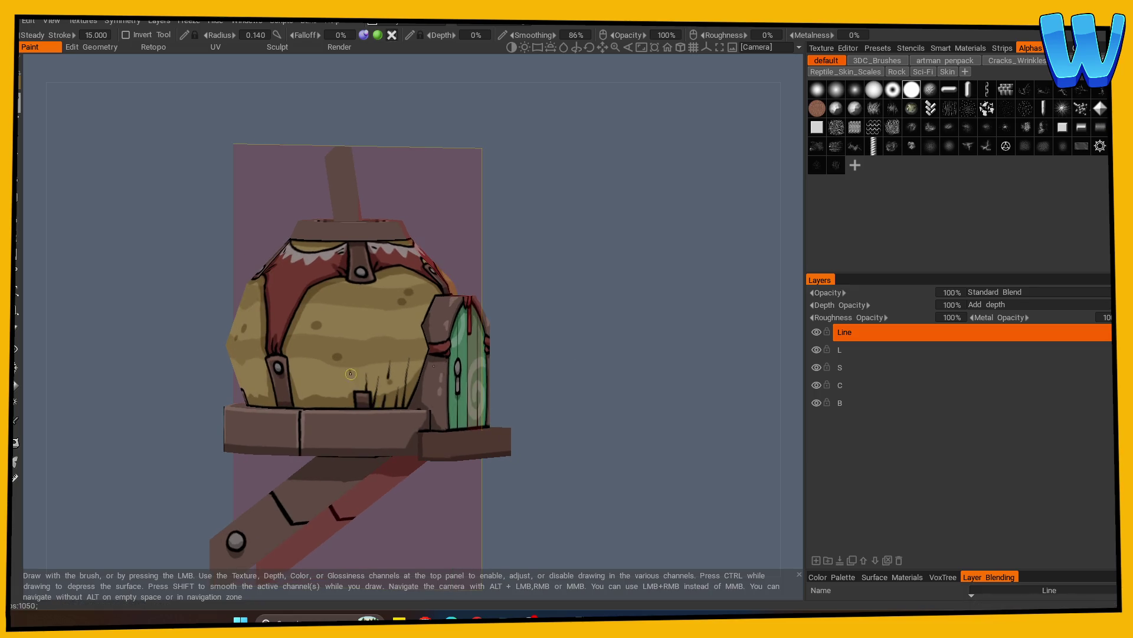
alt+shift+drag(429, 403, 564, 357)
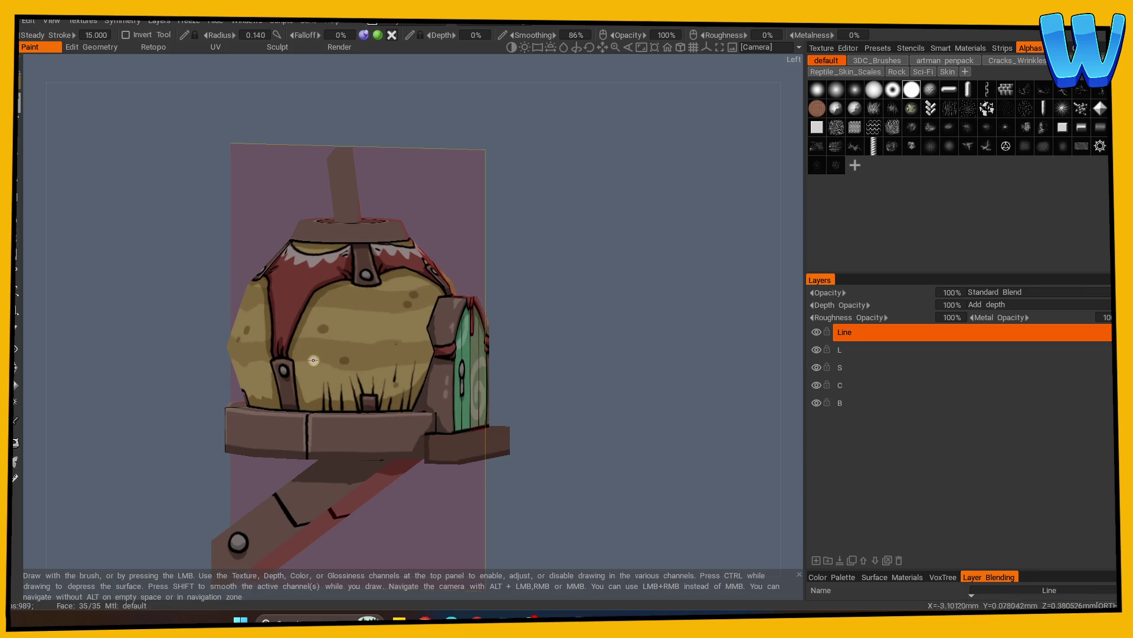
mouse_move(314, 406)
alt+mouse_down()
mouse_move(594, 374)
mouse_move(559, 360)
mouse_move(457, 379)
alt+mouse_up()
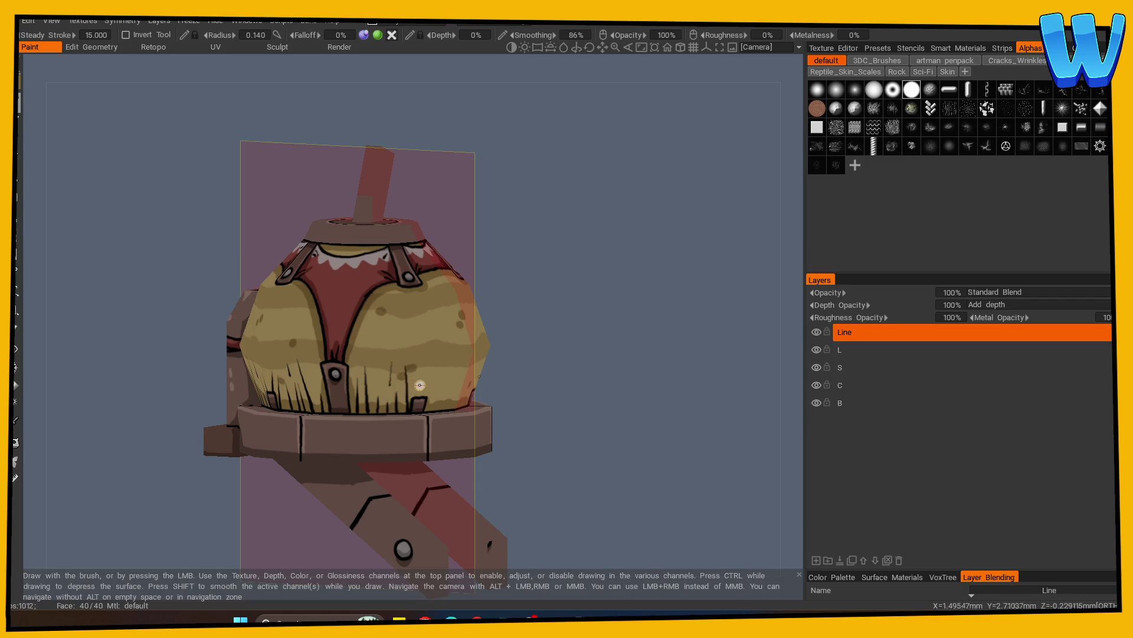
Continue dark straw strokes along the body's lower edge near the front straps and right side
alt+drag(422, 382, 479, 389)
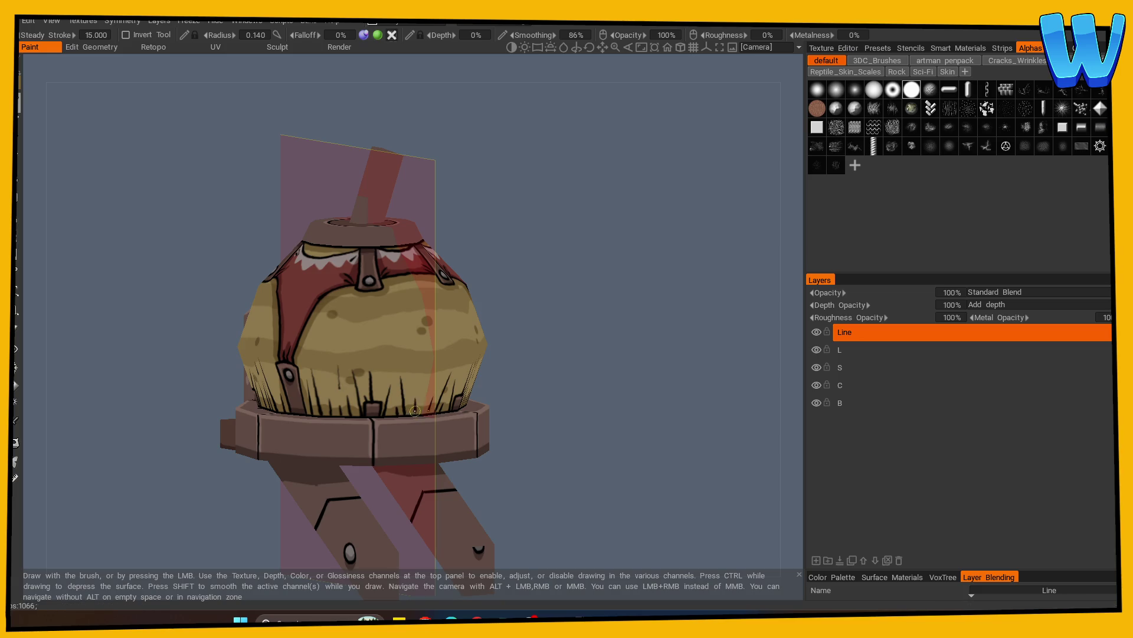
mouse_move(422, 398)
alt+mouse_down()
mouse_move(561, 395)
mouse_move(450, 389)
mouse_move(554, 397)
mouse_move(377, 405)
mouse_move(533, 381)
alt+mouse_up()
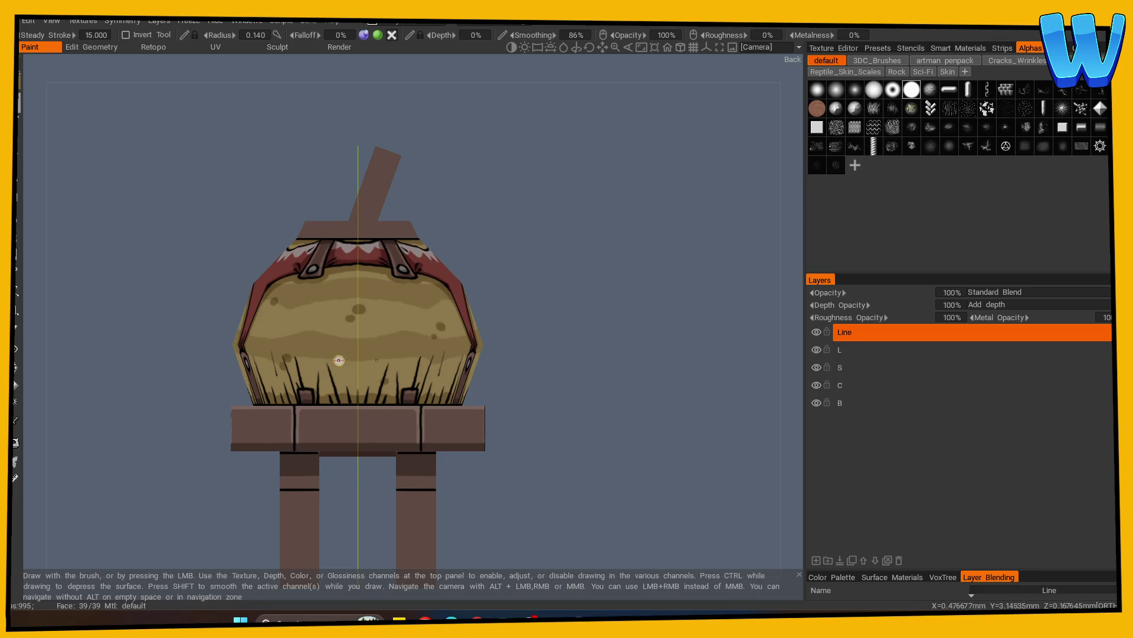
alt+drag(338, 364, 601, 395)
mouse_move(371, 364)
alt+mouse_down()
mouse_move(537, 375)
mouse_move(368, 376)
mouse_move(584, 357)
mouse_move(559, 374)
mouse_move(358, 364)
mouse_move(625, 407)
mouse_move(569, 388)
mouse_move(577, 374)
mouse_move(631, 374)
mouse_move(466, 435)
mouse_move(519, 422)
mouse_move(643, 428)
mouse_move(569, 440)
mouse_move(652, 425)
alt+mouse_up()
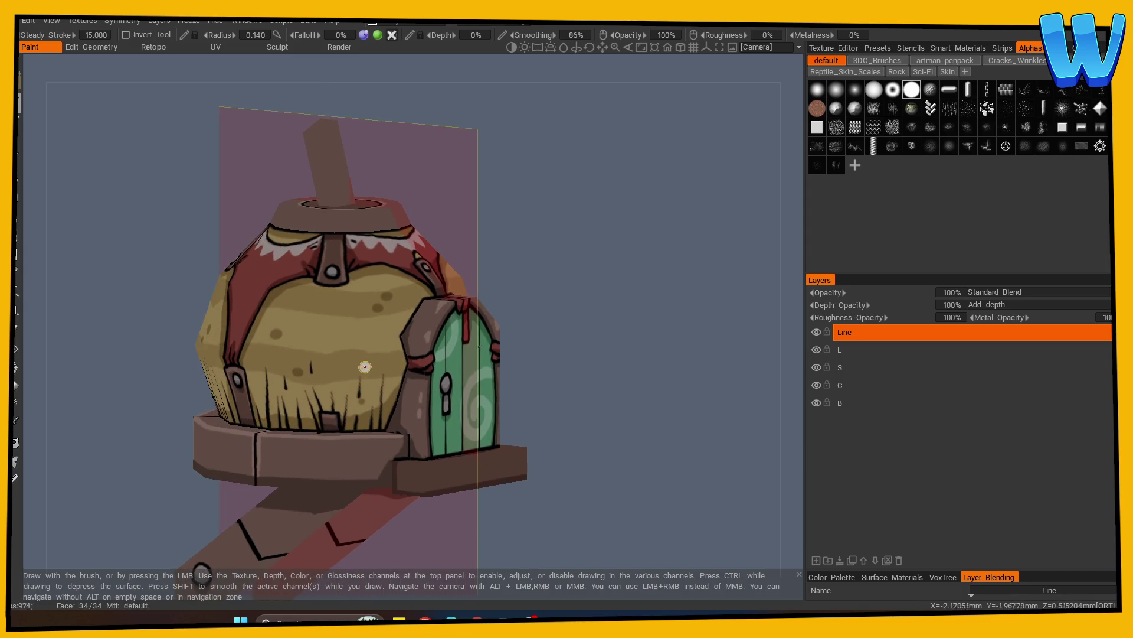
mouse_move(549, 385)
alt+mouse_down()
mouse_move(606, 441)
mouse_move(660, 449)
mouse_move(637, 458)
mouse_move(646, 455)
alt+mouse_up()
click(838, 352)
Sample the yellow body colour and brush lighter highlights over the body from front, door and left views
click(16, 420)
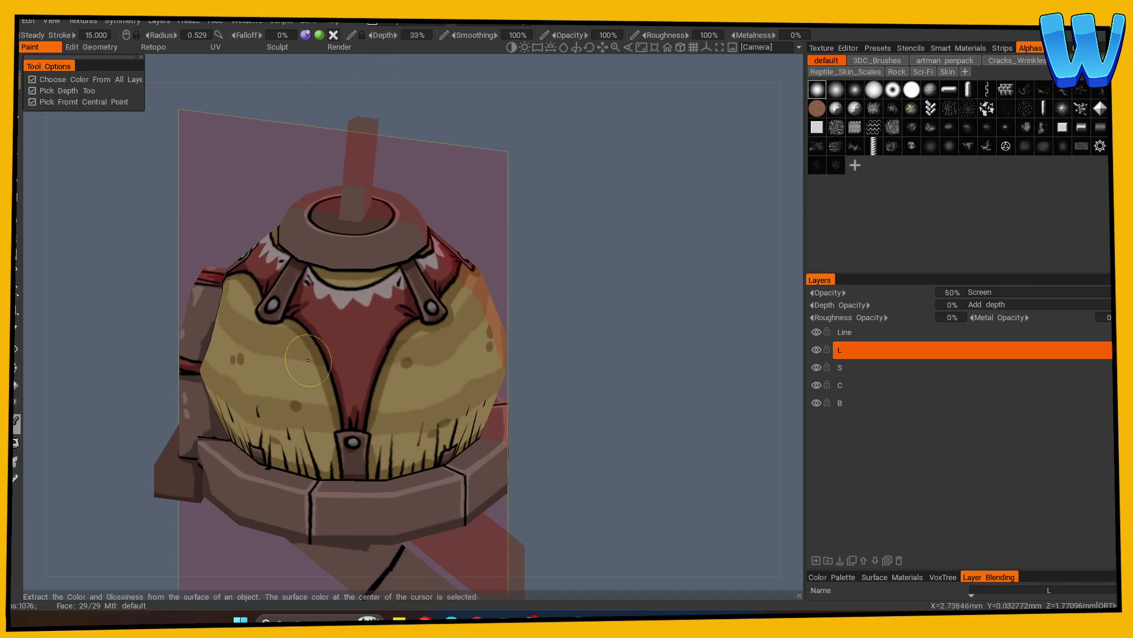
click(306, 268)
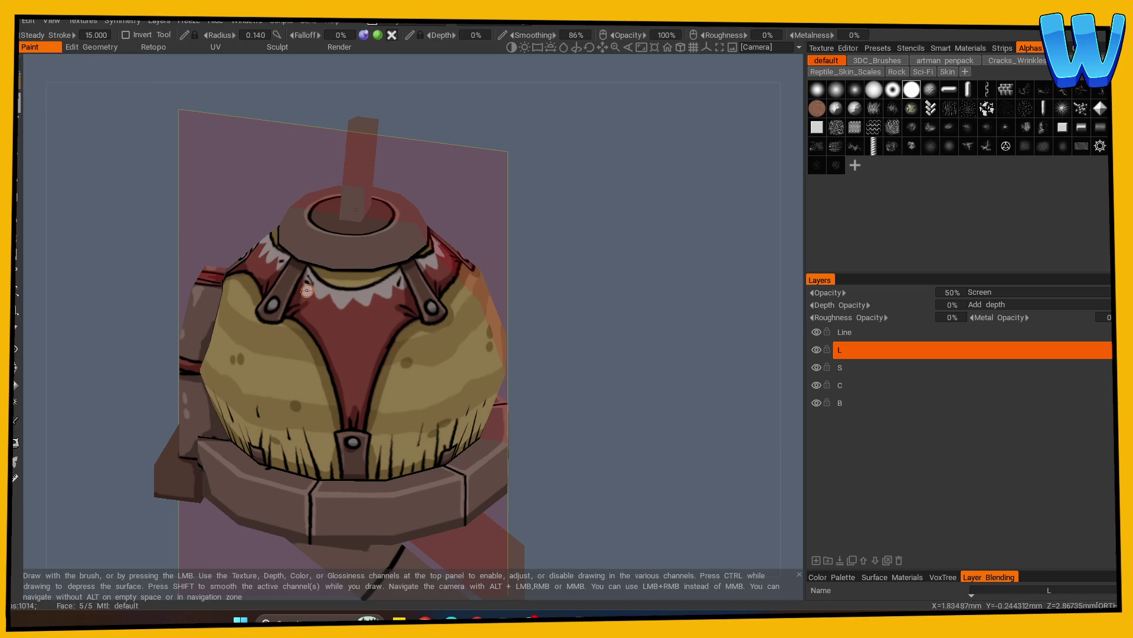
mouse_move(384, 282)
alt+mouse_down()
mouse_move(653, 317)
mouse_move(607, 349)
mouse_move(475, 350)
alt+mouse_up()
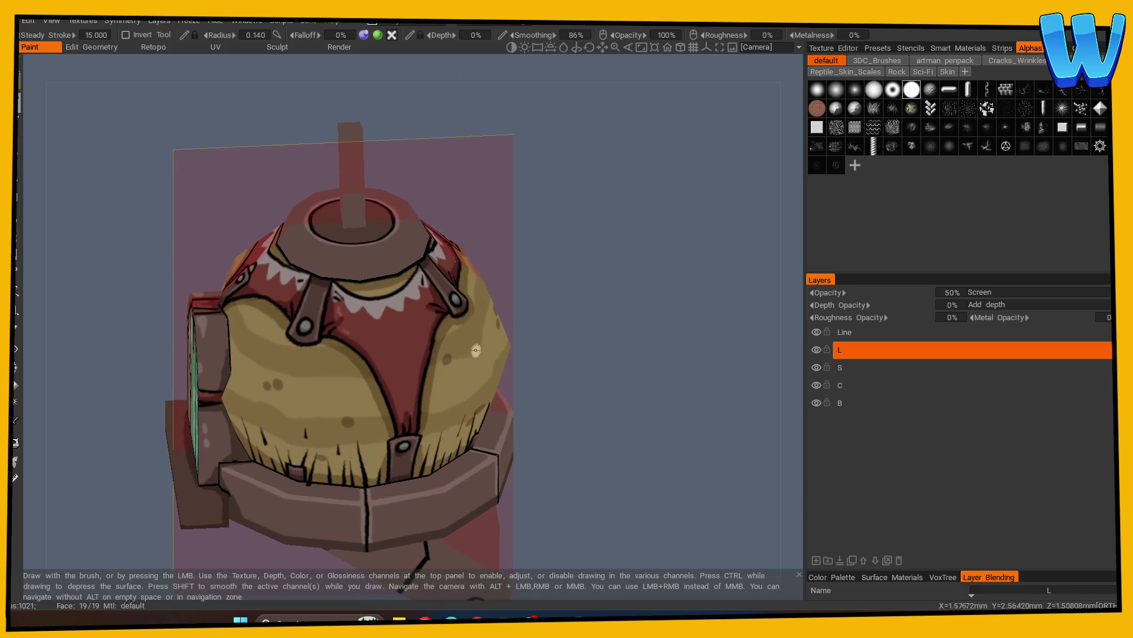
alt+drag(462, 409, 382, 334)
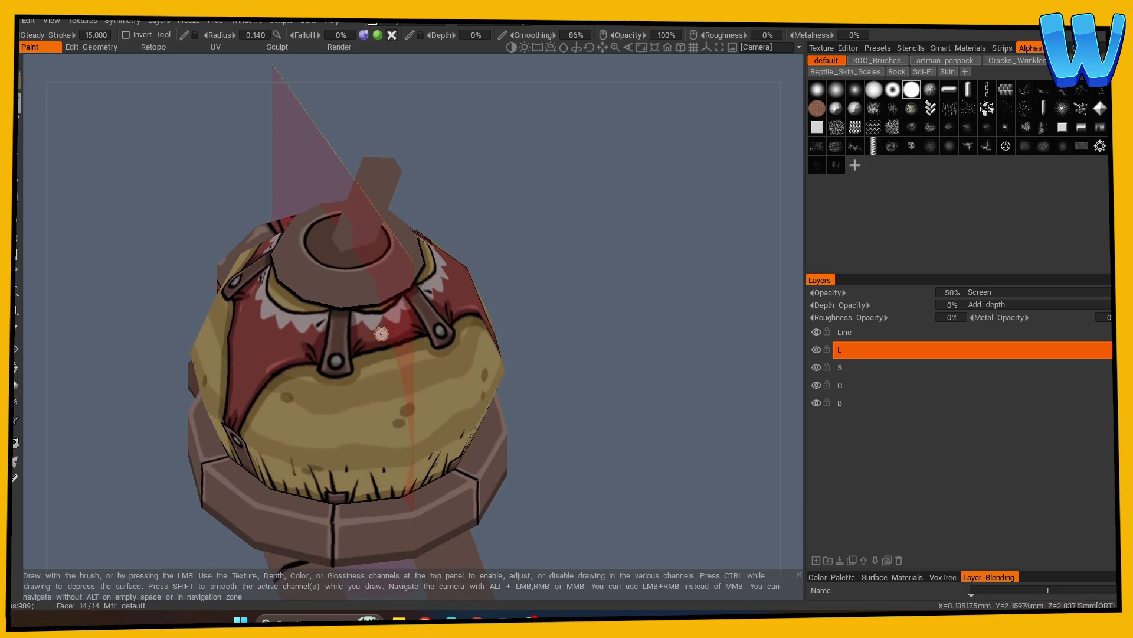
alt+drag(608, 319, 397, 334)
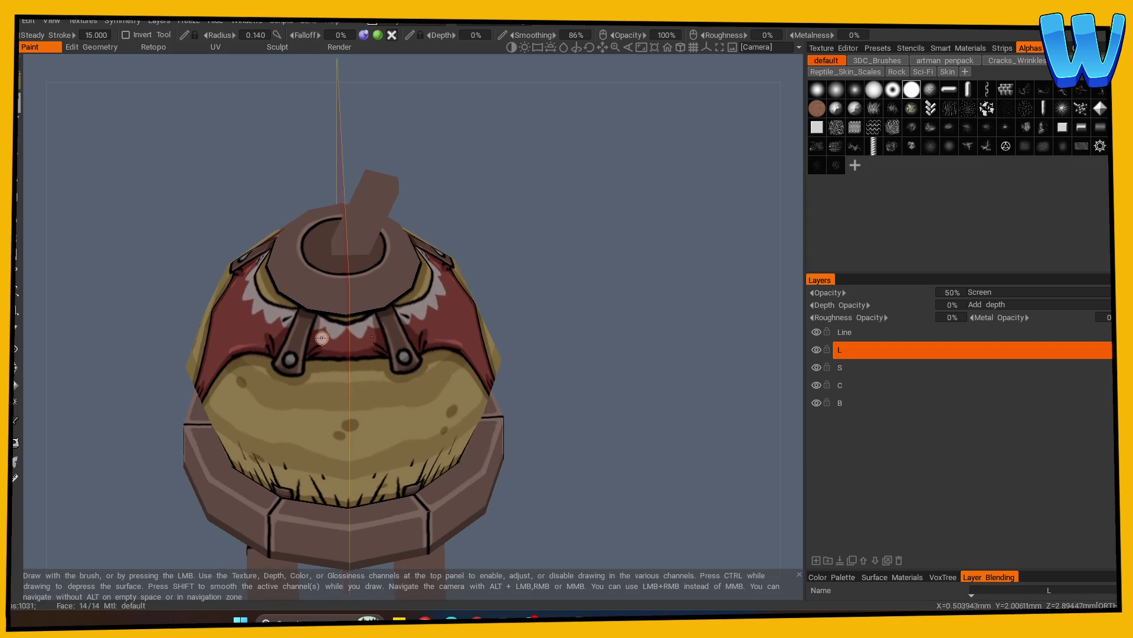
mouse_move(440, 372)
alt+mouse_down()
mouse_move(533, 366)
mouse_move(358, 391)
mouse_move(539, 354)
mouse_move(366, 352)
mouse_move(544, 359)
alt+mouse_up()
click(16, 420)
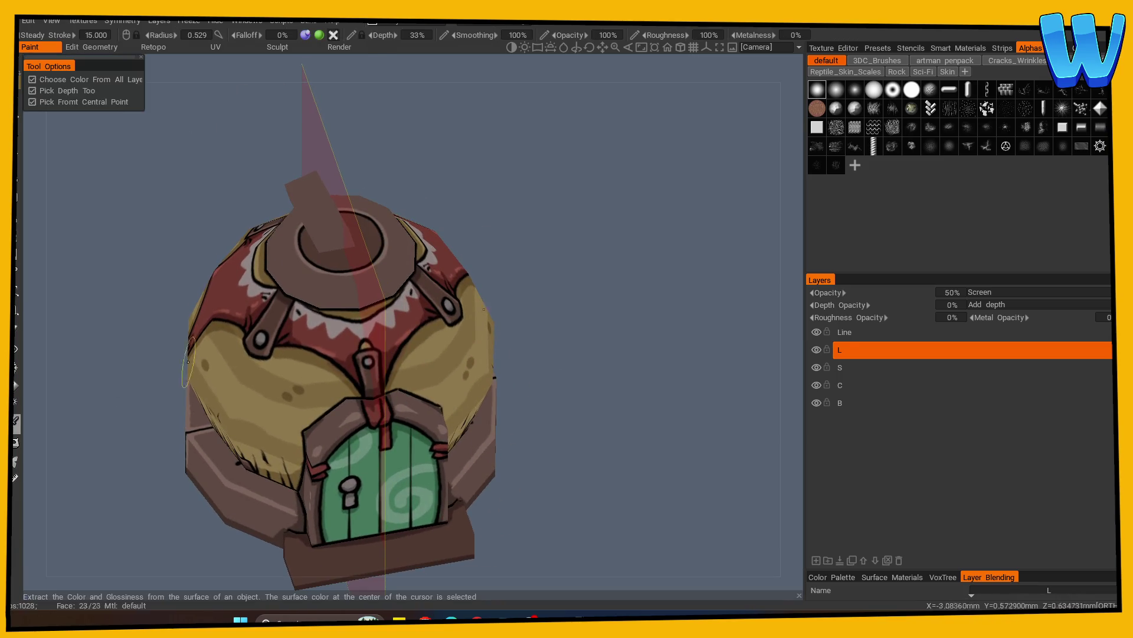
click(319, 317)
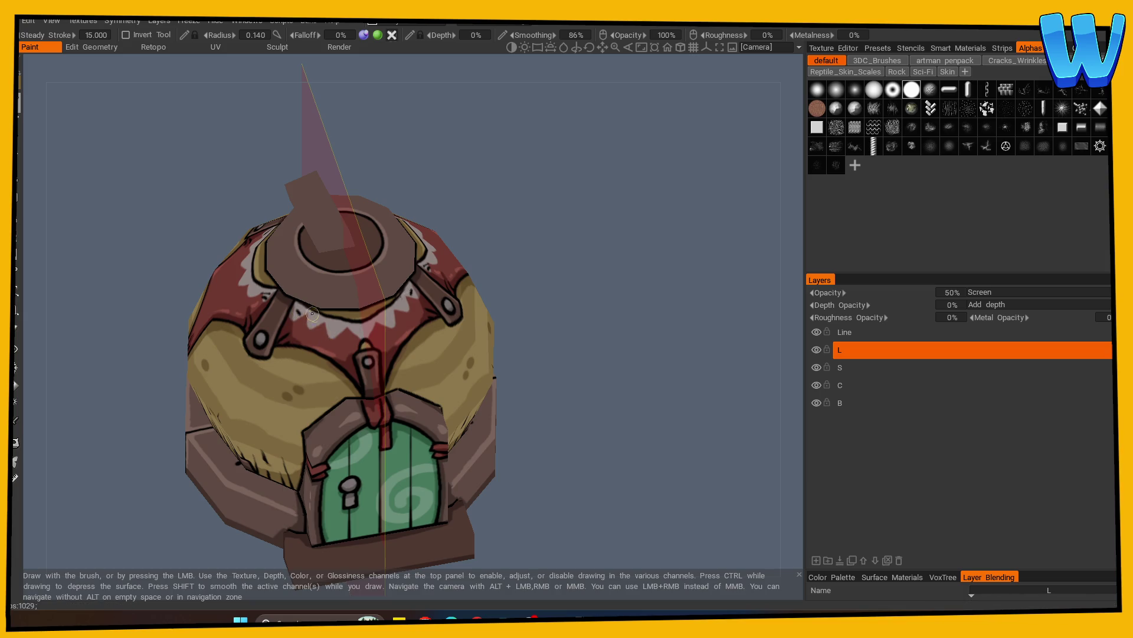
mouse_move(355, 324)
alt+mouse_down()
mouse_move(569, 332)
mouse_move(376, 340)
mouse_move(637, 354)
mouse_move(587, 387)
mouse_move(630, 389)
mouse_move(620, 398)
mouse_move(629, 387)
mouse_move(605, 381)
mouse_move(637, 382)
mouse_move(519, 387)
mouse_move(648, 399)
mouse_move(578, 422)
mouse_move(579, 437)
mouse_move(557, 450)
mouse_move(630, 443)
mouse_move(543, 459)
mouse_move(640, 471)
mouse_move(654, 440)
mouse_move(606, 458)
mouse_move(590, 449)
alt+mouse_up()
Turn off symmetry and sample the green door colour near the keyhole
key(s)
click(523, 407)
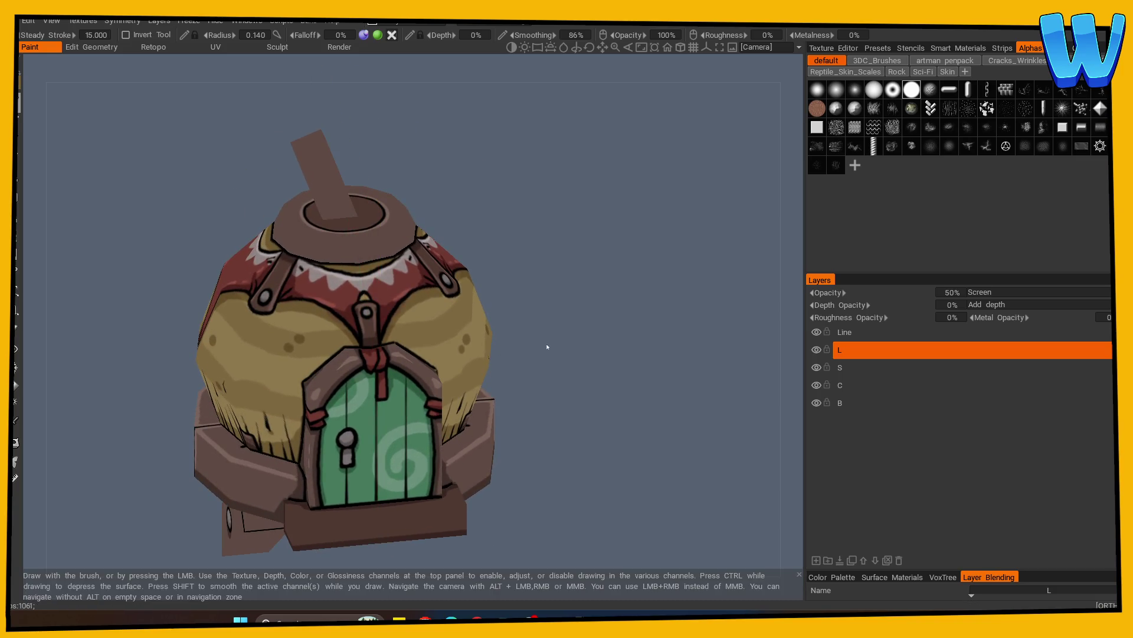
click(16, 424)
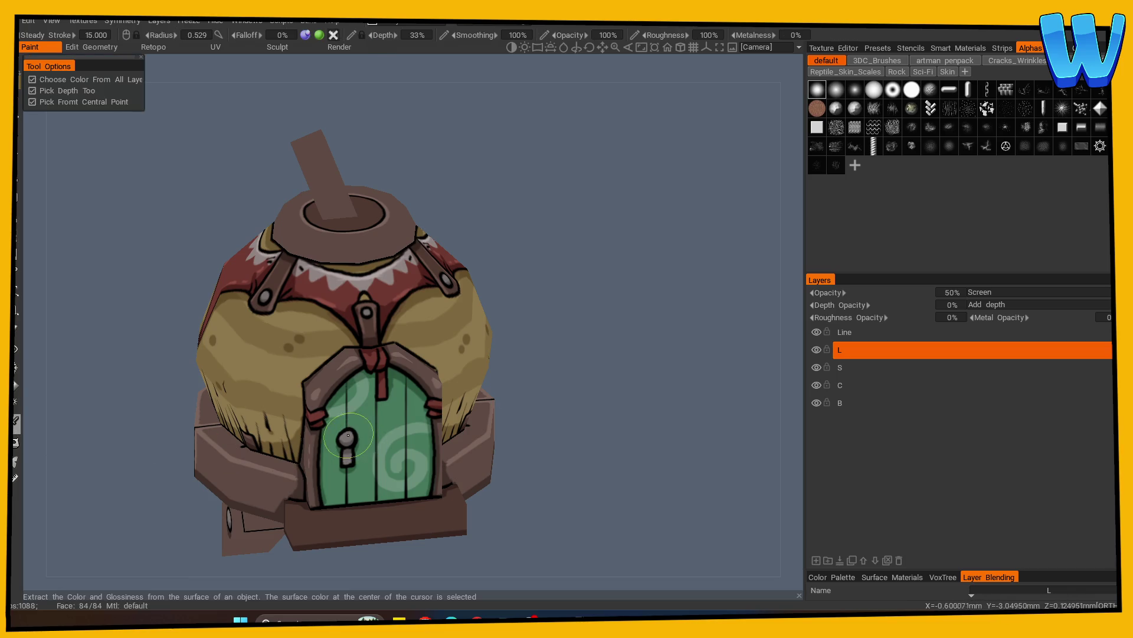
click(19, 103)
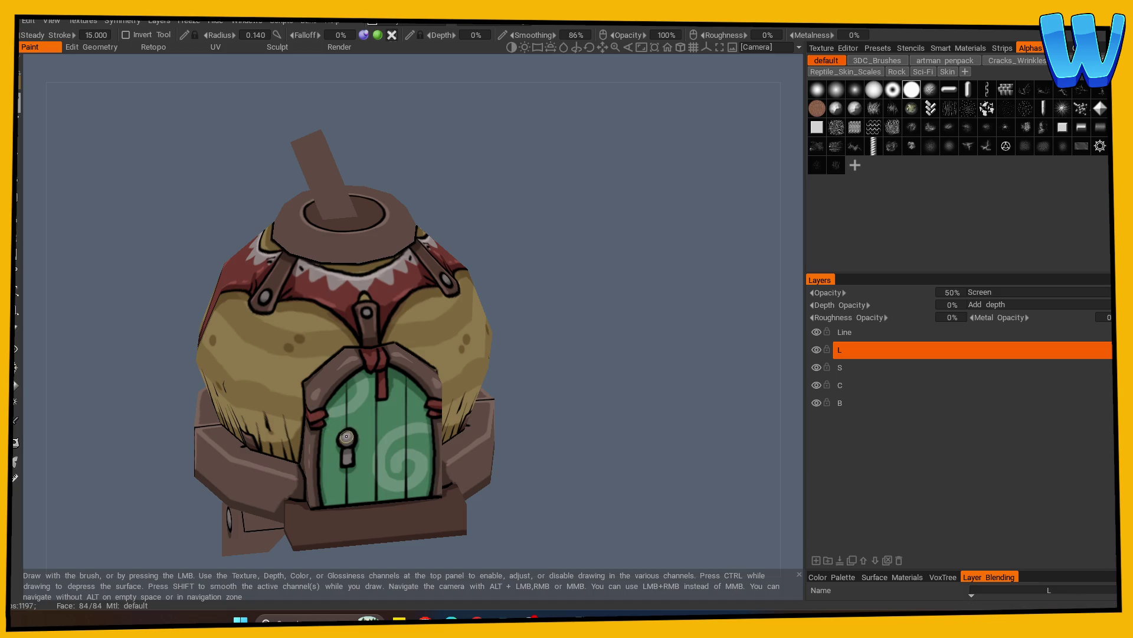
Re-enable mirrored painting and add highlights from the top, front and door-side views
key(s)
click(314, 389)
mouse_move(582, 360)
mouse_down()
mouse_move(296, 338)
mouse_move(499, 373)
mouse_move(322, 341)
mouse_move(383, 384)
mouse_move(419, 326)
mouse_up()
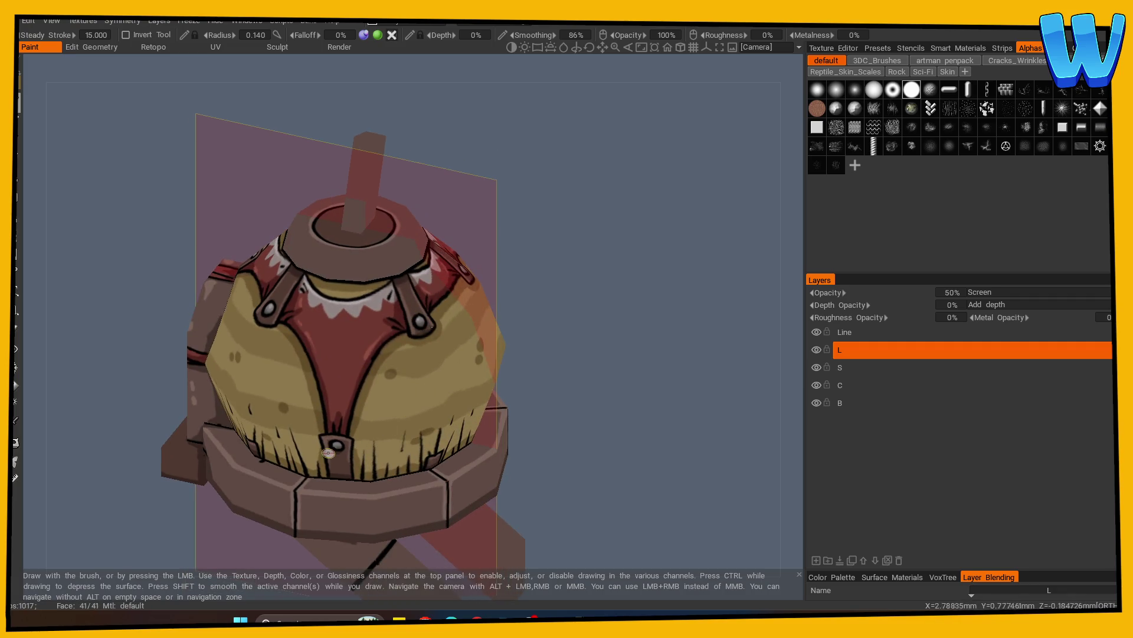
mouse_move(336, 443)
alt+mouse_down()
mouse_move(530, 425)
mouse_move(434, 385)
alt+mouse_up()
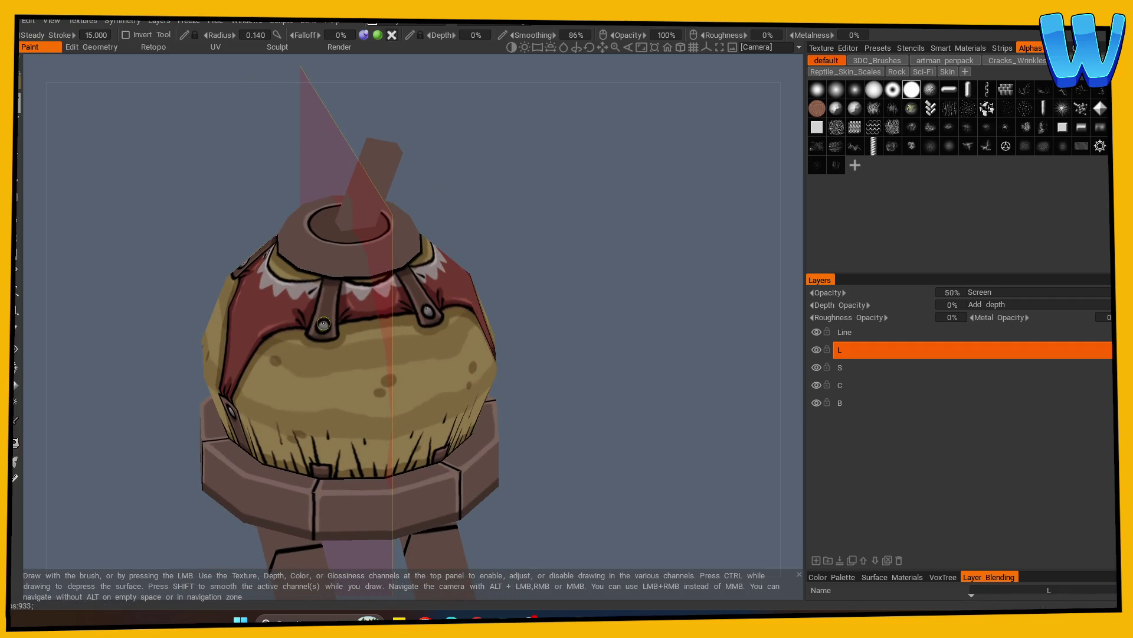
mouse_move(596, 393)
mouse_down()
mouse_move(549, 359)
mouse_move(560, 351)
mouse_move(546, 417)
mouse_move(480, 366)
mouse_up()
With mirroring off, sample a colour and paint highlights on the top cap and door side
key(s)
click(417, 336)
mouse_move(416, 336)
mouse_down()
mouse_move(506, 284)
mouse_move(591, 266)
mouse_move(501, 273)
mouse_up()
click(16, 420)
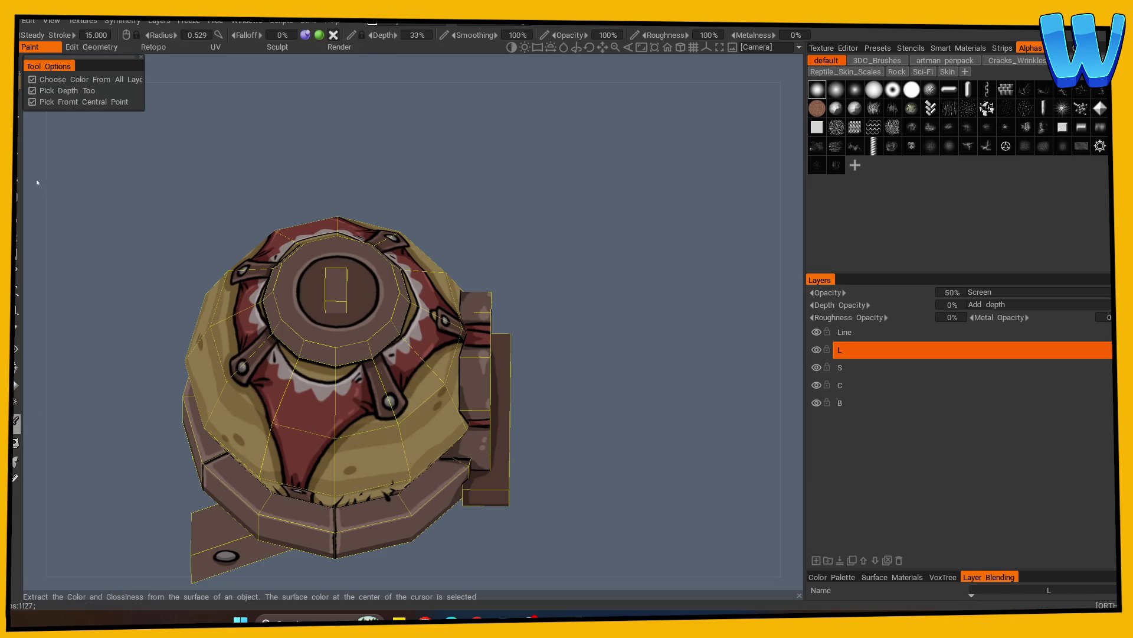
click(19, 102)
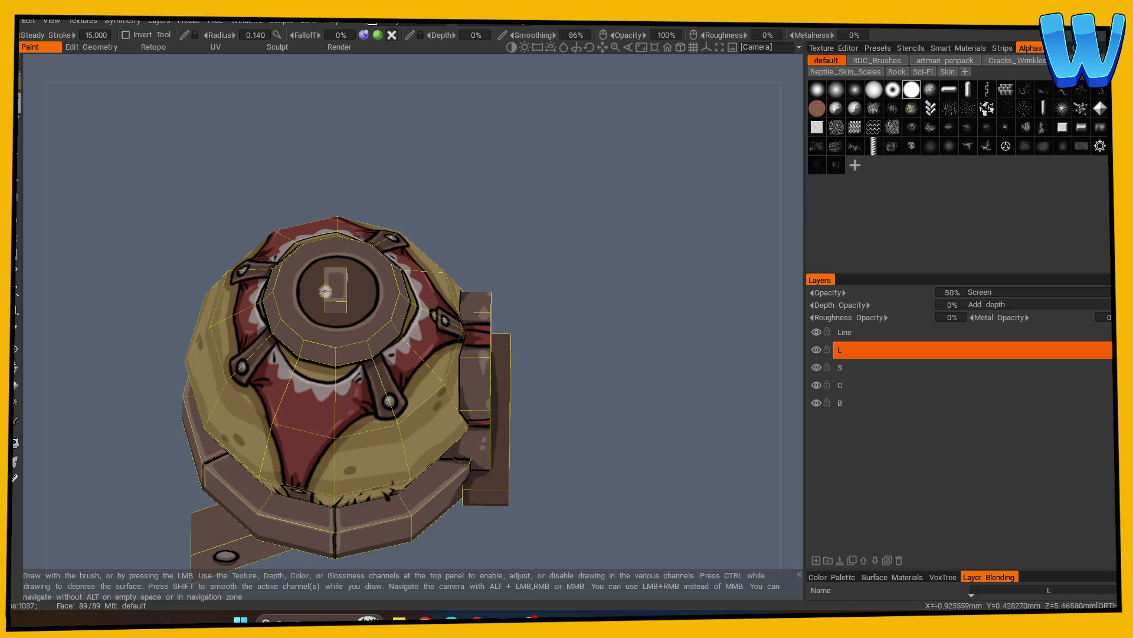
mouse_move(554, 314)
mouse_down()
mouse_move(490, 261)
mouse_move(509, 195)
mouse_move(445, 157)
mouse_up()
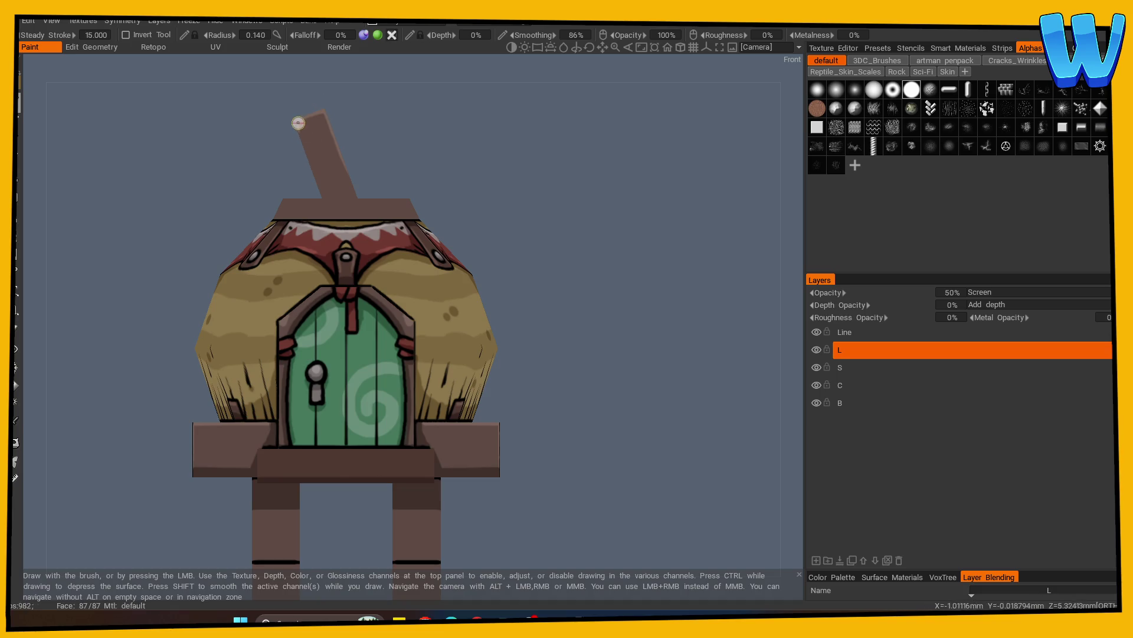
drag(366, 145, 589, 165)
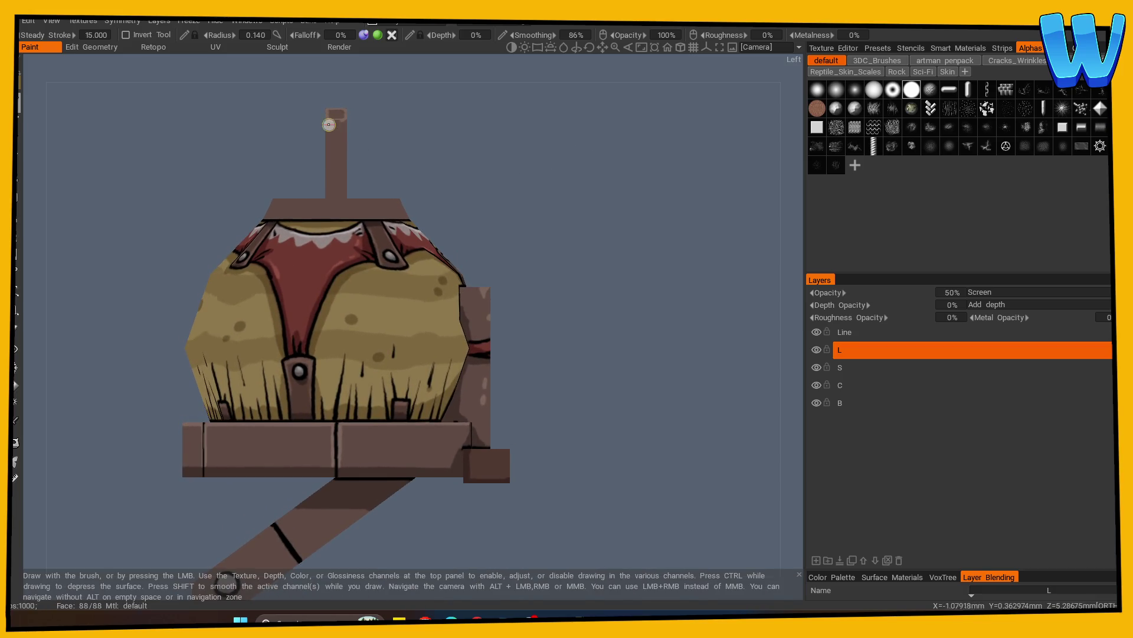
key(w)
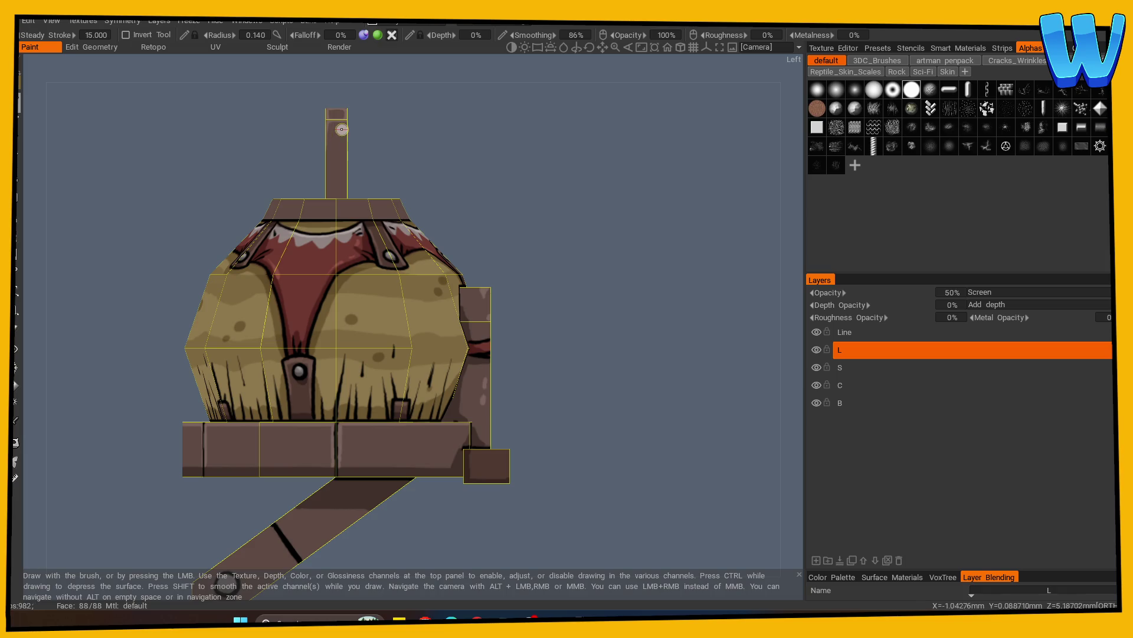
drag(347, 135, 526, 152)
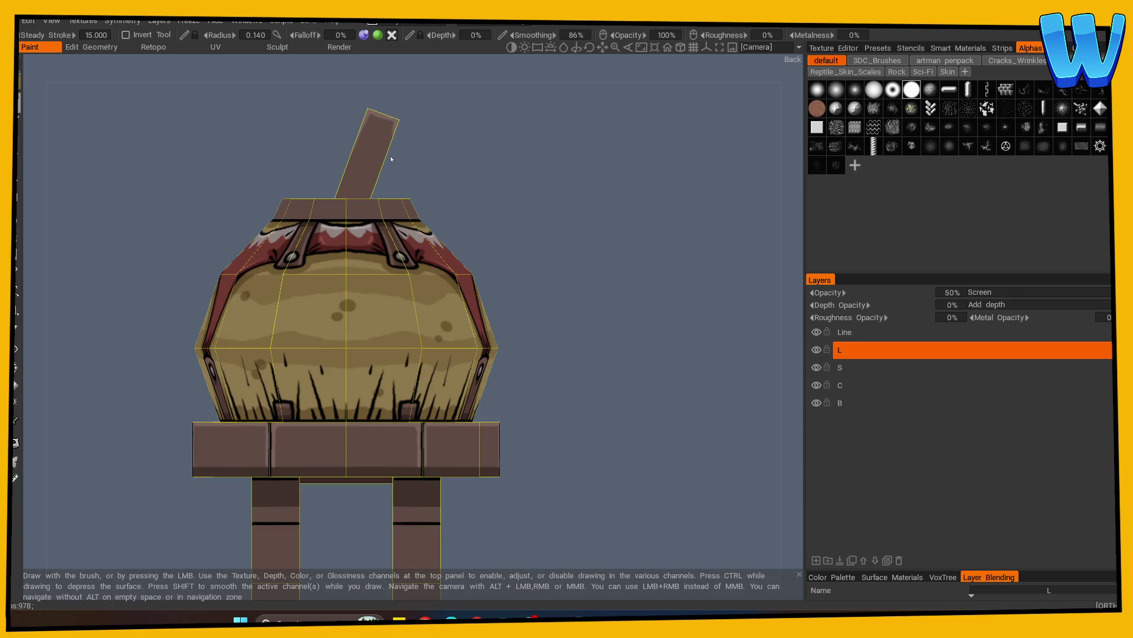
mouse_move(383, 170)
shift+mouse_down()
mouse_move(523, 177)
mouse_move(437, 165)
mouse_move(386, 110)
shift+mouse_up()
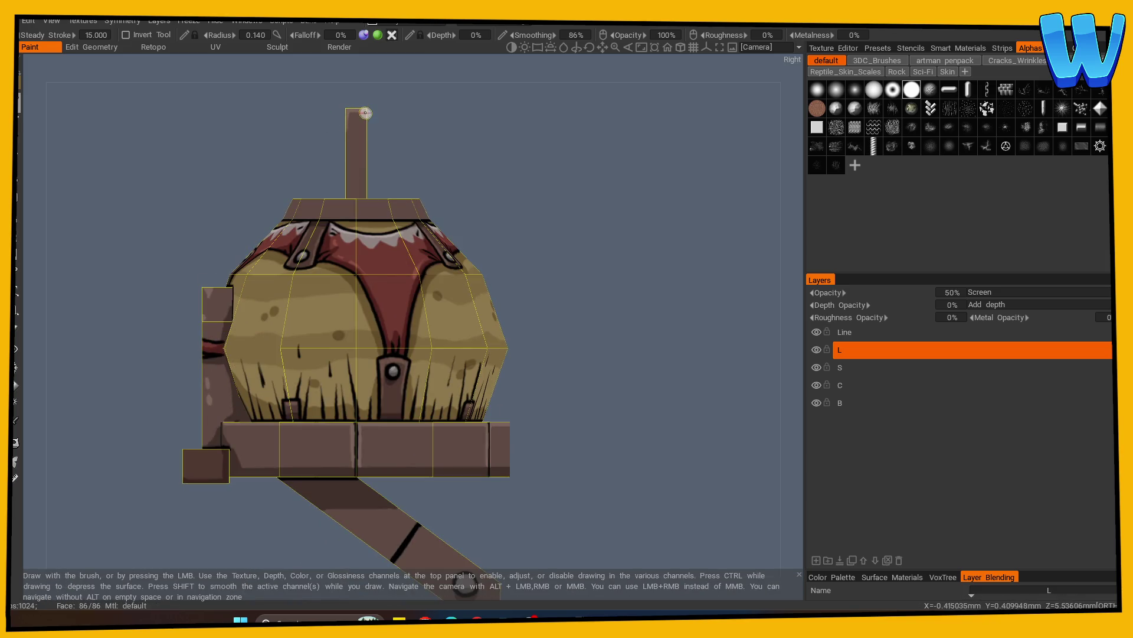
mouse_move(412, 136)
mouse_down()
mouse_move(551, 247)
mouse_move(523, 313)
mouse_move(648, 316)
mouse_up()
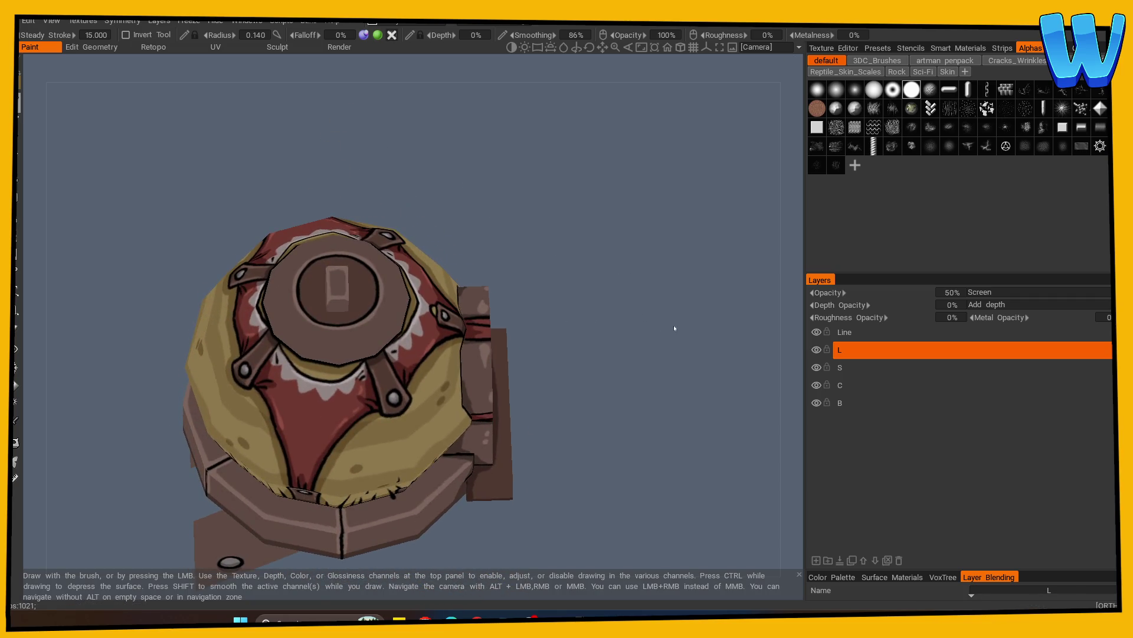
scroll(674, 328, up, 2)
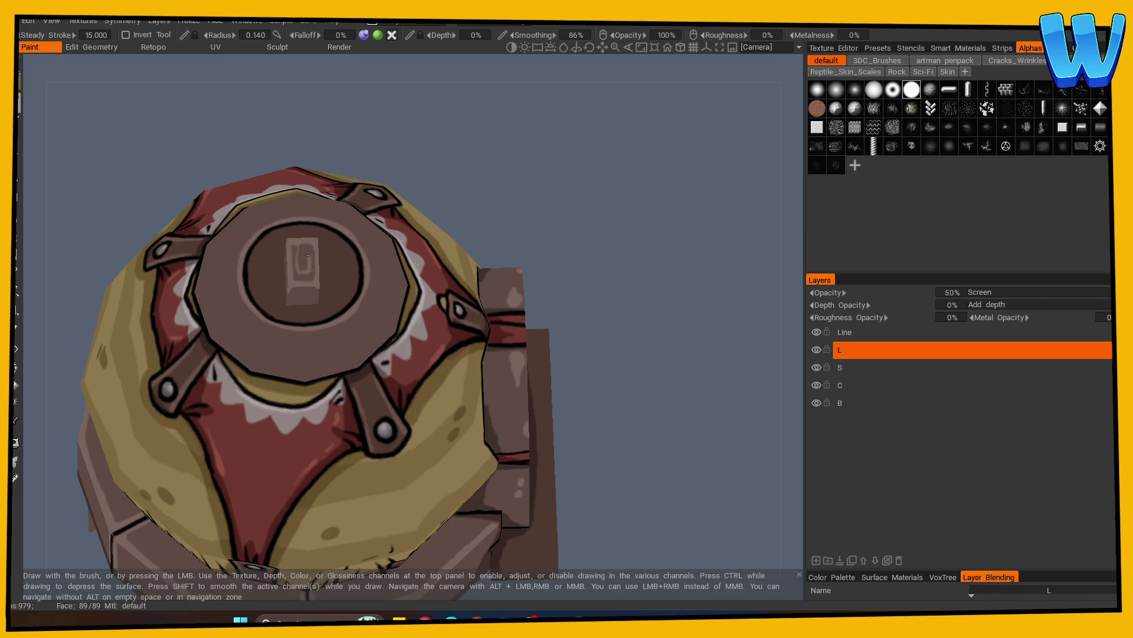
mouse_move(525, 308)
mouse_down()
mouse_move(597, 311)
mouse_move(498, 254)
mouse_move(587, 233)
mouse_move(583, 267)
mouse_move(473, 219)
mouse_up()
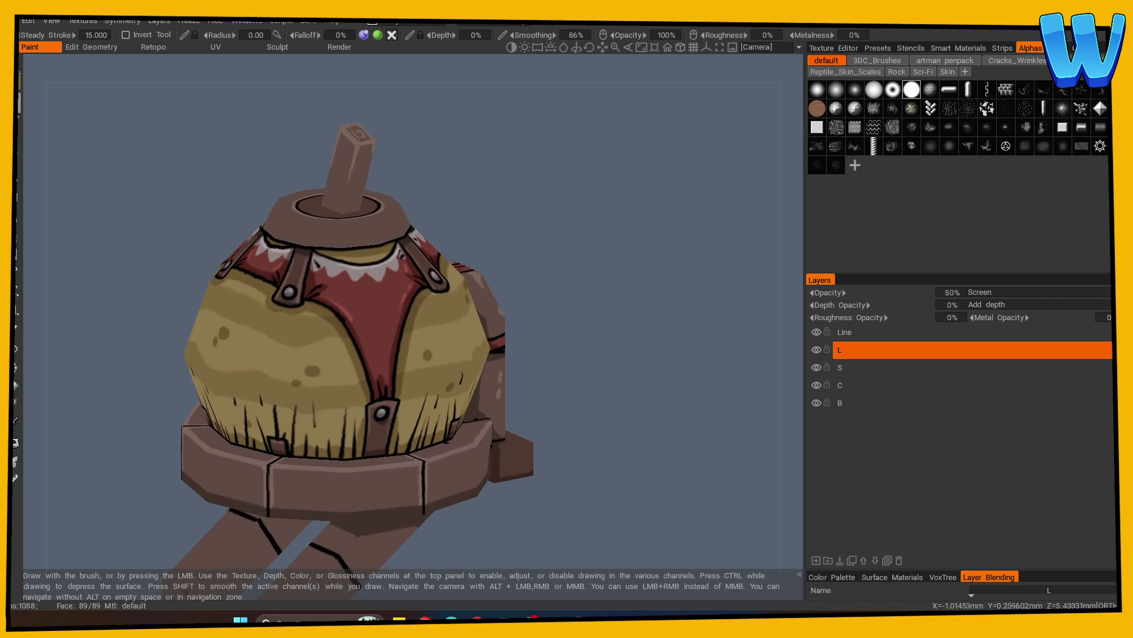
mouse_move(531, 224)
mouse_down()
mouse_move(582, 212)
mouse_move(515, 230)
mouse_move(547, 267)
mouse_up()
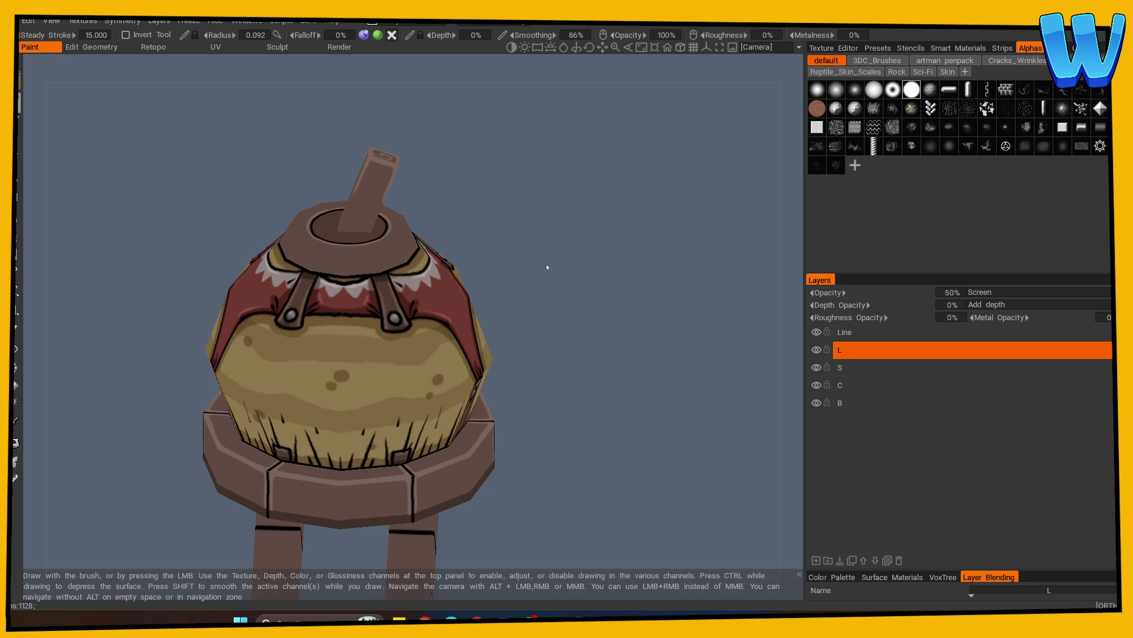
mouse_move(547, 267)
mouse_down()
mouse_move(569, 398)
mouse_move(562, 435)
mouse_move(537, 385)
mouse_move(620, 317)
mouse_up()
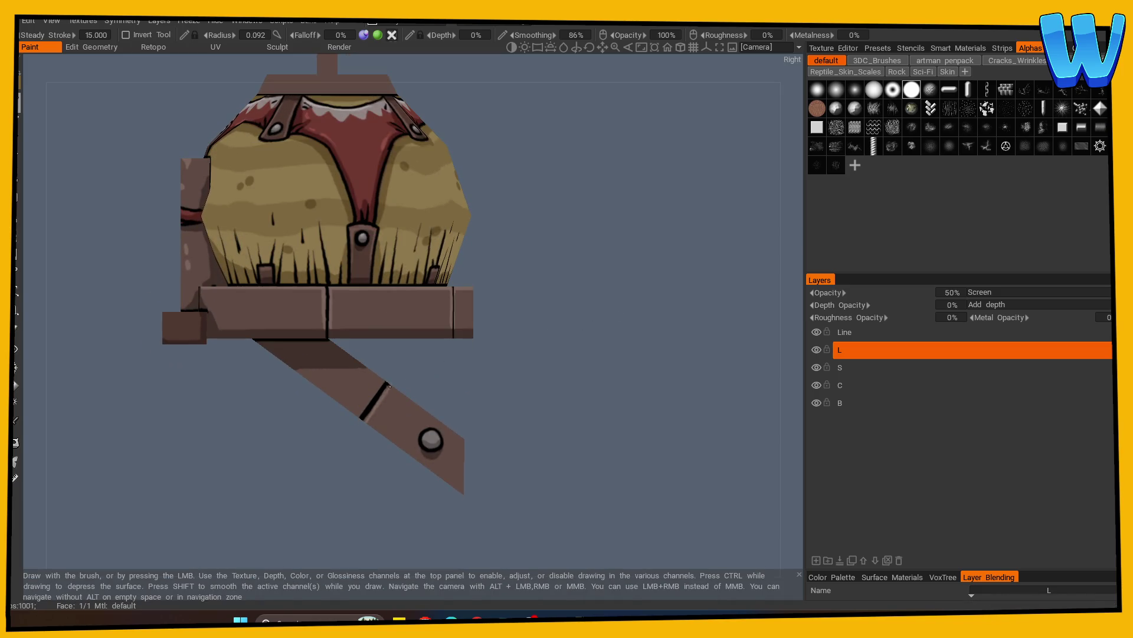
shift+drag(454, 384, 604, 362)
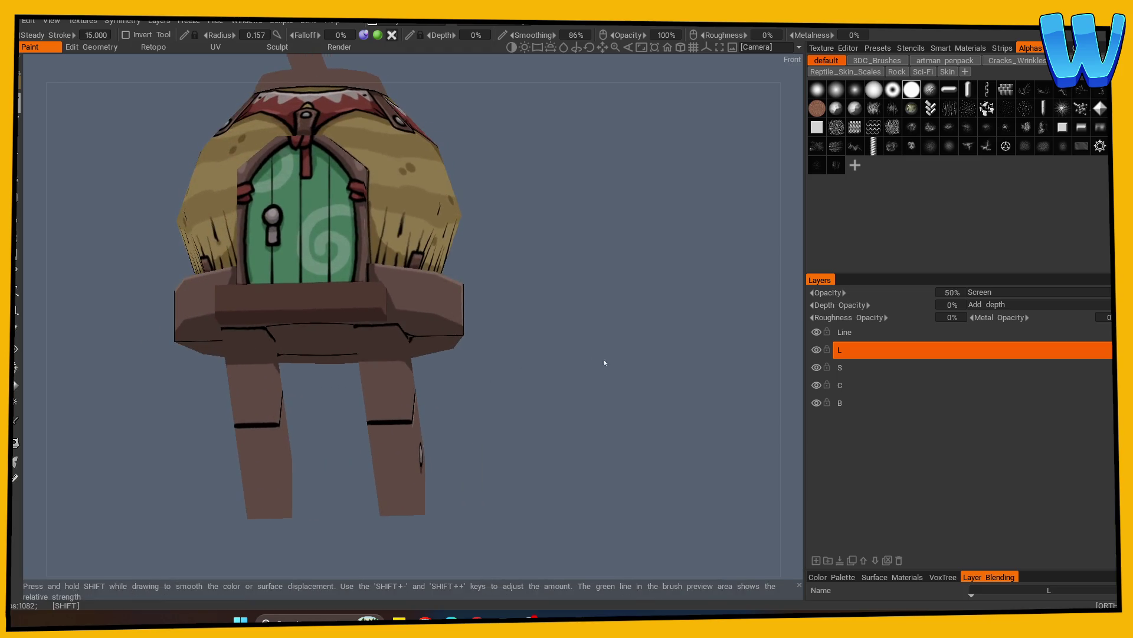
mouse_move(374, 425)
mouse_down()
mouse_move(567, 420)
mouse_move(433, 437)
mouse_move(589, 427)
mouse_up()
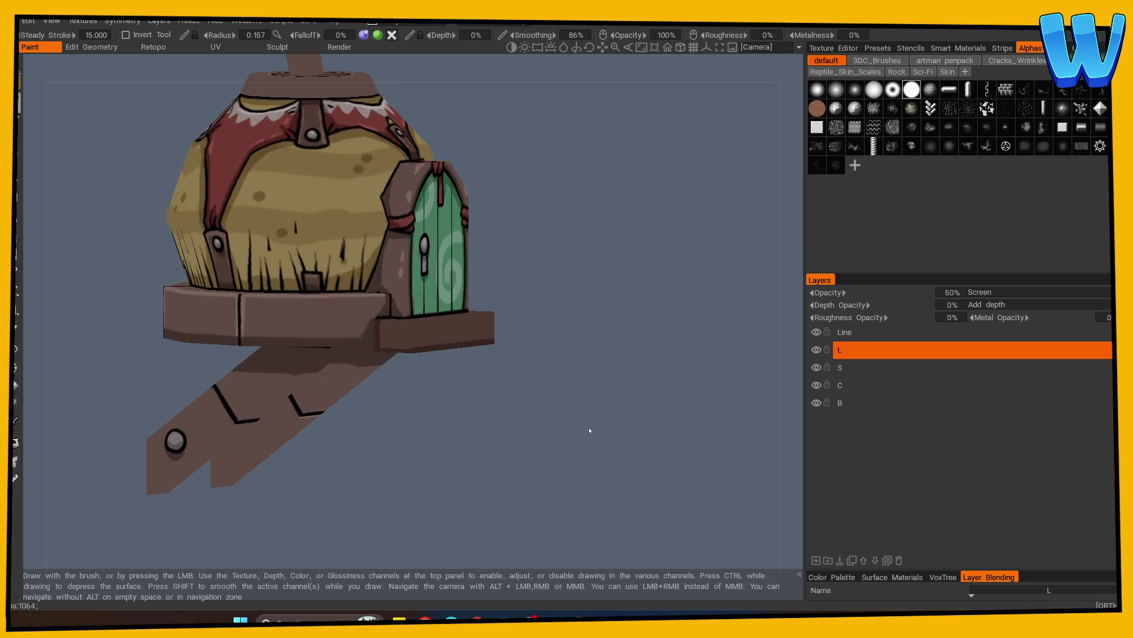
mouse_move(240, 395)
mouse_down()
mouse_move(325, 466)
mouse_move(443, 468)
mouse_move(352, 426)
mouse_up()
key(s)
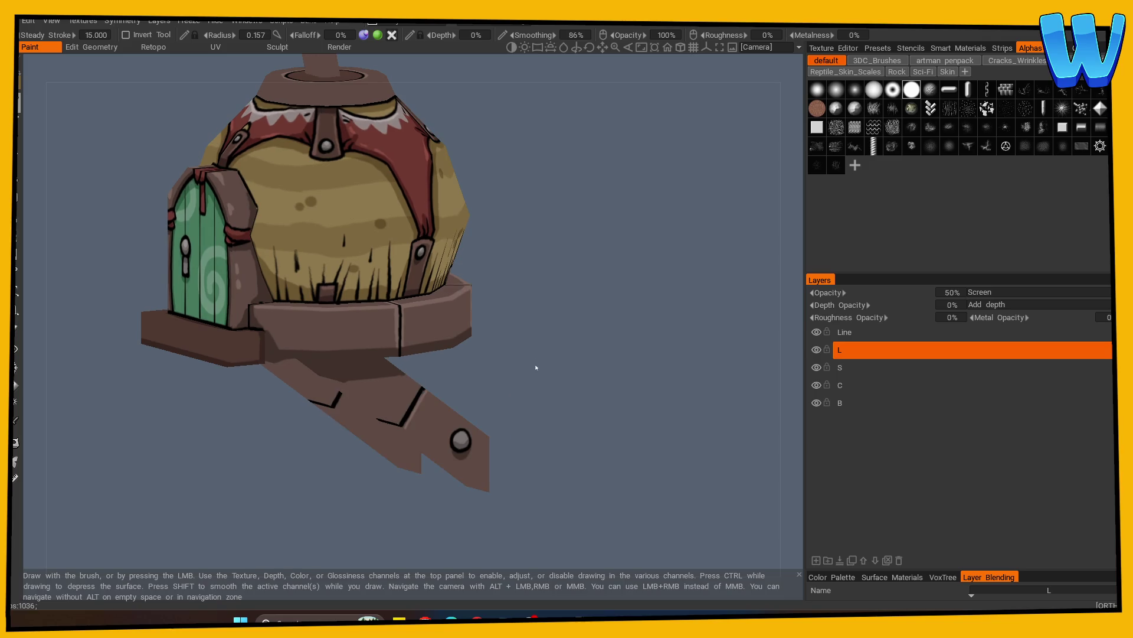
key(s)
Enable symmetry and check the mirror plane from the side, front and top views
click(464, 328)
key(KP_3)
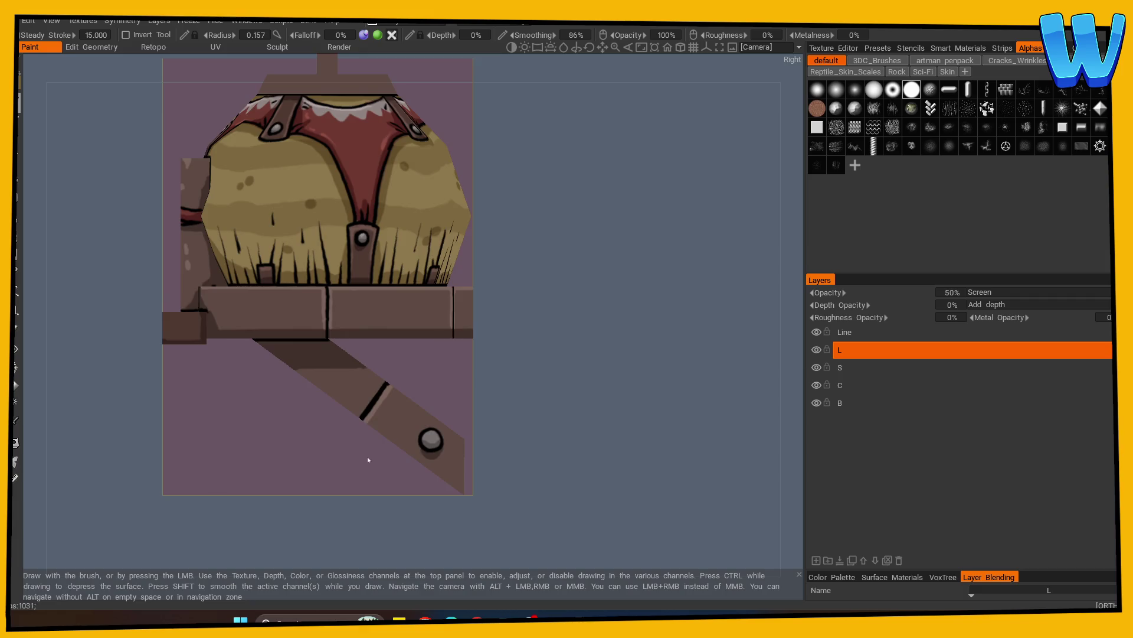
key(KP_1)
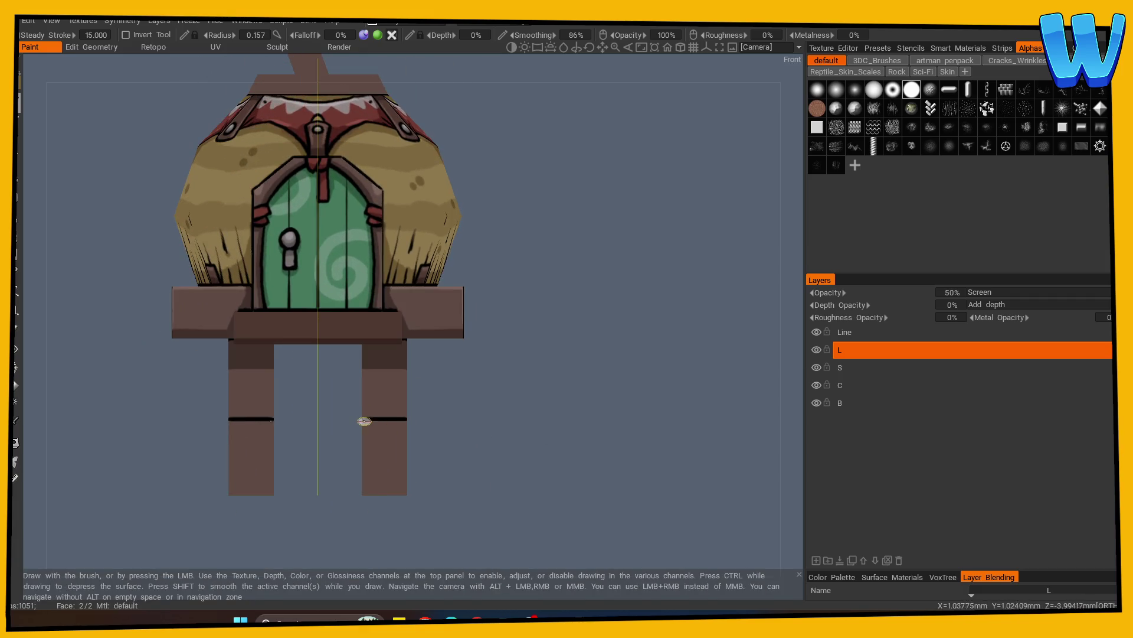
mouse_move(364, 421)
right_down()
mouse_move(579, 428)
mouse_move(303, 430)
mouse_move(569, 488)
mouse_move(615, 463)
mouse_move(531, 418)
right_up()
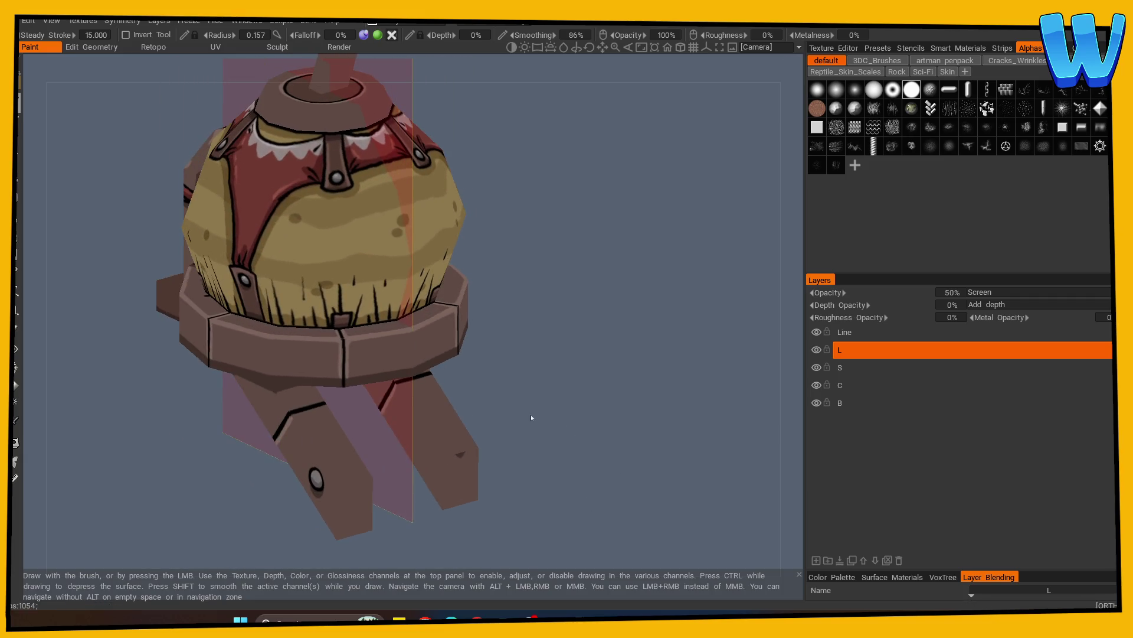
mouse_move(351, 422)
right_down()
mouse_move(607, 407)
mouse_move(529, 415)
mouse_move(591, 427)
mouse_move(625, 489)
mouse_move(516, 493)
mouse_move(194, 422)
right_up()
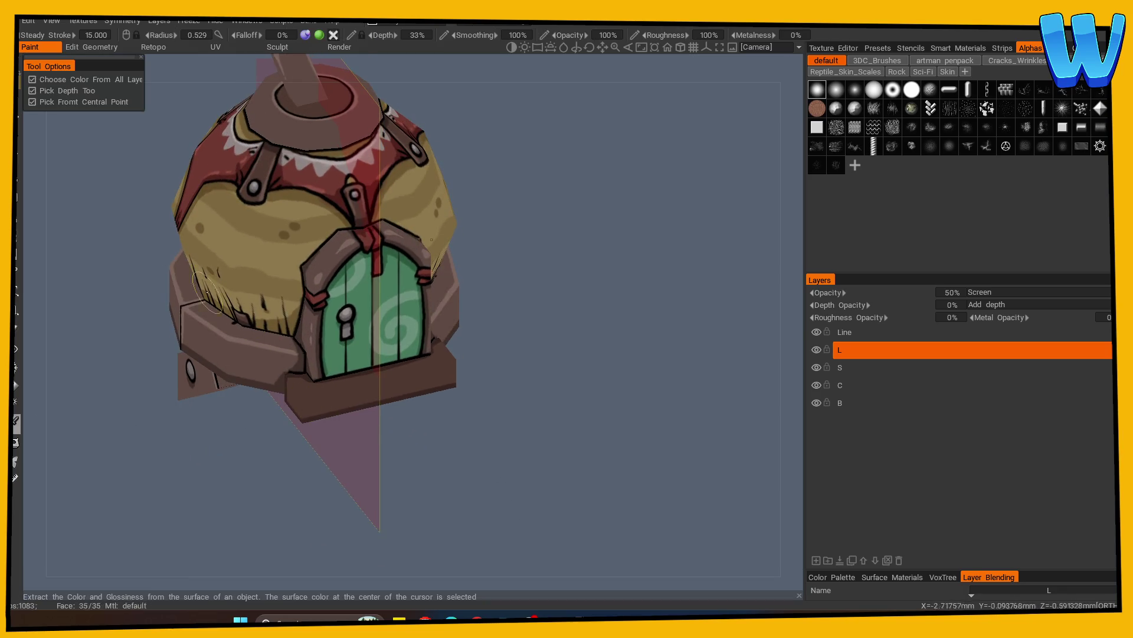
mouse_move(519, 419)
right_down()
mouse_move(534, 437)
mouse_move(511, 458)
right_up()
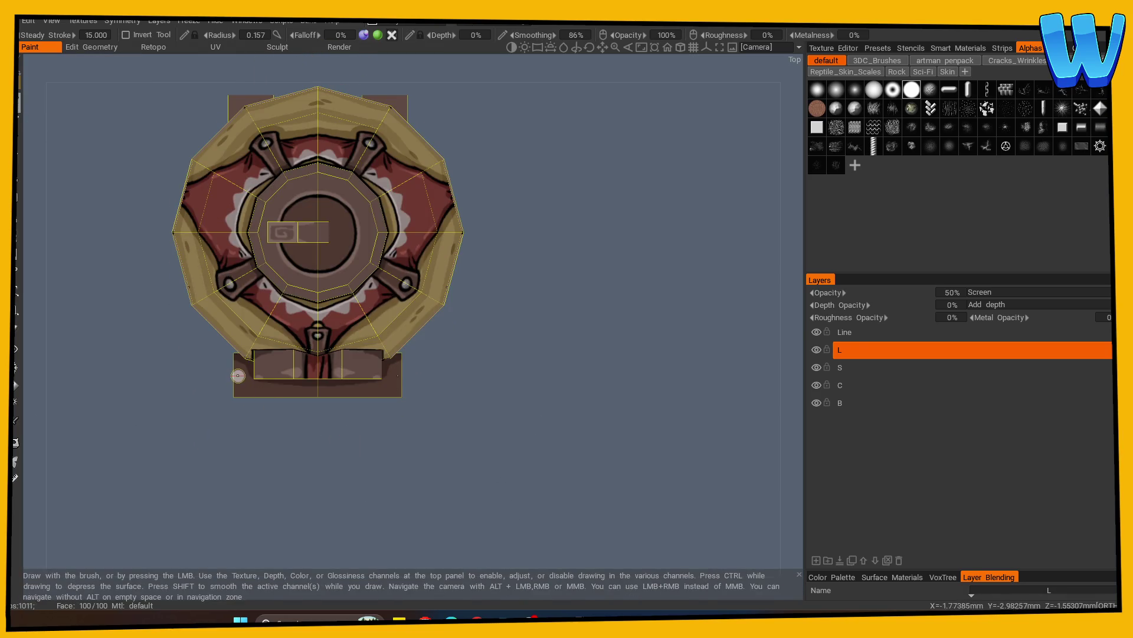
mouse_move(242, 394)
right_down()
mouse_move(263, 378)
mouse_move(248, 389)
right_up()
Orbit to a three-quarter view of the door and add a new paint layer
key(shift)
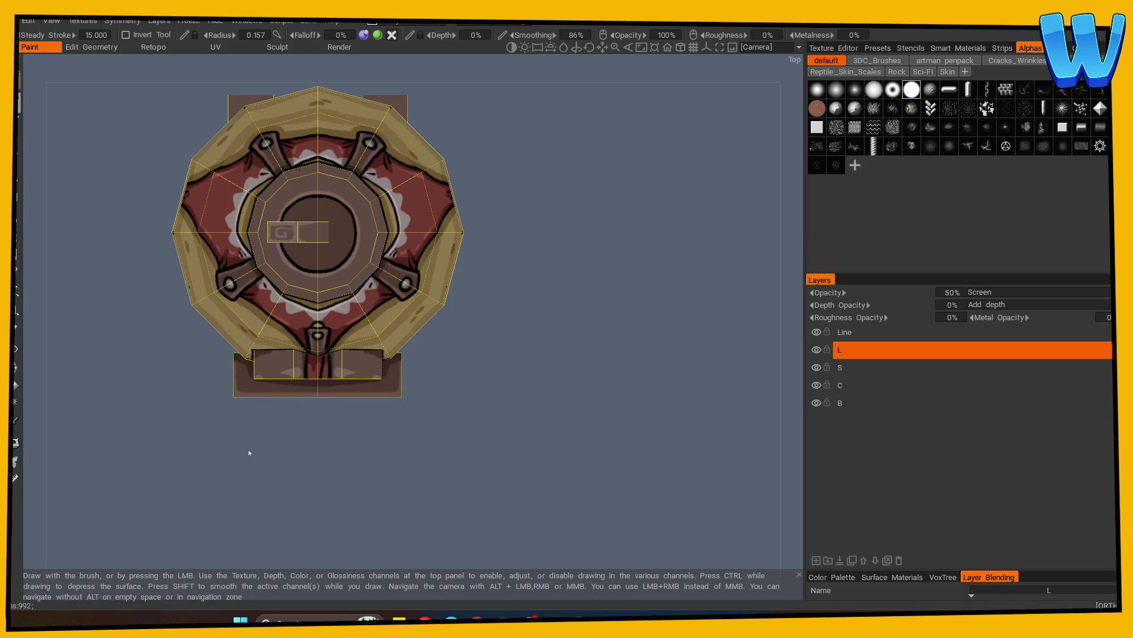
drag(249, 453, 293, 361)
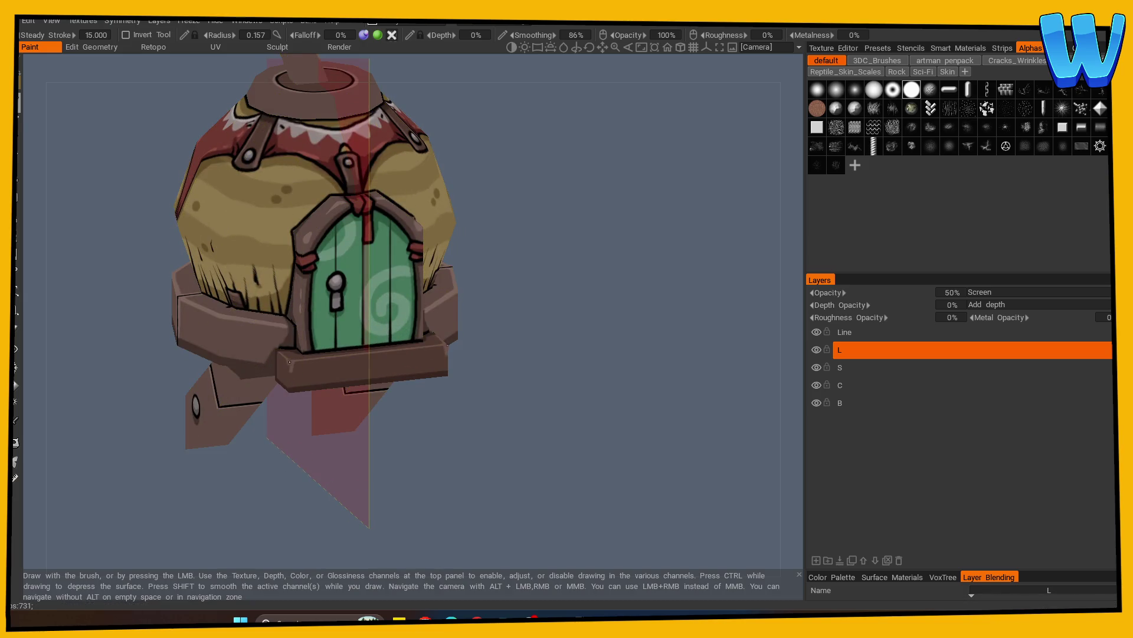
alt+drag(291, 390, 396, 358)
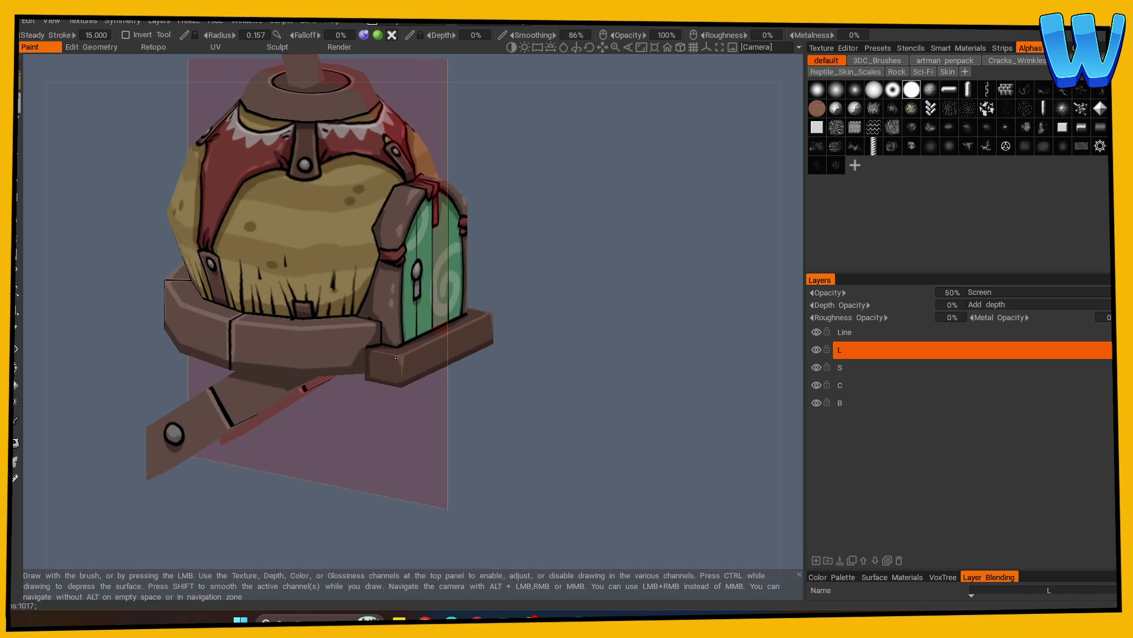
mouse_move(399, 372)
alt+mouse_down()
mouse_move(525, 429)
mouse_move(473, 430)
mouse_move(423, 460)
mouse_move(530, 442)
mouse_move(585, 458)
alt+mouse_up()
click(816, 561)
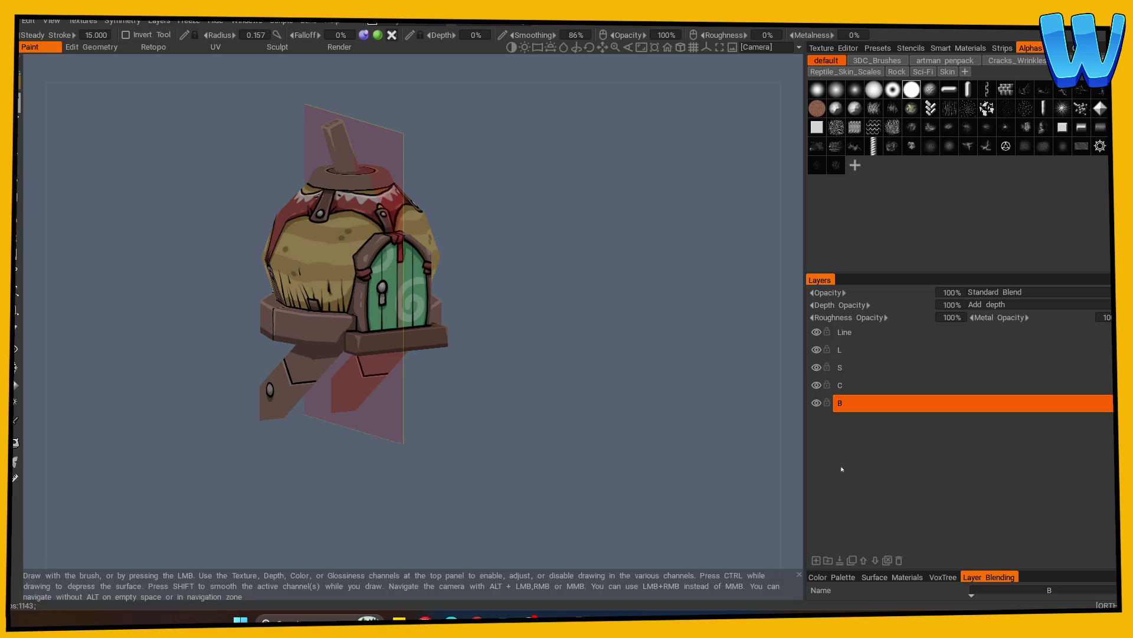
Name the new layer 'ds' and set it to Multiply blending at 15% opacity
text(ds)
key(Return)
click(1004, 291)
click(998, 309)
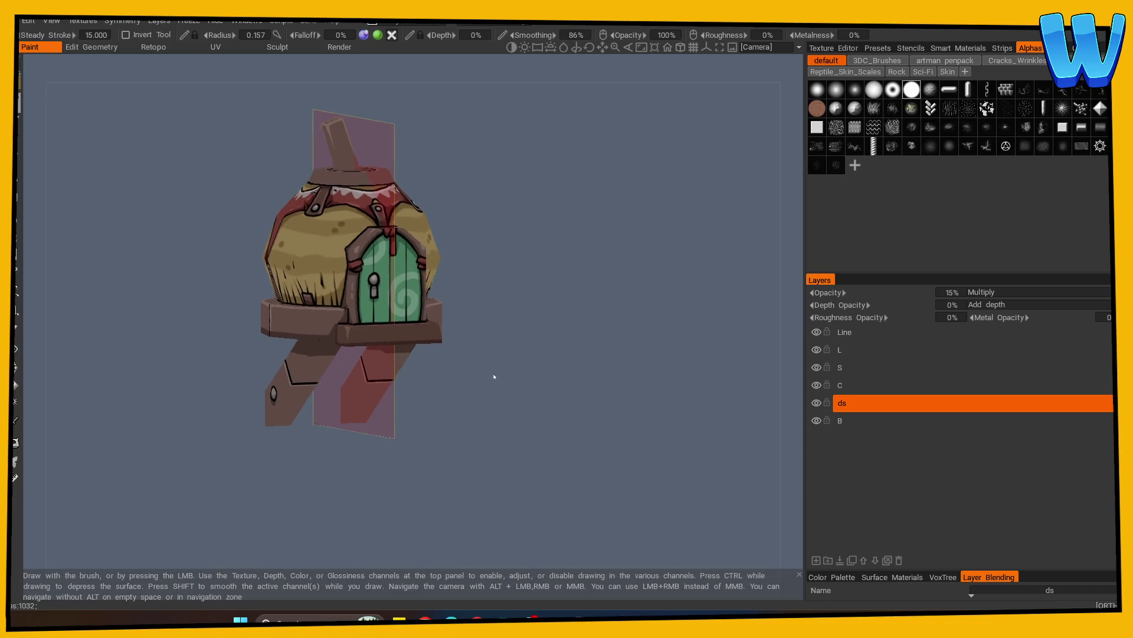
drag(494, 376, 526, 384)
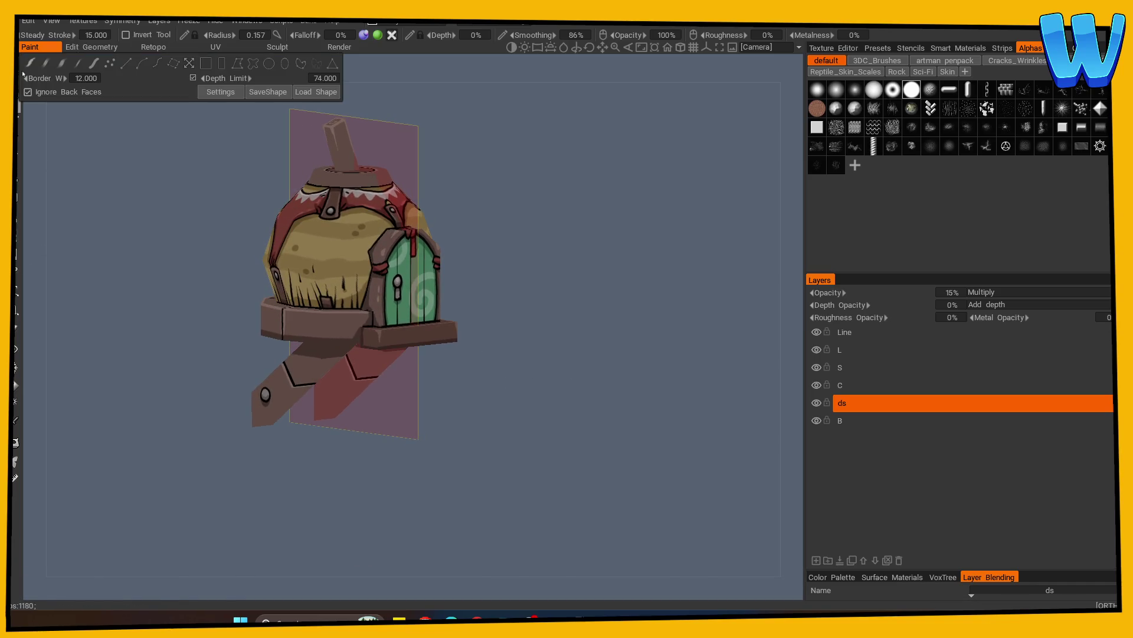
mouse_move(177, 461)
mouse_down()
mouse_move(242, 450)
mouse_move(325, 409)
mouse_move(441, 436)
mouse_move(374, 463)
mouse_move(468, 475)
mouse_move(543, 447)
mouse_move(554, 453)
mouse_move(488, 433)
mouse_move(653, 450)
mouse_move(610, 462)
mouse_move(569, 311)
mouse_move(577, 379)
mouse_move(541, 405)
mouse_move(531, 463)
mouse_move(522, 415)
mouse_move(521, 439)
mouse_up()
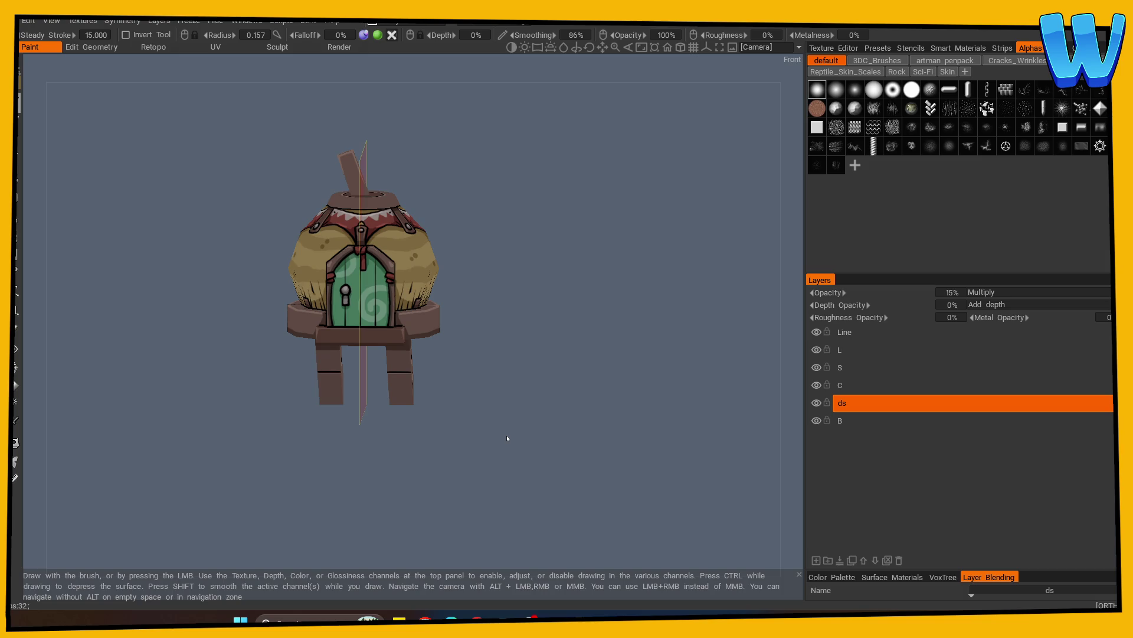
drag(570, 318, 547, 359)
Zoom in on the door, make layer L active and pick a hard round brush
scroll(637, 354, up, 5)
middle_drag(603, 358, 523, 410)
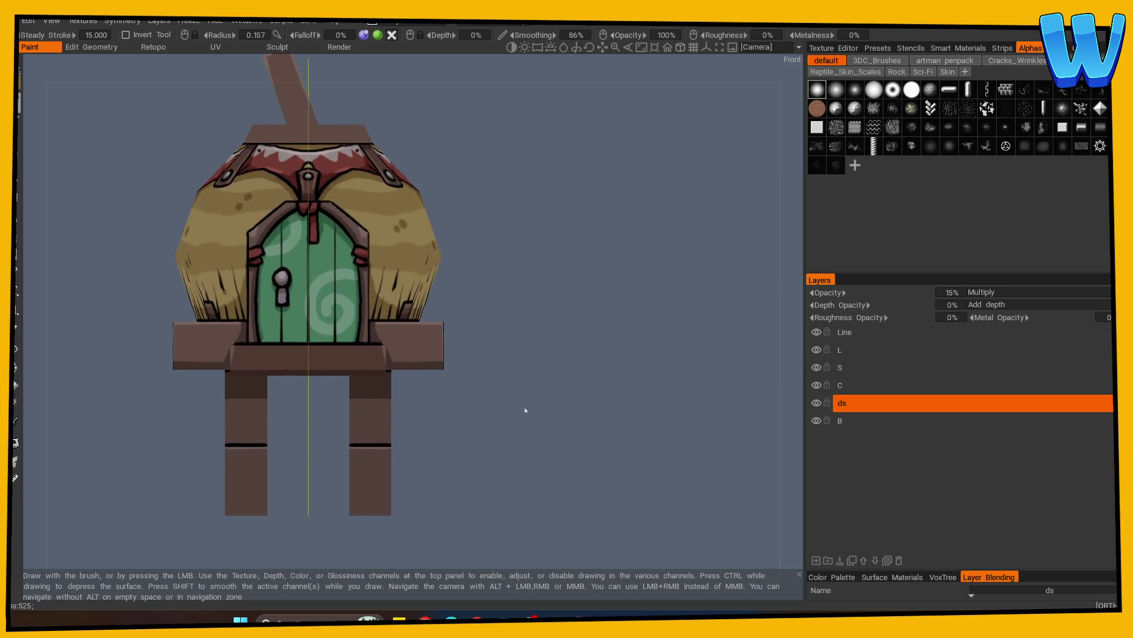
scroll(523, 410, up, 2)
click(844, 349)
click(15, 420)
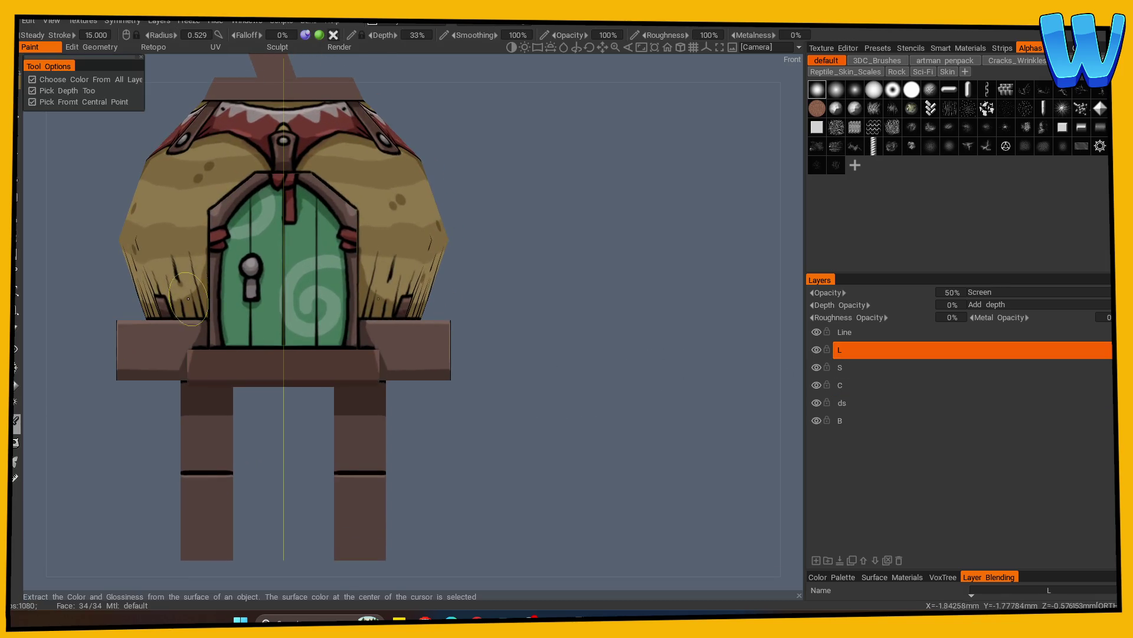
click(15, 460)
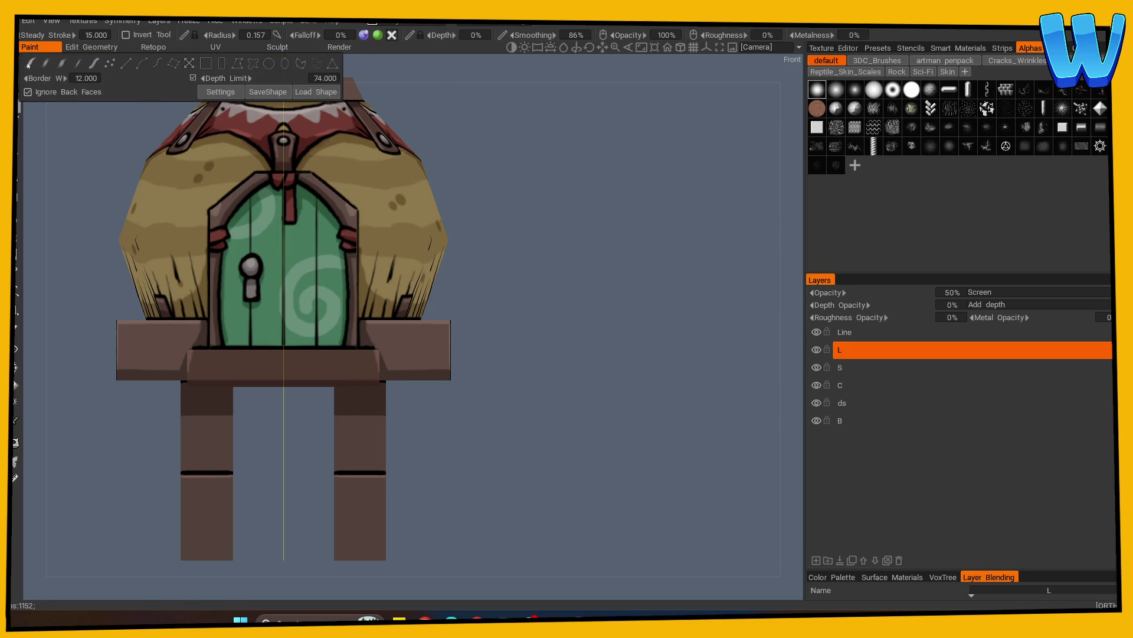
click(912, 89)
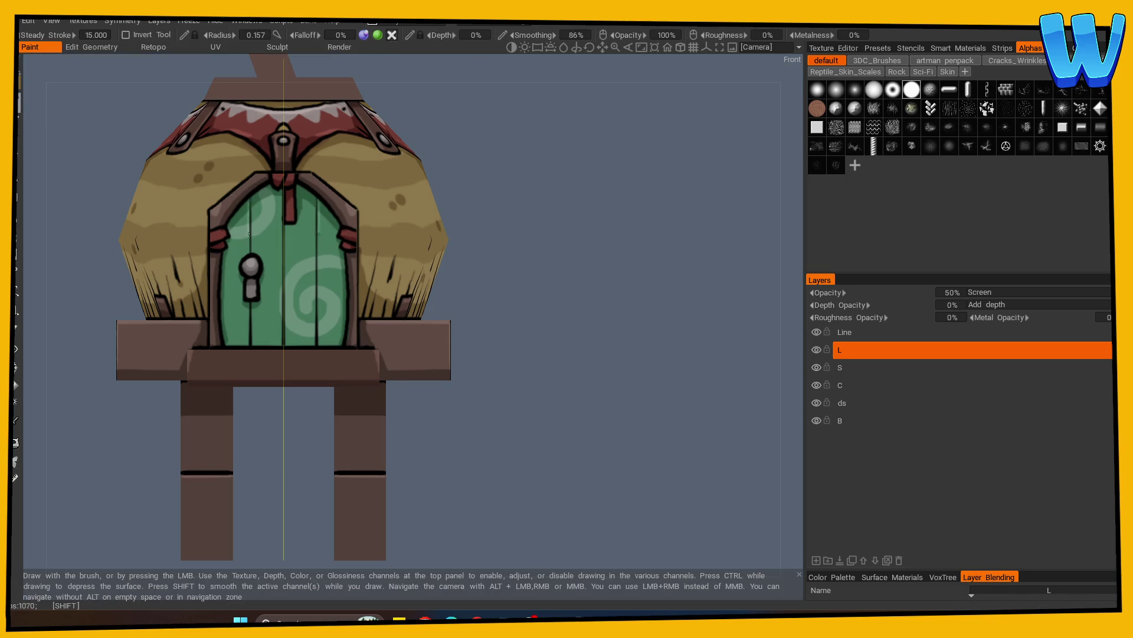
Turn symmetry off, sample a pale colour for the door's upper-left swirl, and view the roof from above
key(s)
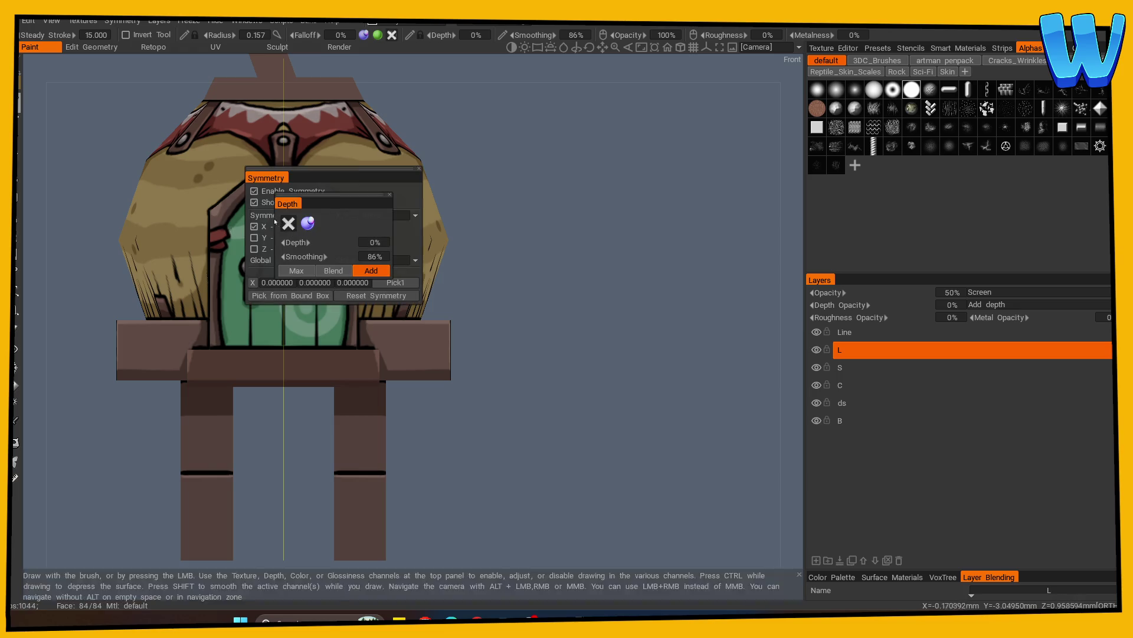
click(254, 191)
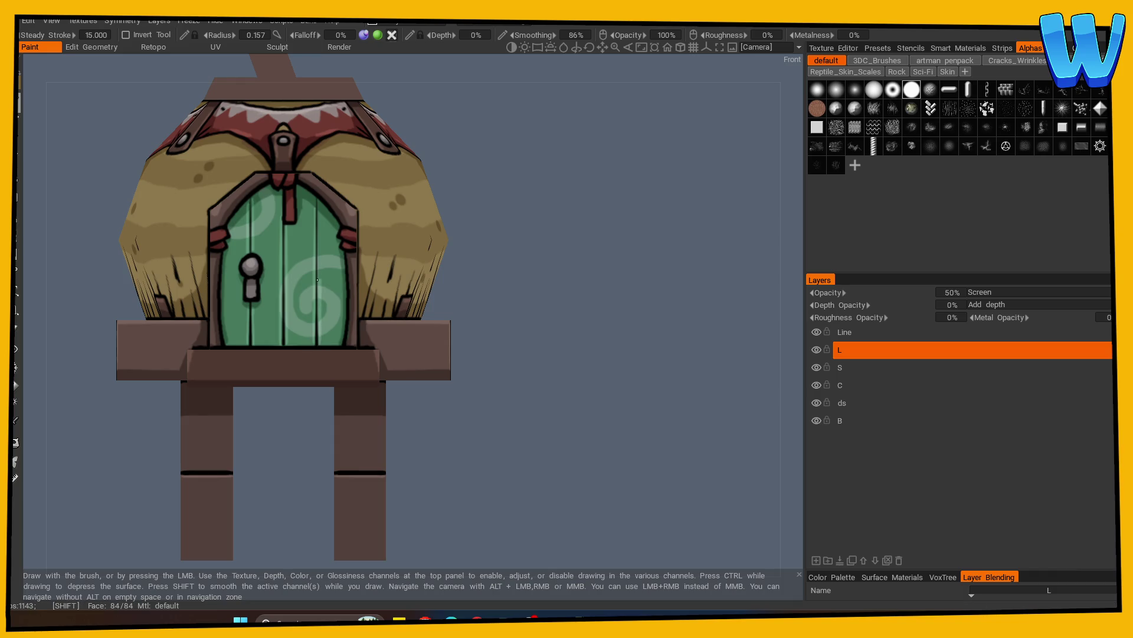
drag(526, 212, 602, 269)
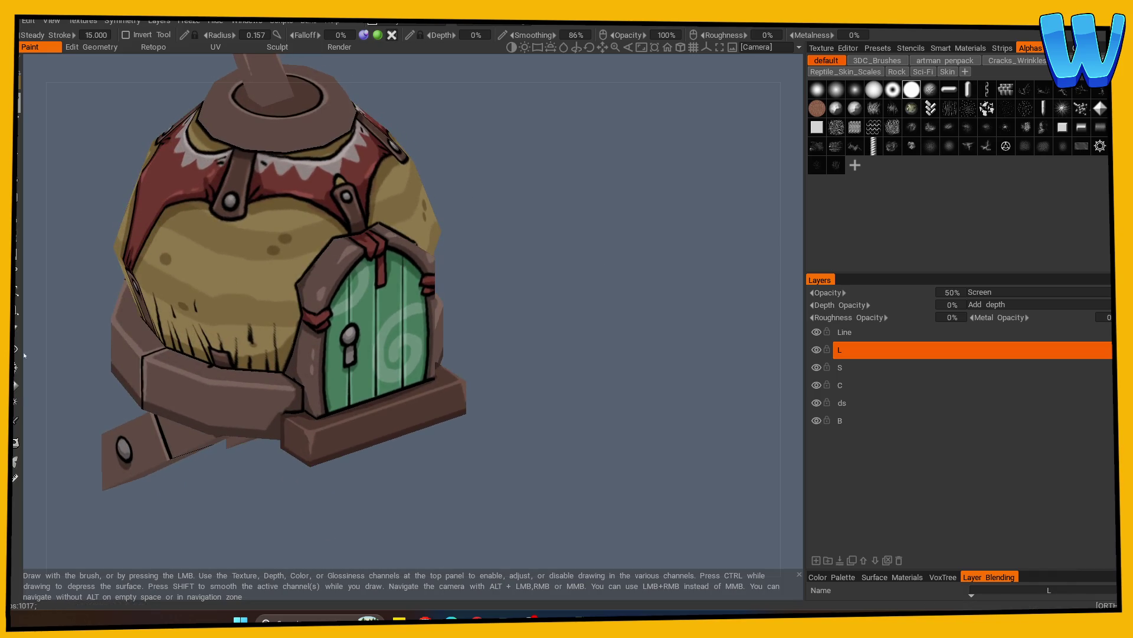
click(15, 420)
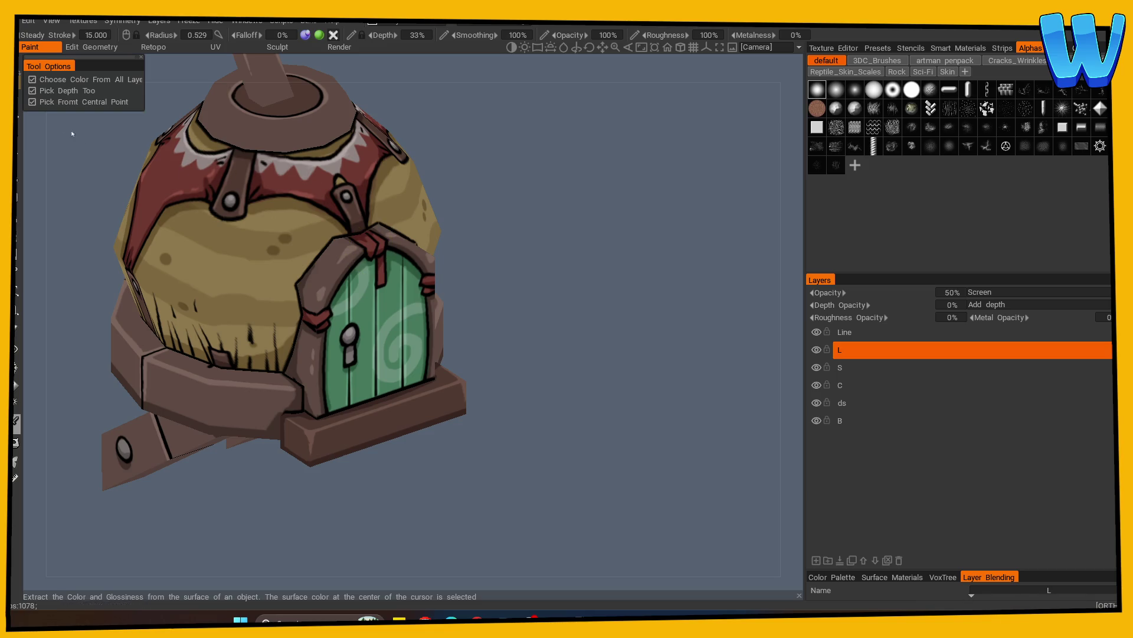
drag(479, 206, 413, 212)
click(333, 291)
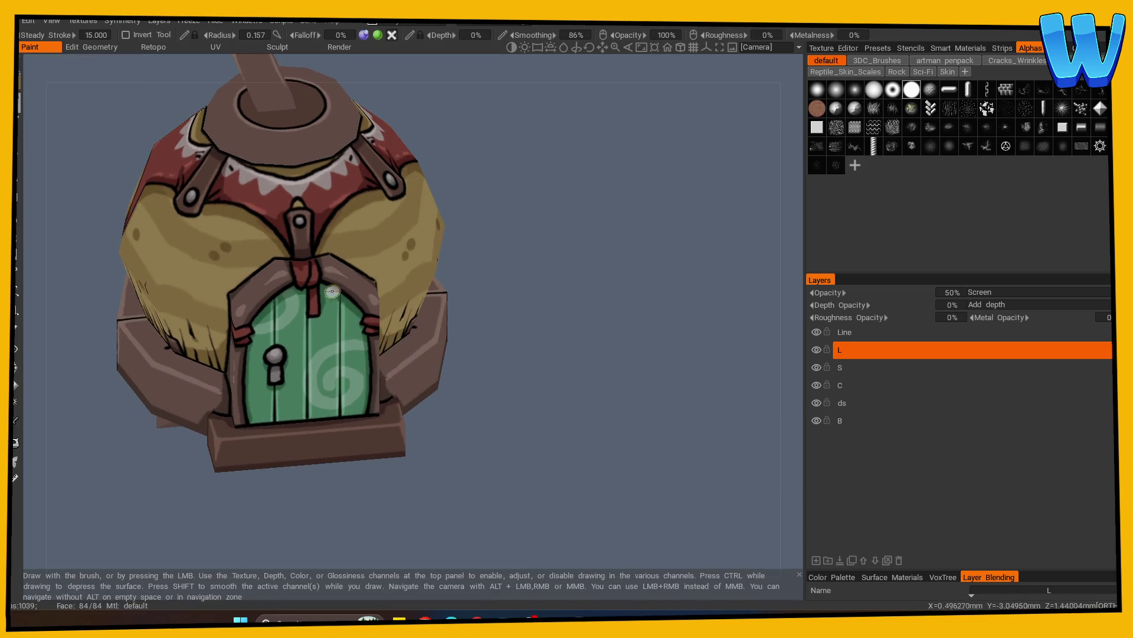
mouse_move(438, 299)
mouse_down()
mouse_move(547, 296)
mouse_move(349, 283)
mouse_move(416, 295)
mouse_up()
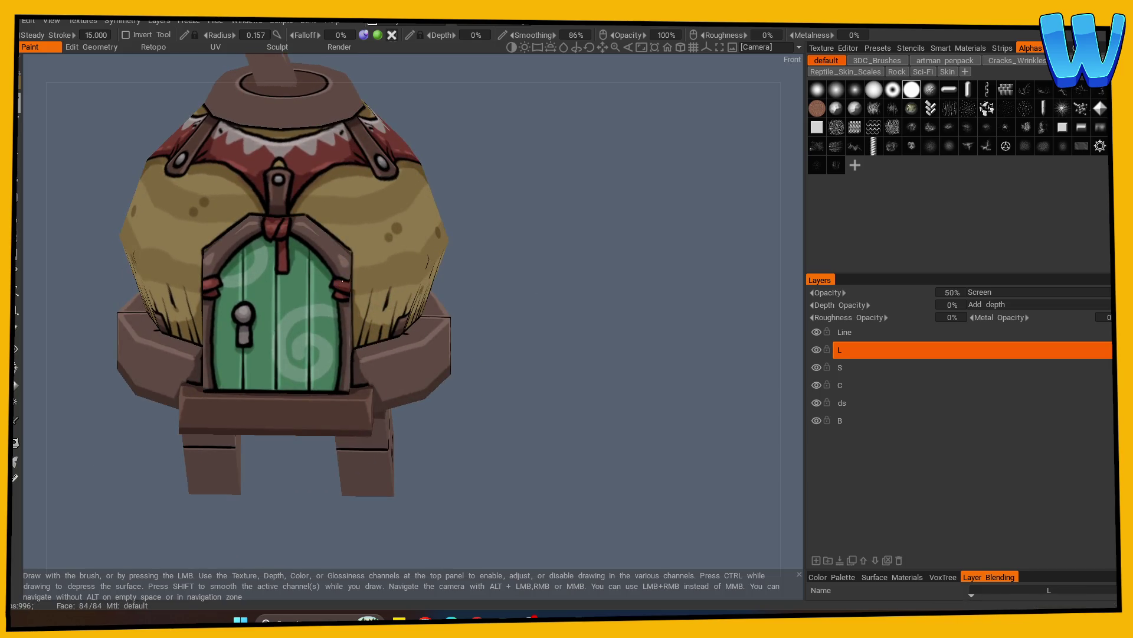
mouse_move(504, 301)
mouse_down()
mouse_move(565, 387)
mouse_move(493, 413)
mouse_move(496, 397)
mouse_move(683, 324)
mouse_move(516, 432)
mouse_up()
mouse_move(516, 432)
right_down()
mouse_move(514, 418)
mouse_move(642, 381)
right_up()
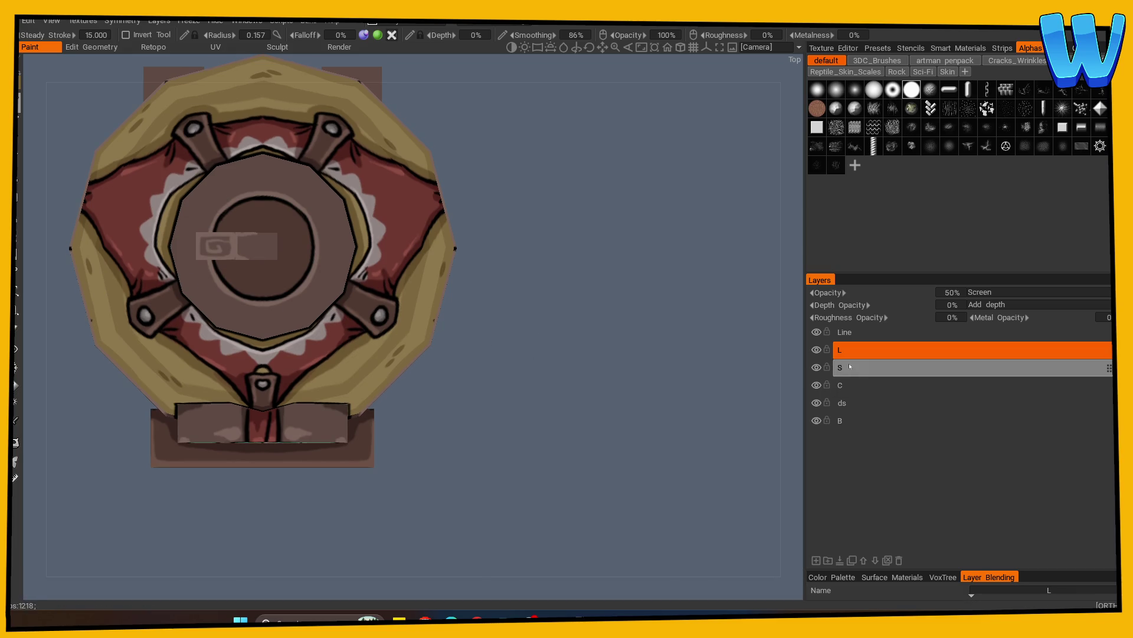
Hide the faces around the roof cap and paint a pale swirl on the disc
click(16, 422)
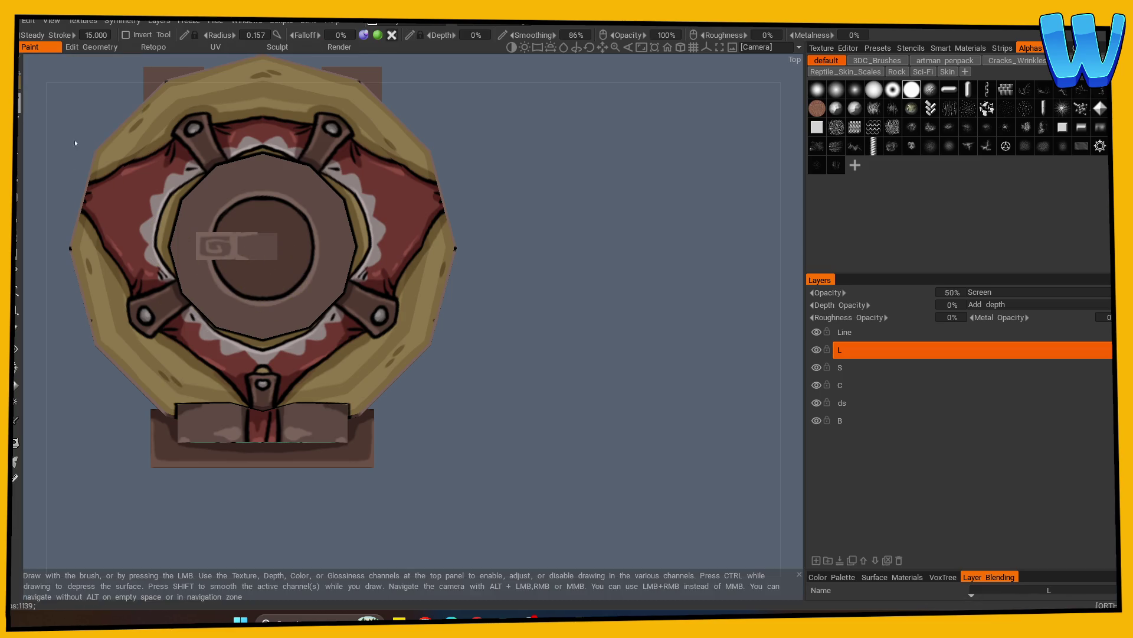
click(16, 349)
click(236, 245)
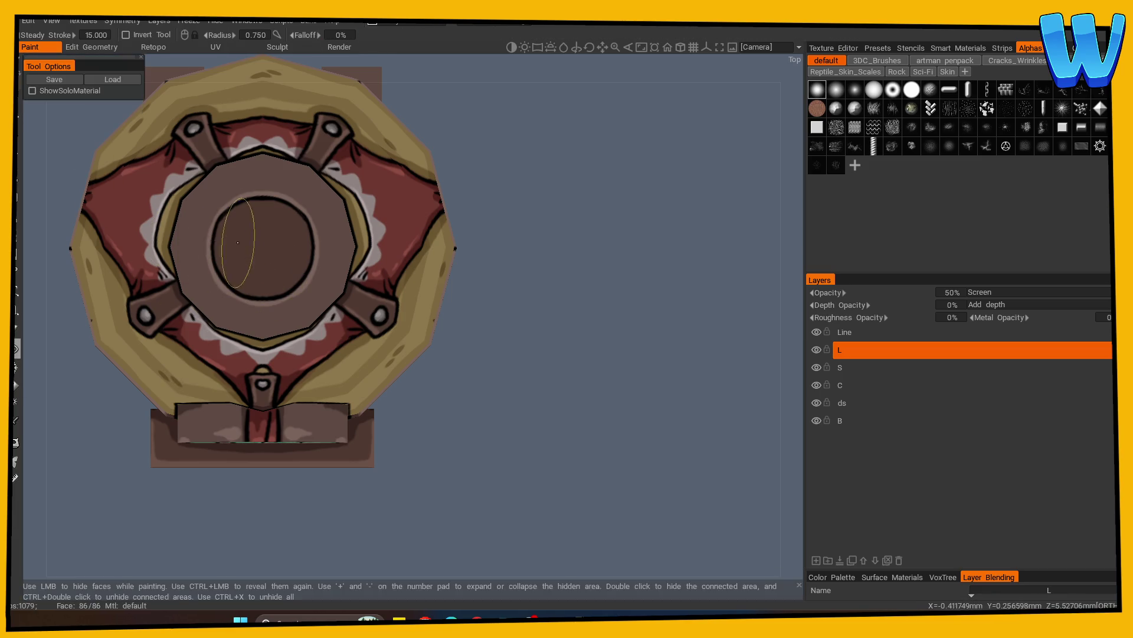
click(16, 102)
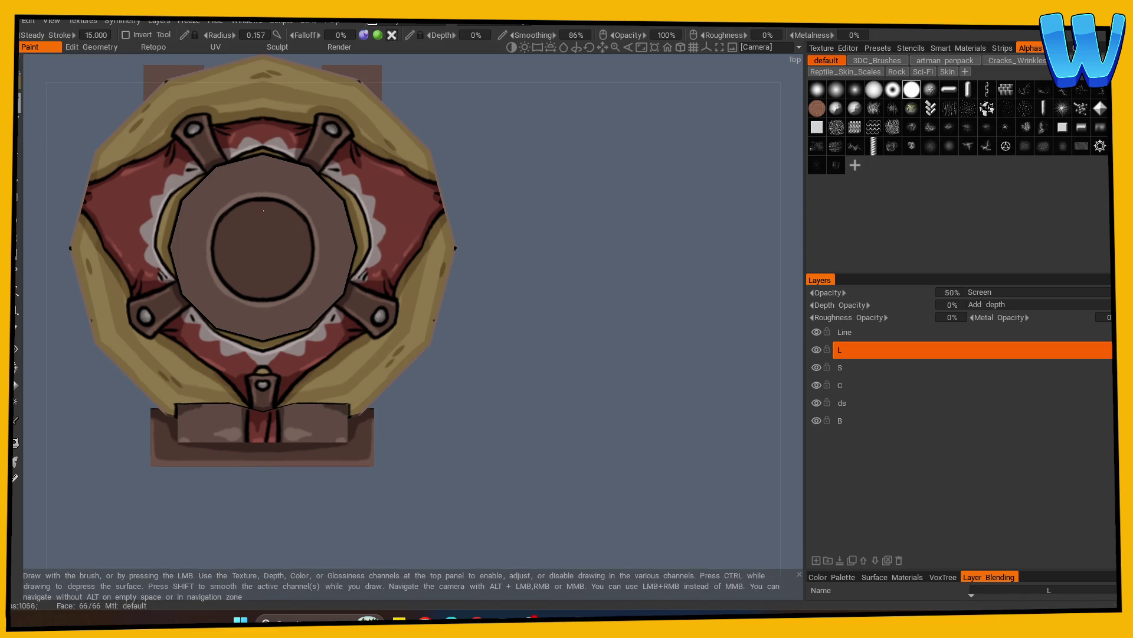
drag(289, 240, 260, 260)
key(ctrl+z)
drag(245, 215, 229, 261)
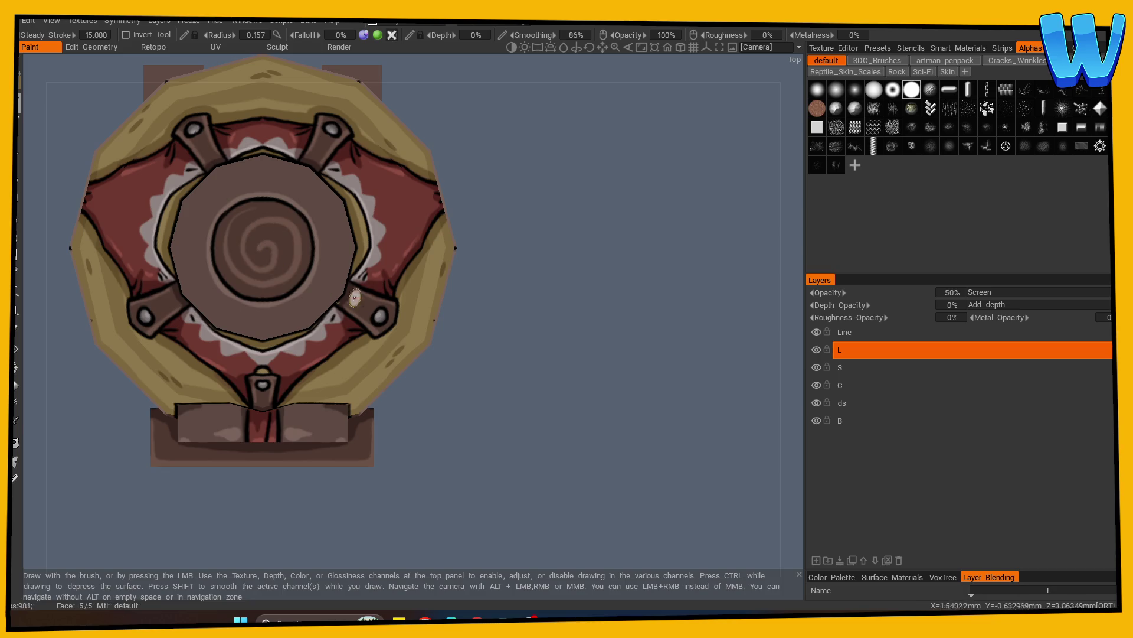
Sample a colour, switch to layer S, view the roof top-down, and return to layer L
drag(549, 344, 539, 313)
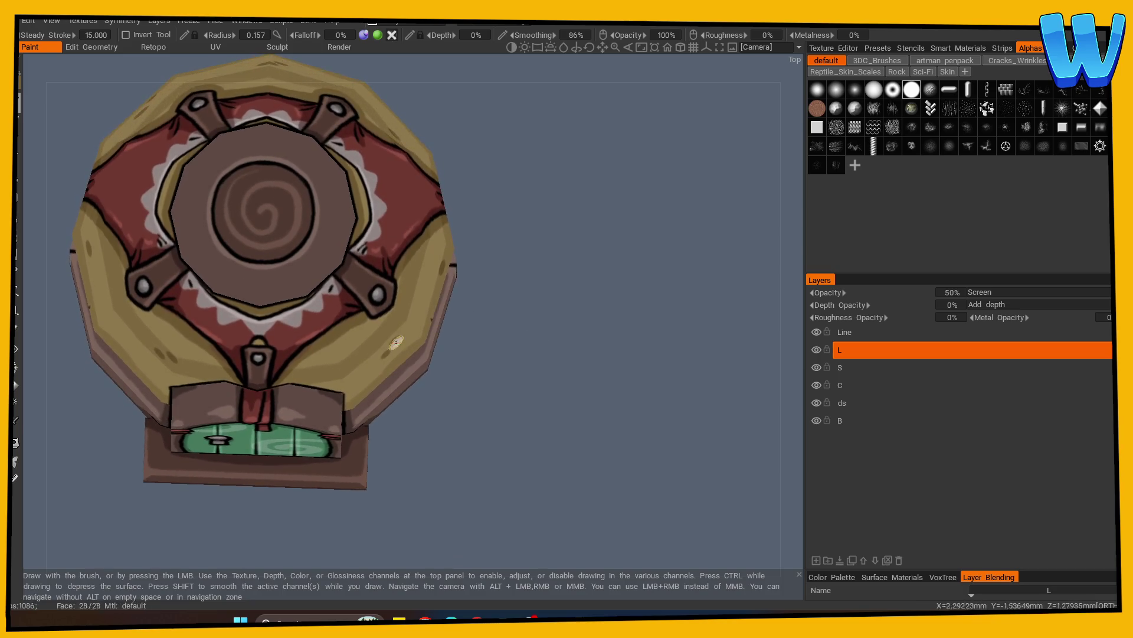
key(v)
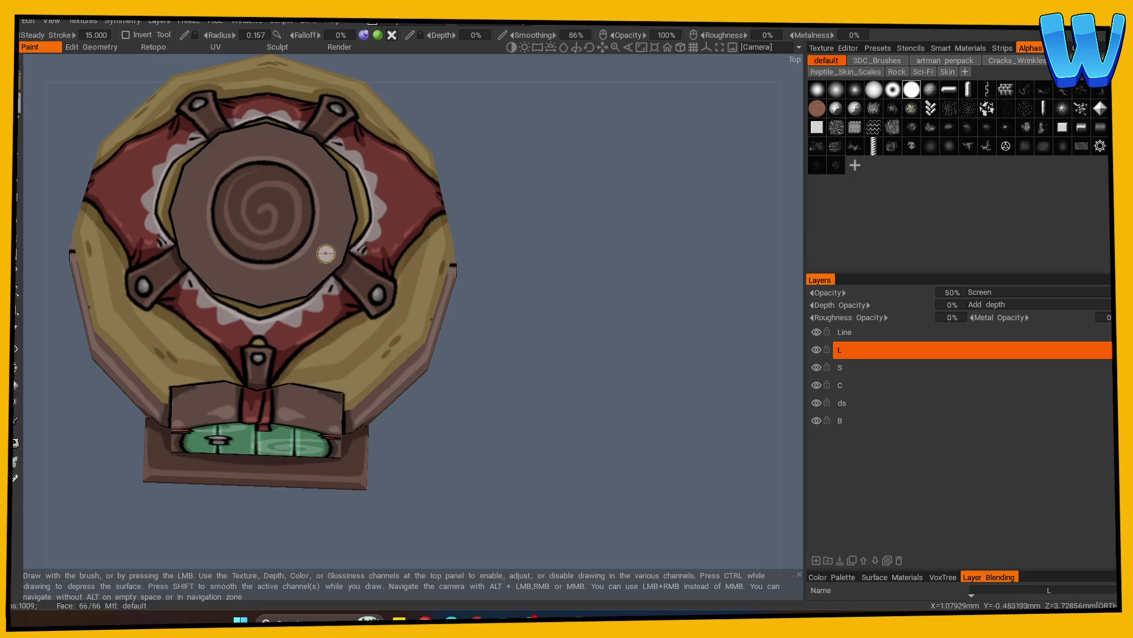
click(856, 367)
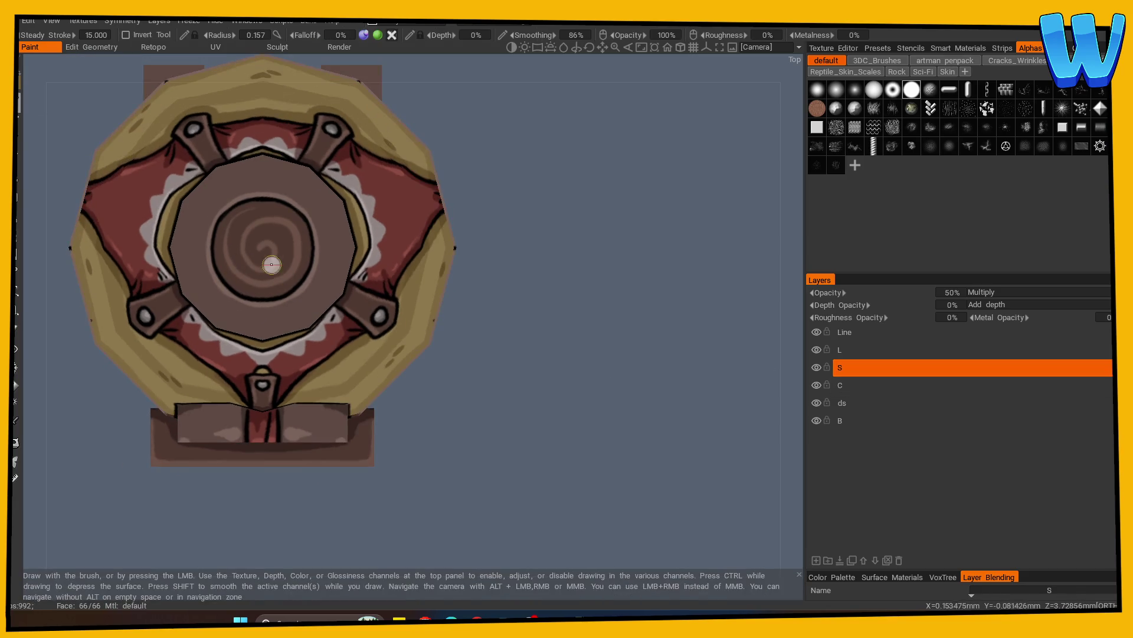
mouse_move(448, 278)
mouse_down()
mouse_move(500, 263)
mouse_move(460, 195)
mouse_move(566, 228)
mouse_move(531, 236)
mouse_up()
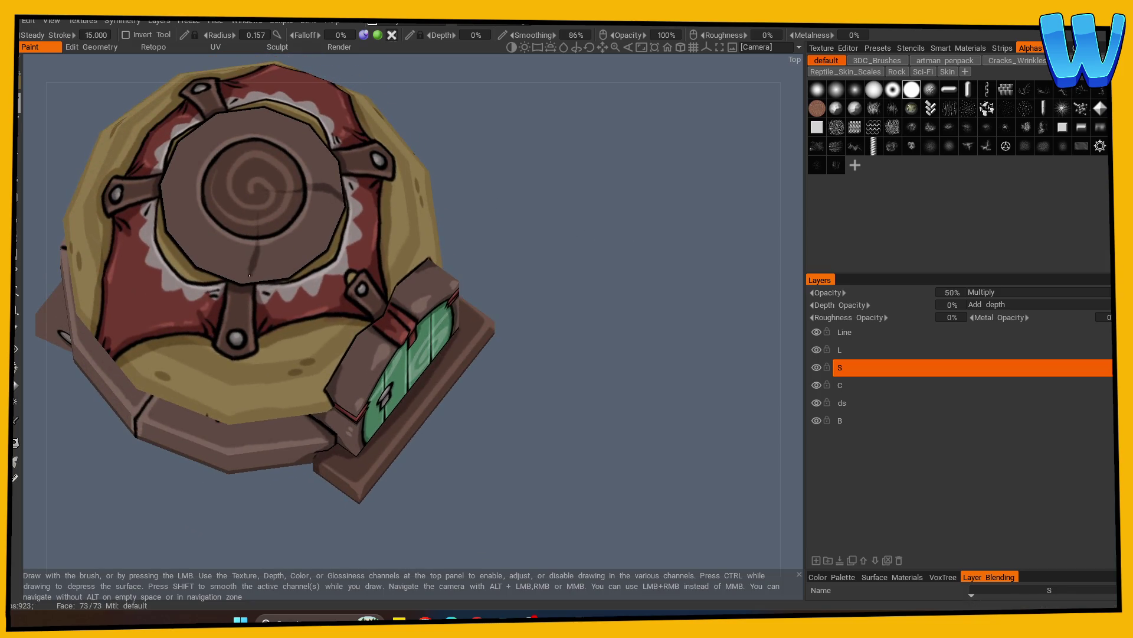
drag(308, 240, 652, 223)
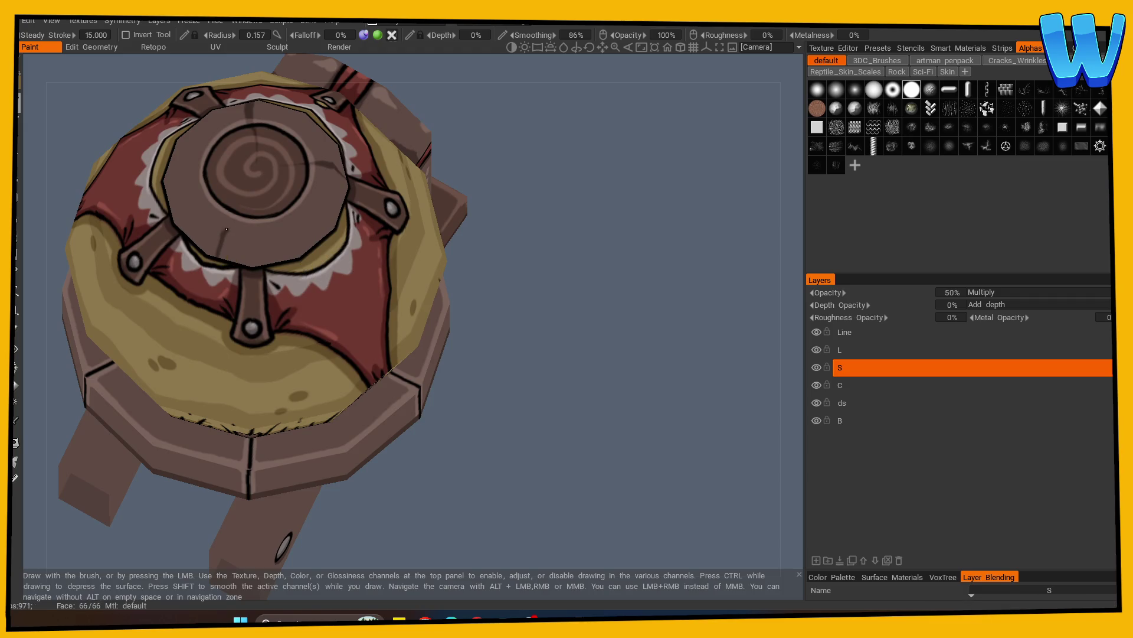
mouse_move(370, 233)
shift+mouse_down()
mouse_move(266, 256)
mouse_move(557, 291)
mouse_move(277, 218)
shift+mouse_up()
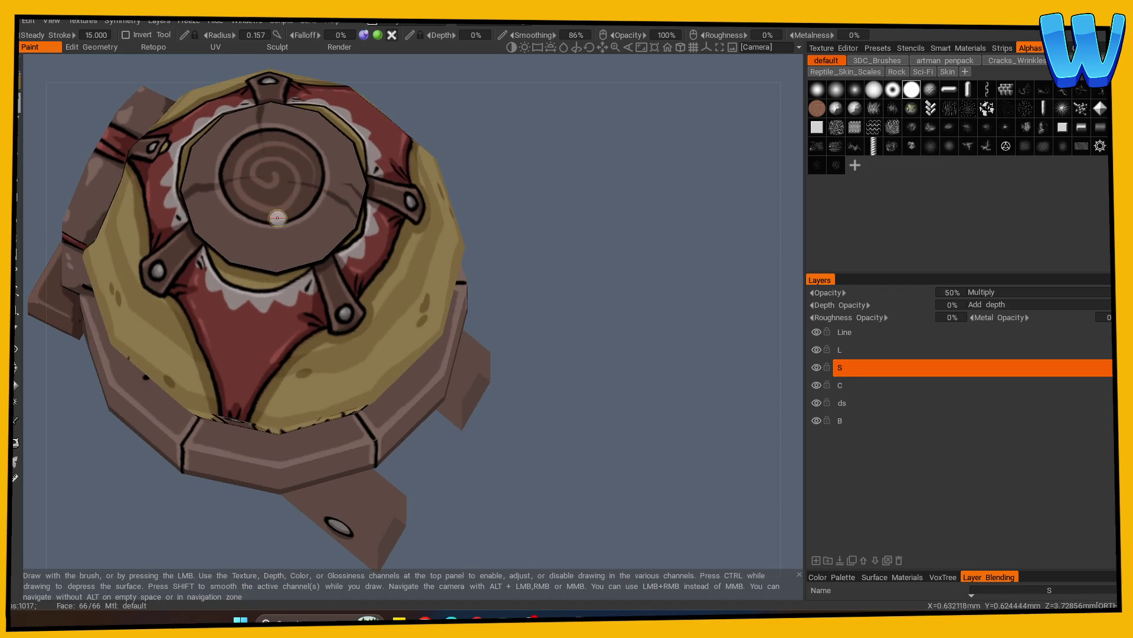
mouse_move(345, 252)
alt+mouse_down()
mouse_move(519, 266)
mouse_move(556, 349)
mouse_move(269, 284)
alt+mouse_up()
click(885, 349)
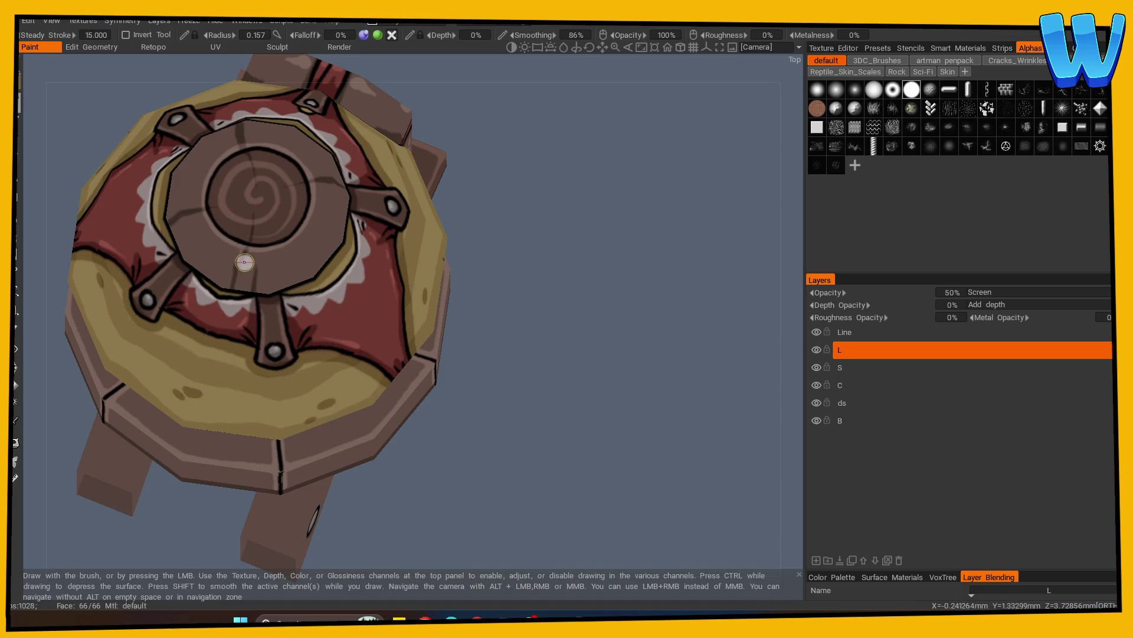
Ready the hide-faces tool and orbit back to a straight front view of the green door
alt+drag(278, 236, 492, 272)
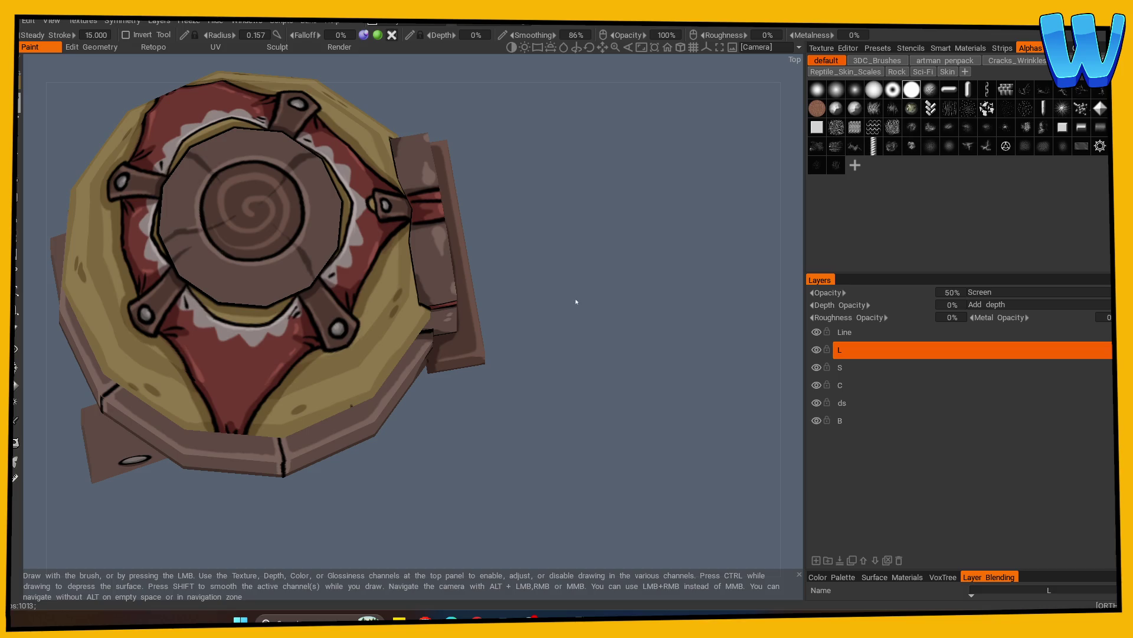
mouse_move(570, 318)
mouse_down()
mouse_move(562, 297)
mouse_move(602, 331)
mouse_up()
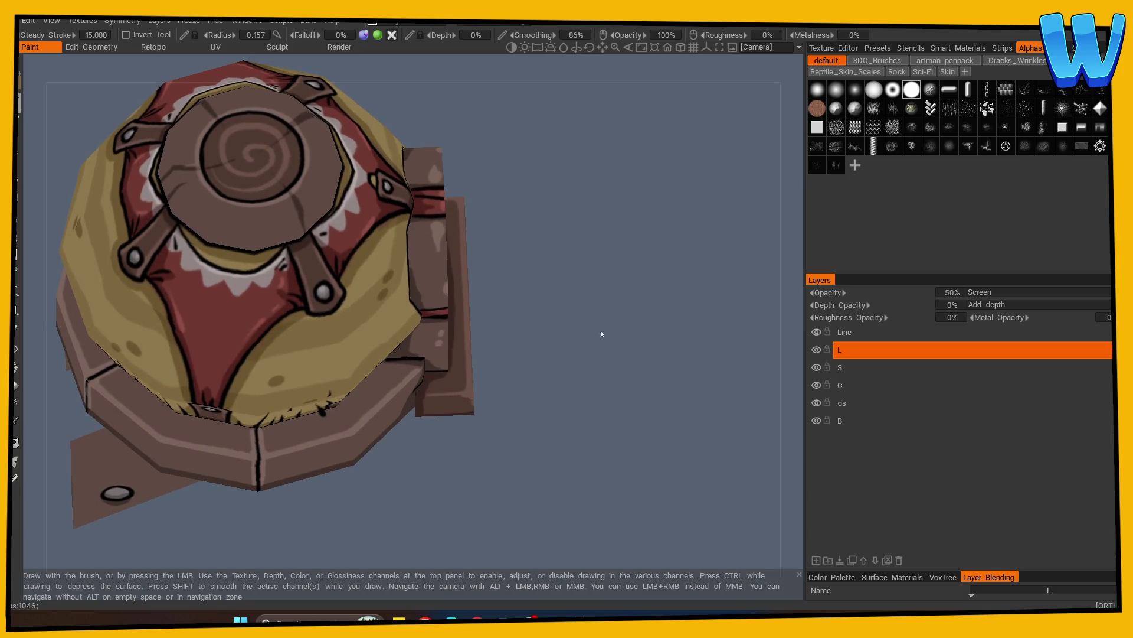
click(16, 348)
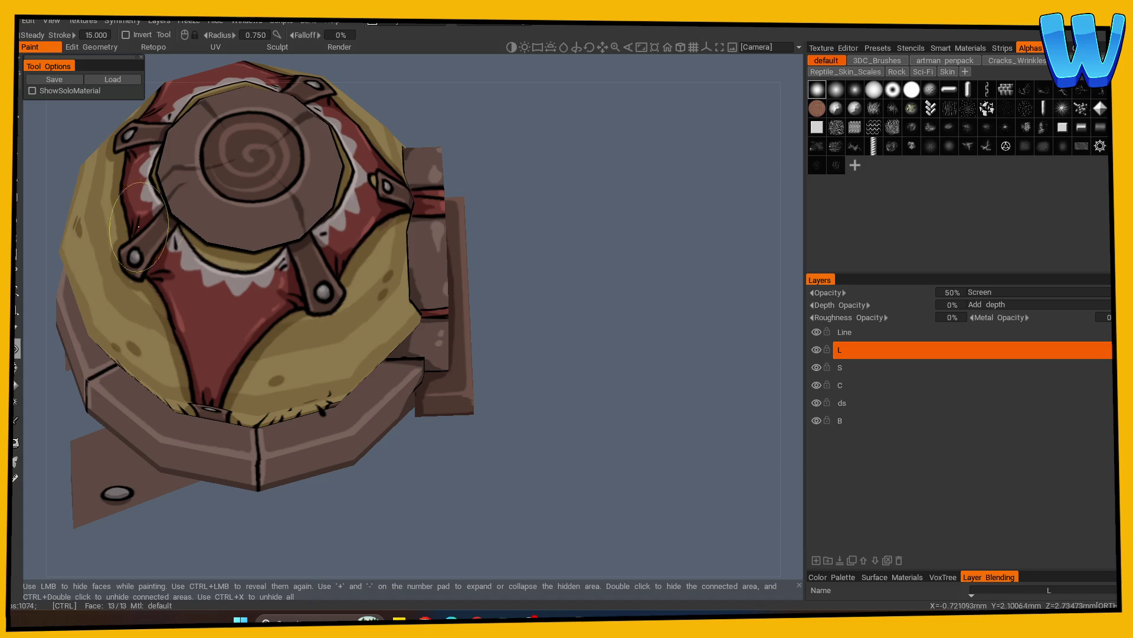
drag(520, 218, 591, 265)
scroll(590, 265, down, 5)
scroll(689, 301, up, 5)
scroll(549, 359, down, 1)
mouse_move(549, 360)
mouse_down()
mouse_move(582, 385)
mouse_move(501, 349)
mouse_up()
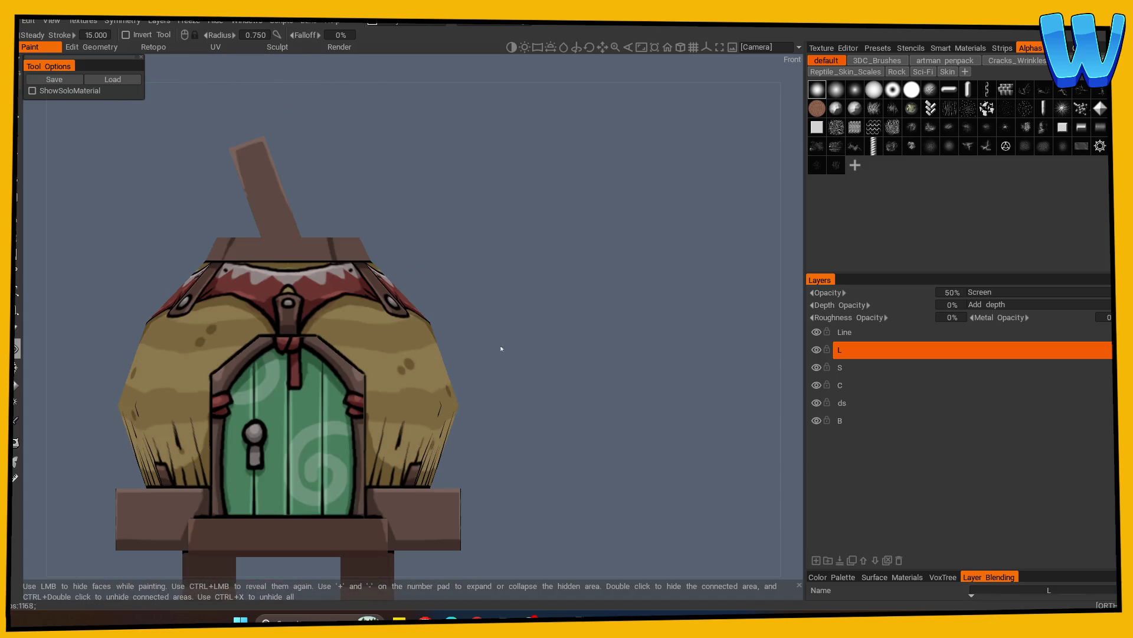
key(Escape)
click(856, 367)
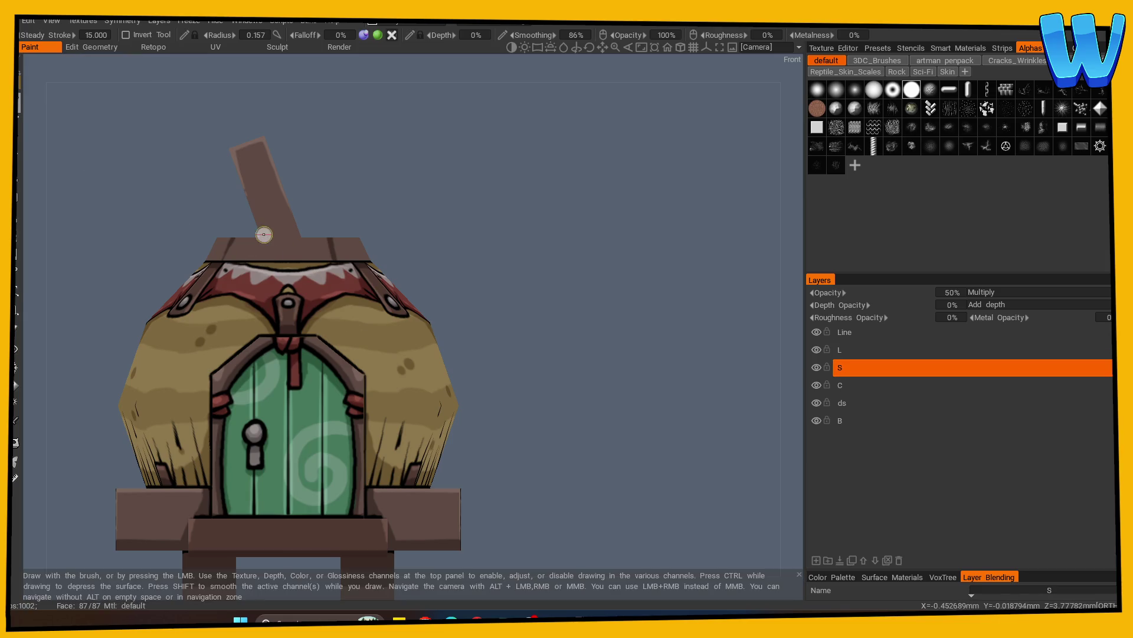
drag(422, 208, 513, 226)
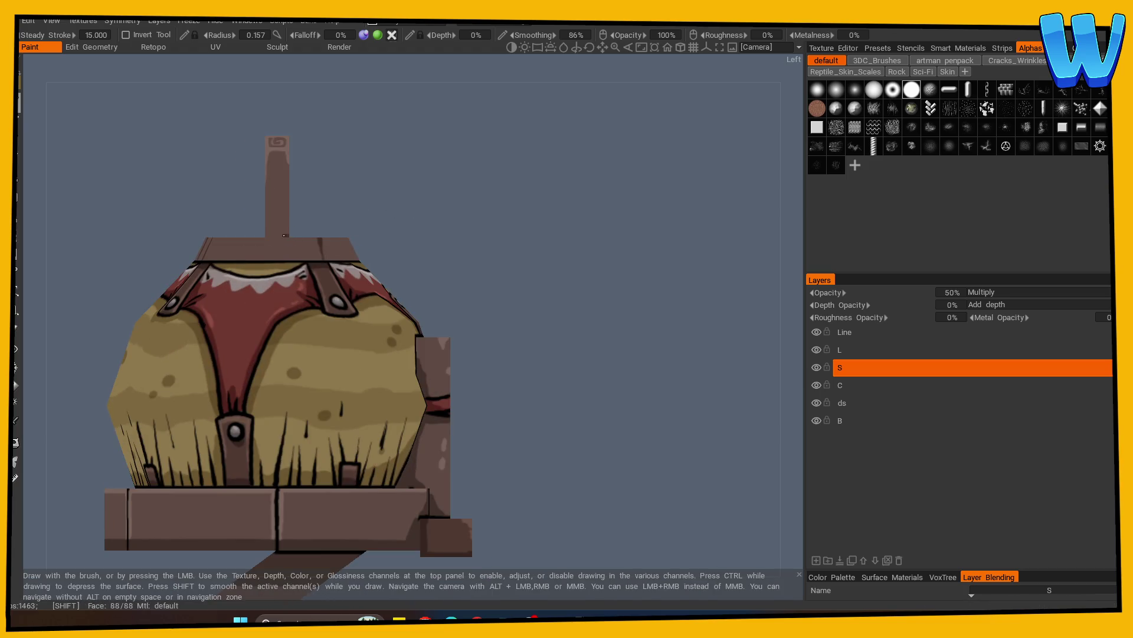
drag(381, 219, 579, 246)
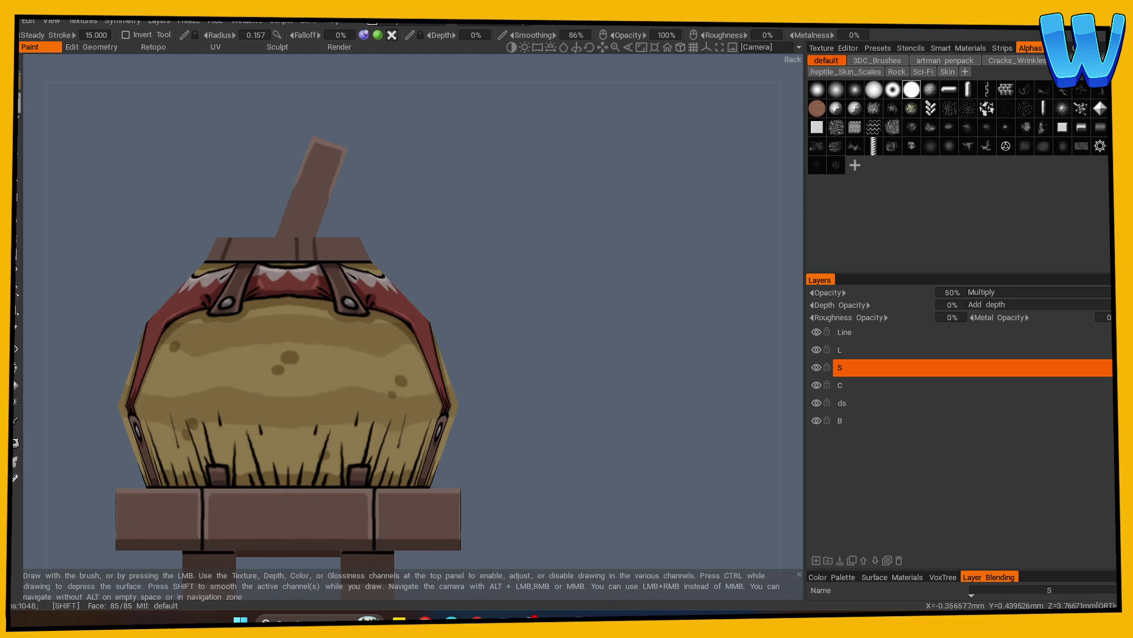
mouse_move(371, 224)
shift+mouse_down()
mouse_move(407, 231)
mouse_move(372, 223)
shift+mouse_up()
shift+drag(257, 241, 509, 240)
mouse_move(260, 242)
mouse_down()
mouse_move(473, 251)
mouse_move(577, 276)
mouse_move(451, 299)
mouse_move(472, 305)
mouse_move(421, 263)
mouse_up()
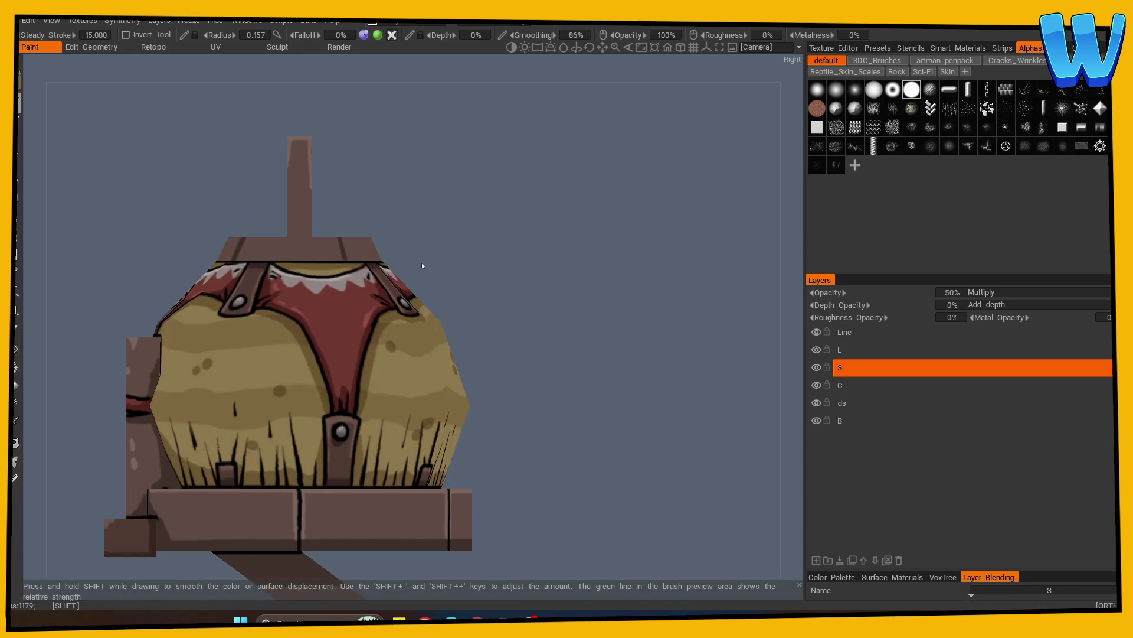
mouse_move(326, 235)
mouse_down()
mouse_move(536, 248)
mouse_move(513, 321)
mouse_move(309, 222)
mouse_up()
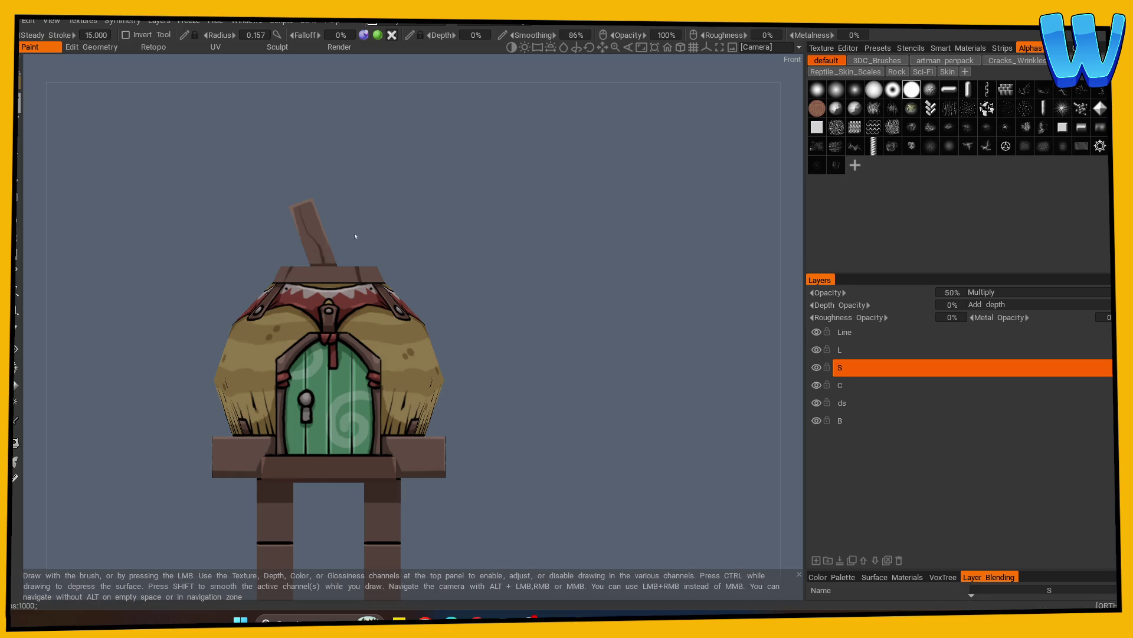
right_drag(484, 233, 614, 210)
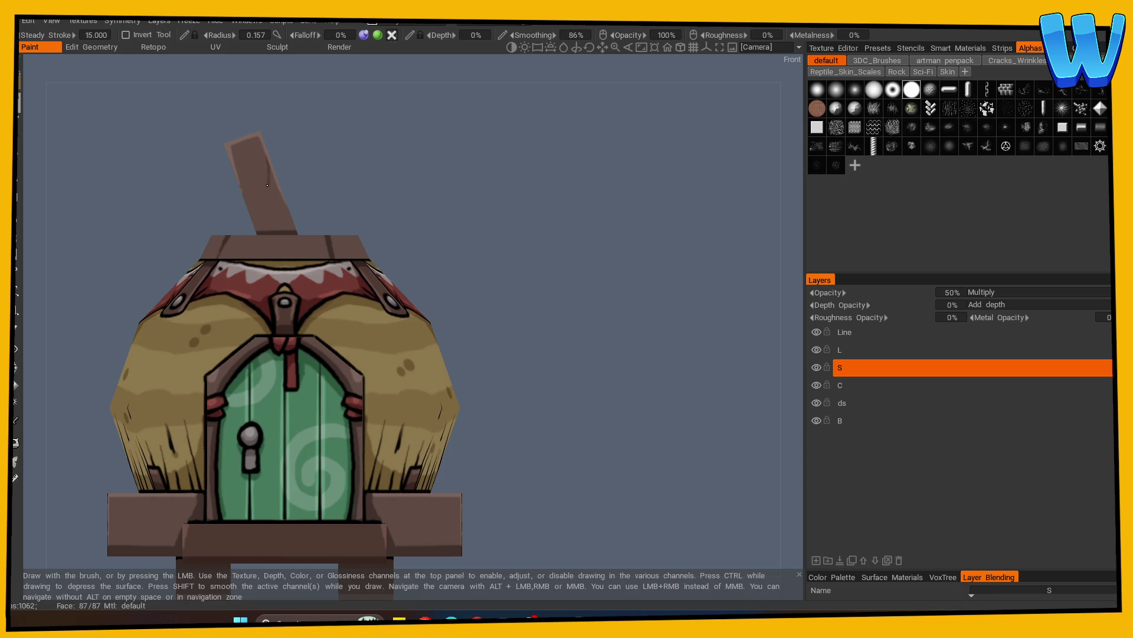
mouse_move(342, 151)
mouse_down()
mouse_move(514, 183)
mouse_move(354, 224)
mouse_up()
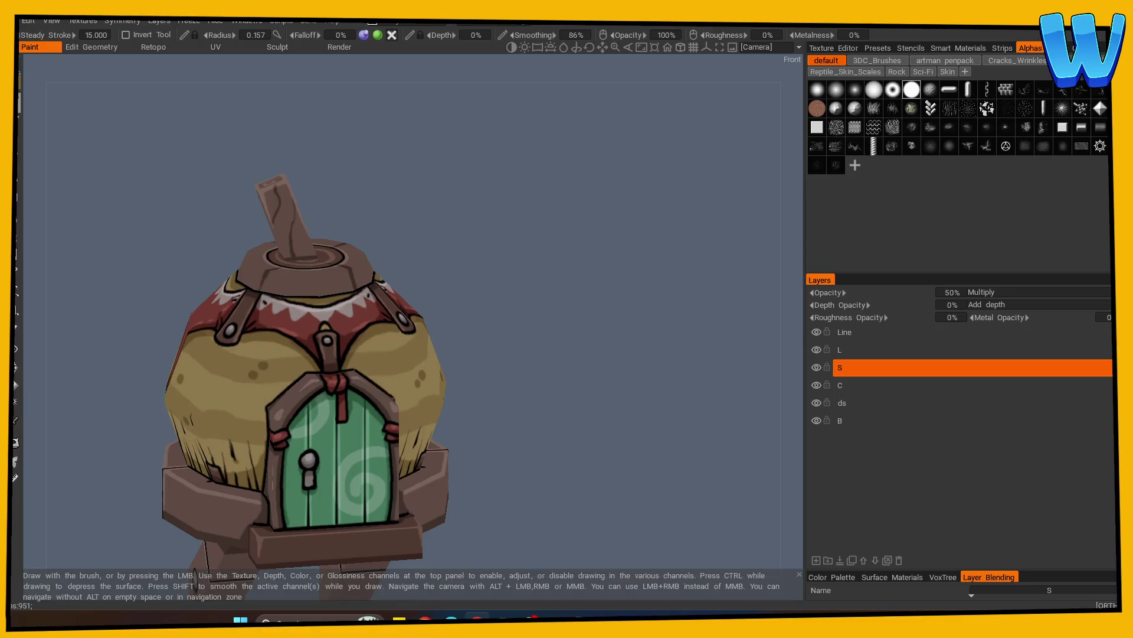
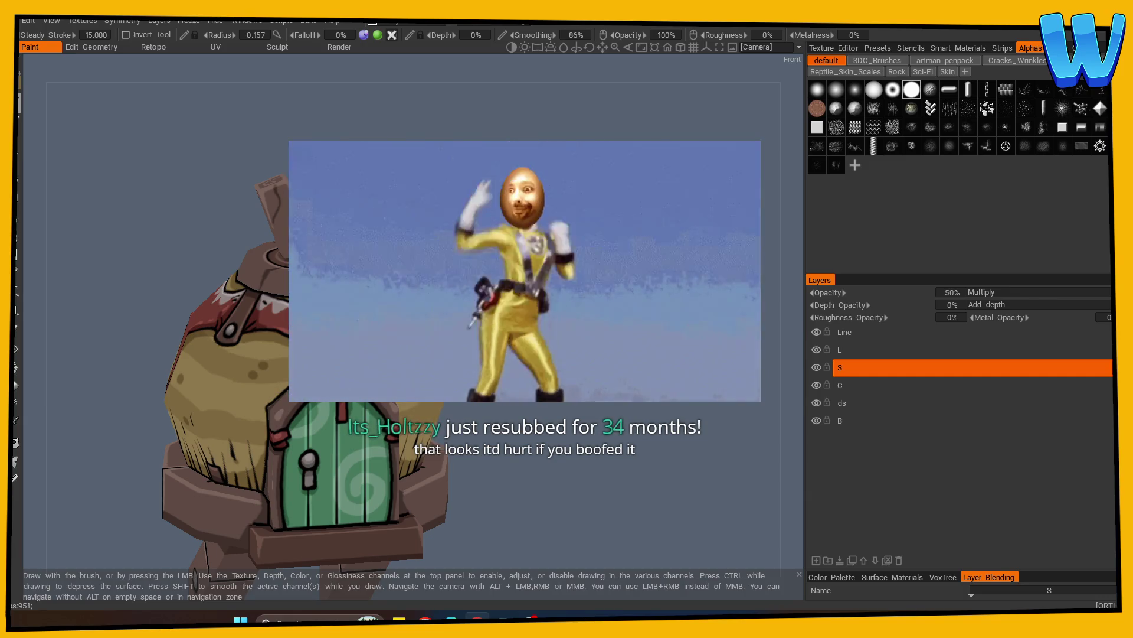
Orbit around the birdhouse, activating the Line layer with the eraser, then the ds layer
mouse_move(560, 331)
mouse_down()
mouse_move(582, 346)
mouse_move(539, 374)
mouse_move(576, 430)
mouse_move(656, 434)
mouse_move(587, 461)
mouse_move(541, 354)
mouse_move(573, 314)
mouse_move(543, 346)
mouse_move(565, 366)
mouse_move(620, 368)
mouse_up()
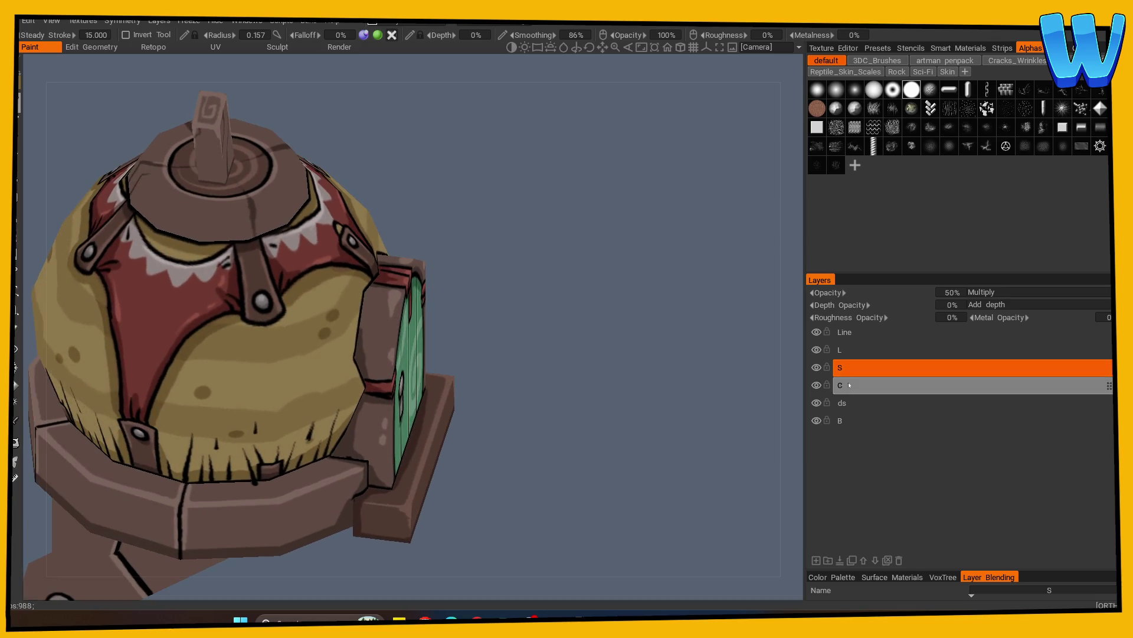
click(850, 332)
key(e)
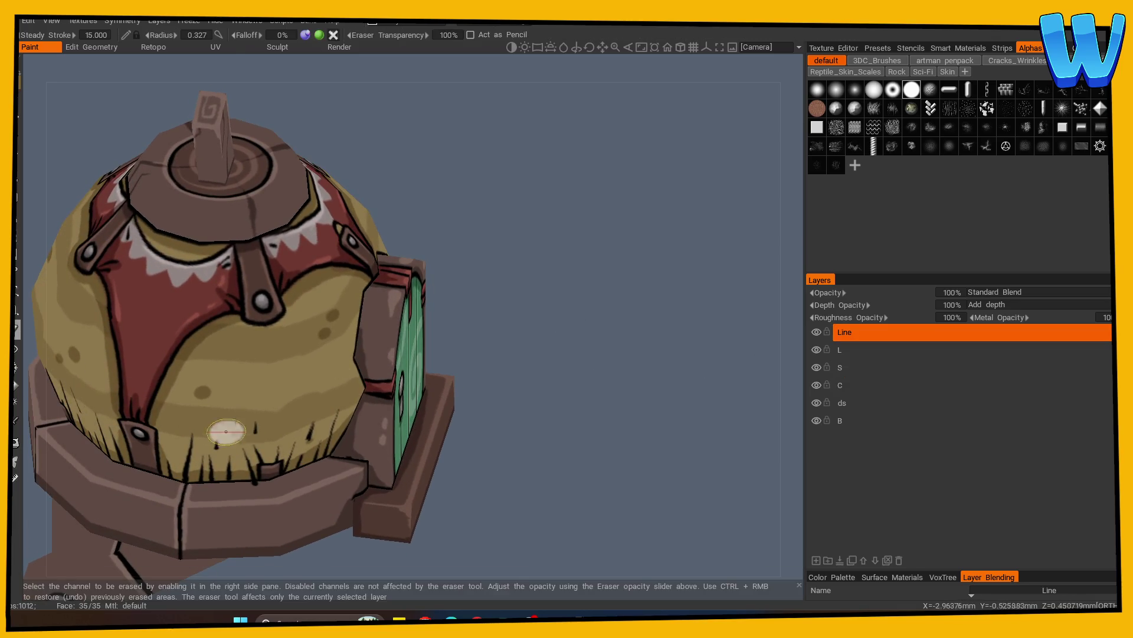
mouse_move(252, 488)
mouse_down()
mouse_move(577, 423)
mouse_move(526, 435)
mouse_move(531, 458)
mouse_move(618, 455)
mouse_move(551, 458)
mouse_move(576, 446)
mouse_move(504, 444)
mouse_move(518, 454)
mouse_up()
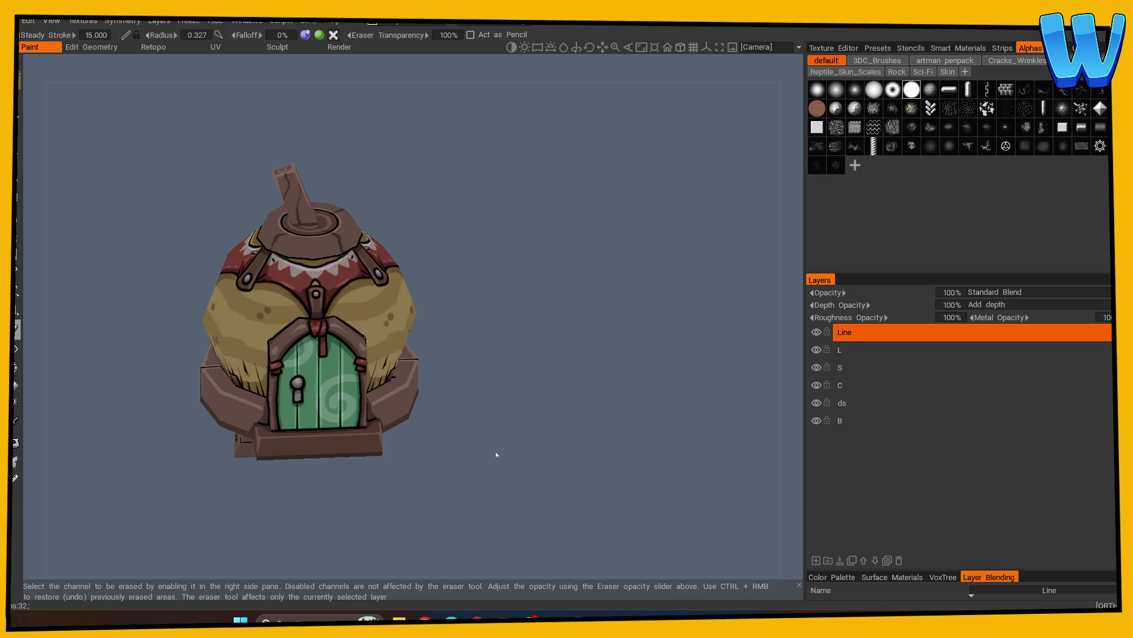
drag(496, 454, 536, 363)
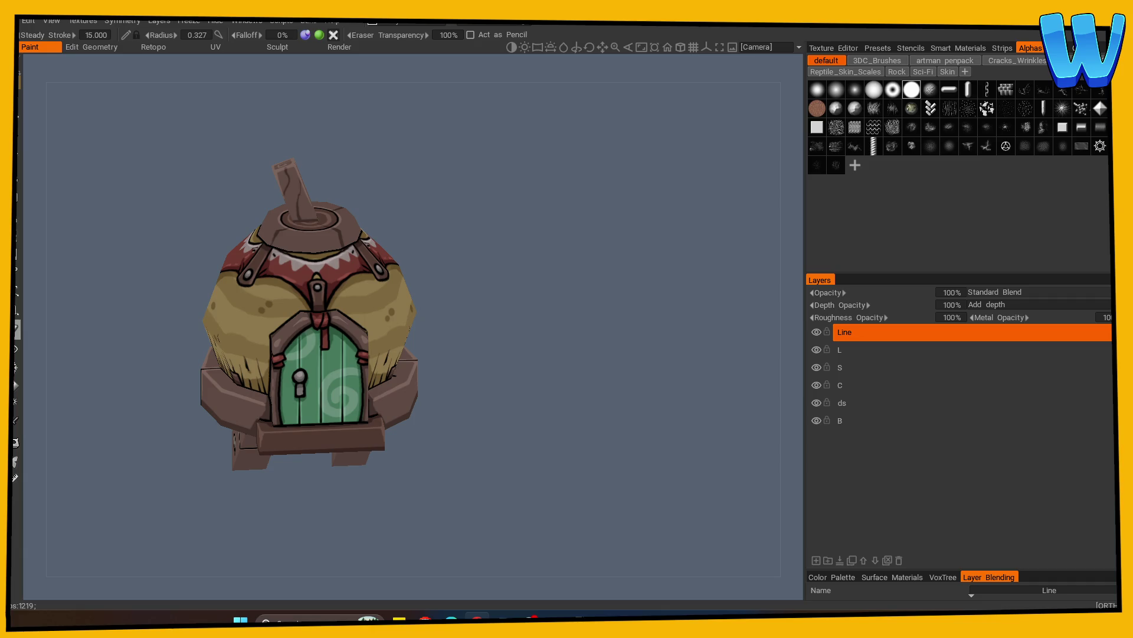
mouse_move(526, 295)
mouse_down()
mouse_move(516, 310)
mouse_move(531, 297)
mouse_move(575, 298)
mouse_move(428, 423)
mouse_move(640, 398)
mouse_move(502, 446)
mouse_up()
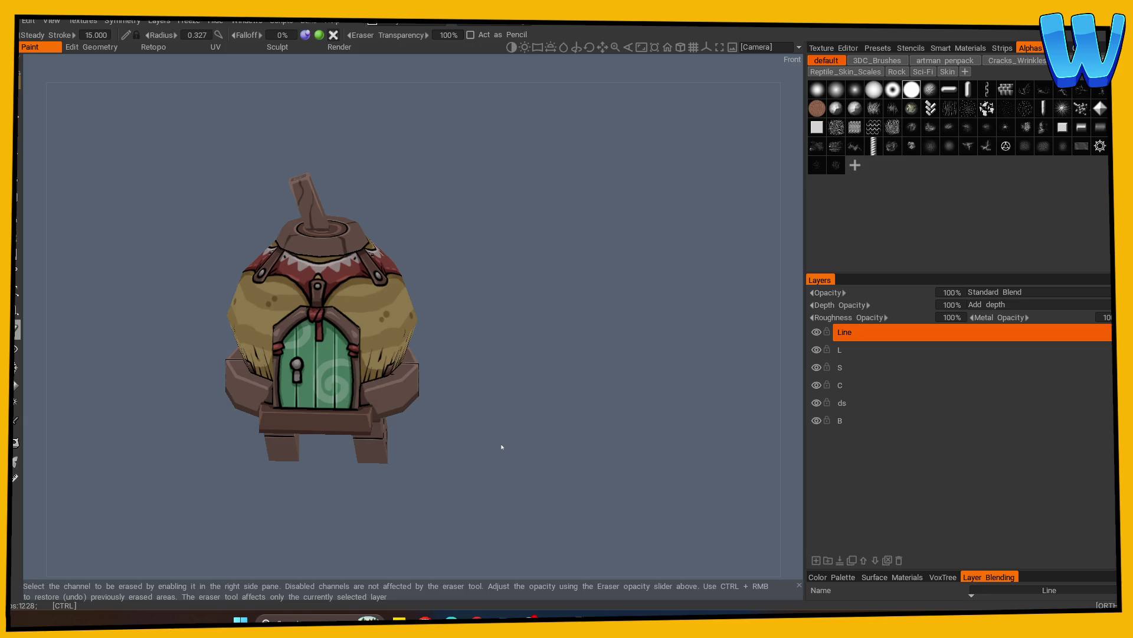
mouse_move(514, 406)
mouse_down()
mouse_move(524, 433)
mouse_move(571, 412)
mouse_up()
click(846, 406)
drag(708, 449, 118, 451)
Sample the brown wood colour from the base plank with the colour picker
click(16, 420)
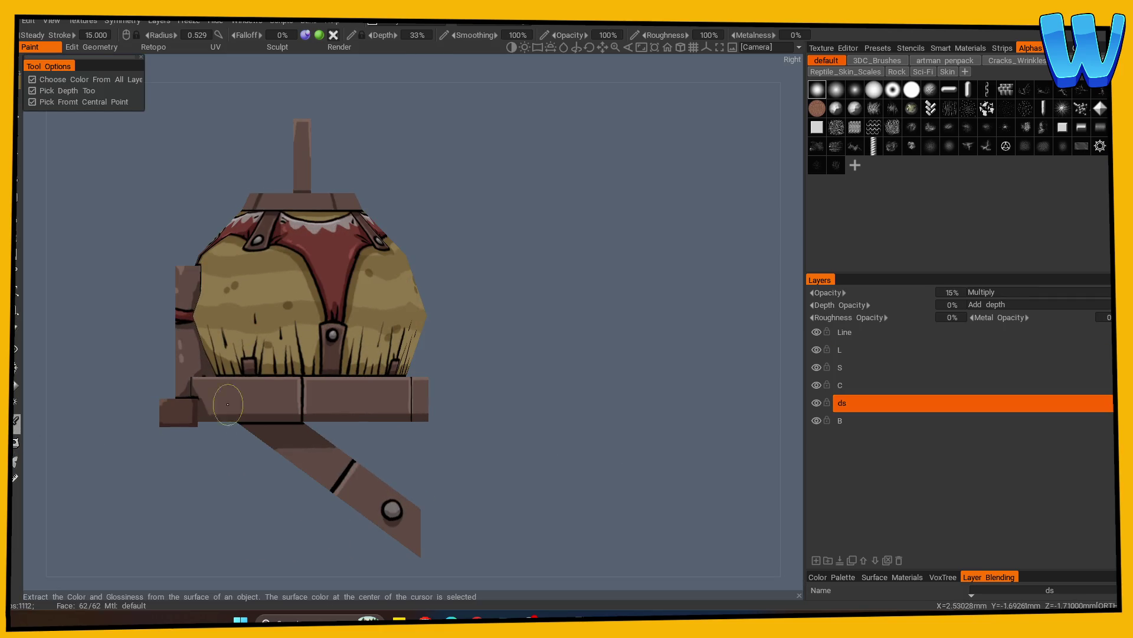
click(16, 101)
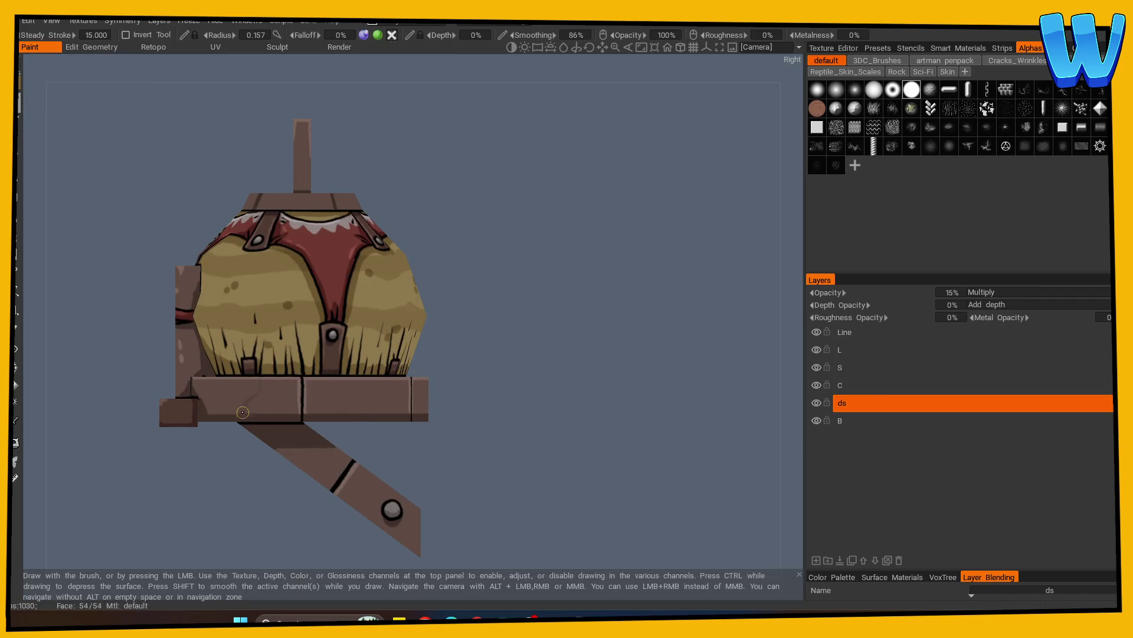
mouse_move(478, 392)
mouse_down()
mouse_move(537, 421)
mouse_move(504, 422)
mouse_move(608, 443)
mouse_move(539, 448)
mouse_up()
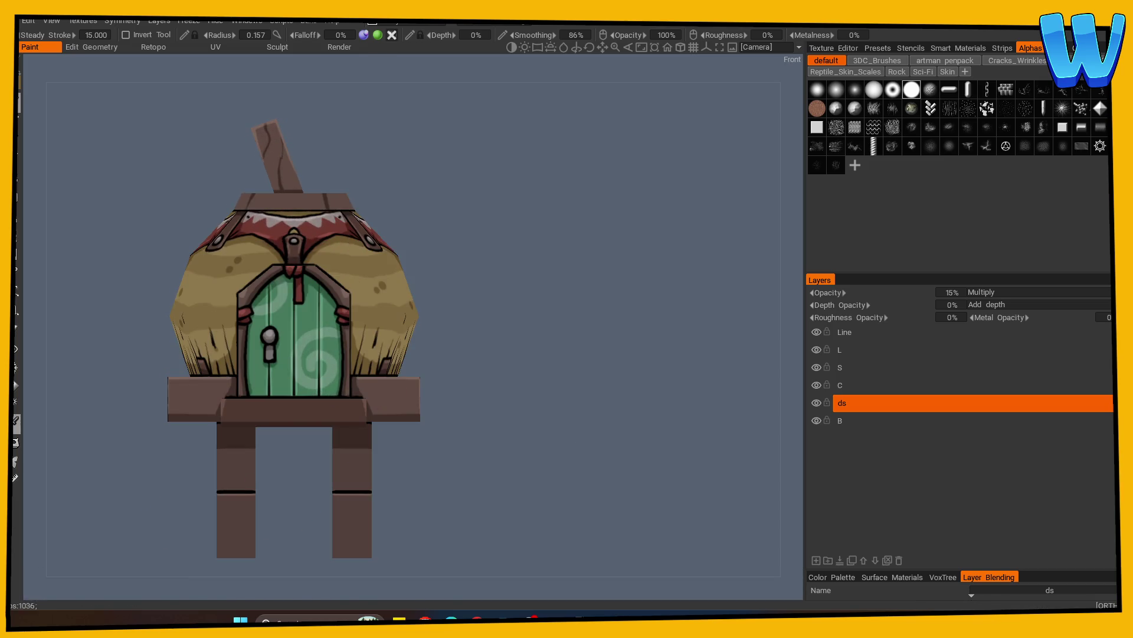
scroll(302, 336, up, 3)
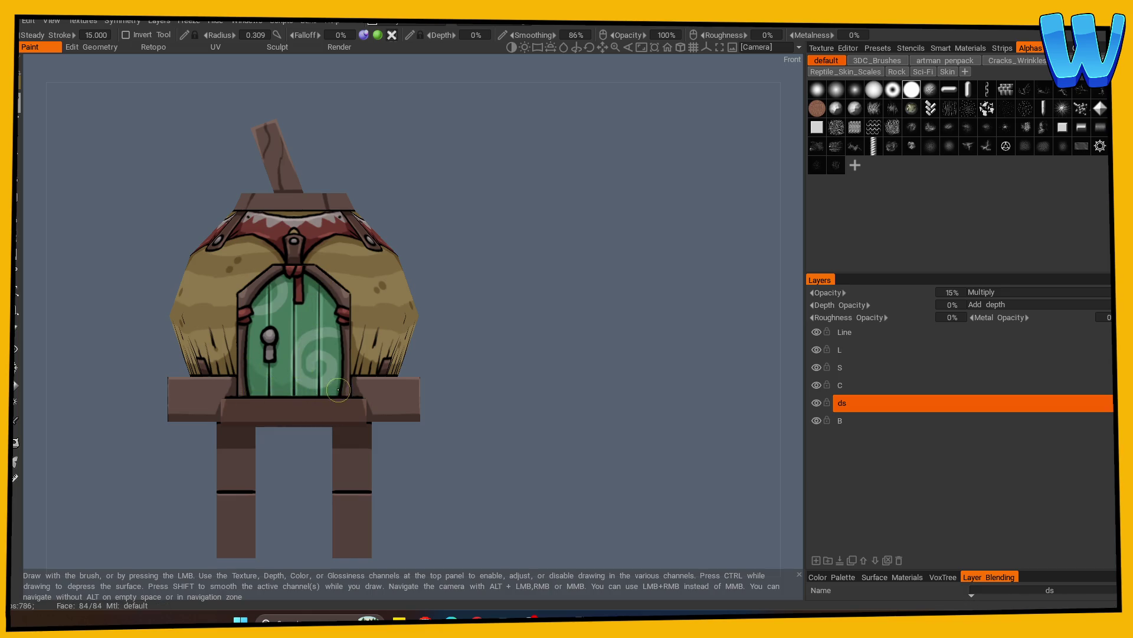
mouse_move(488, 384)
mouse_down()
mouse_move(550, 411)
mouse_move(393, 465)
mouse_move(553, 435)
mouse_move(503, 456)
mouse_move(498, 444)
mouse_move(437, 493)
mouse_up()
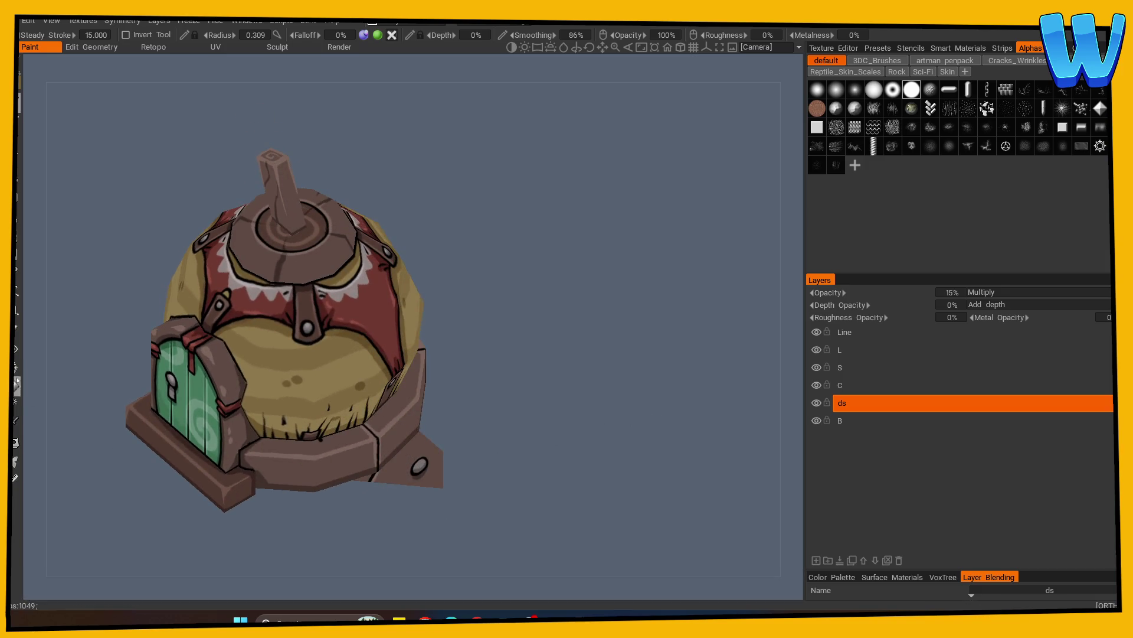
Return to the brush and make layer C the active painting layer
key(e)
click(845, 332)
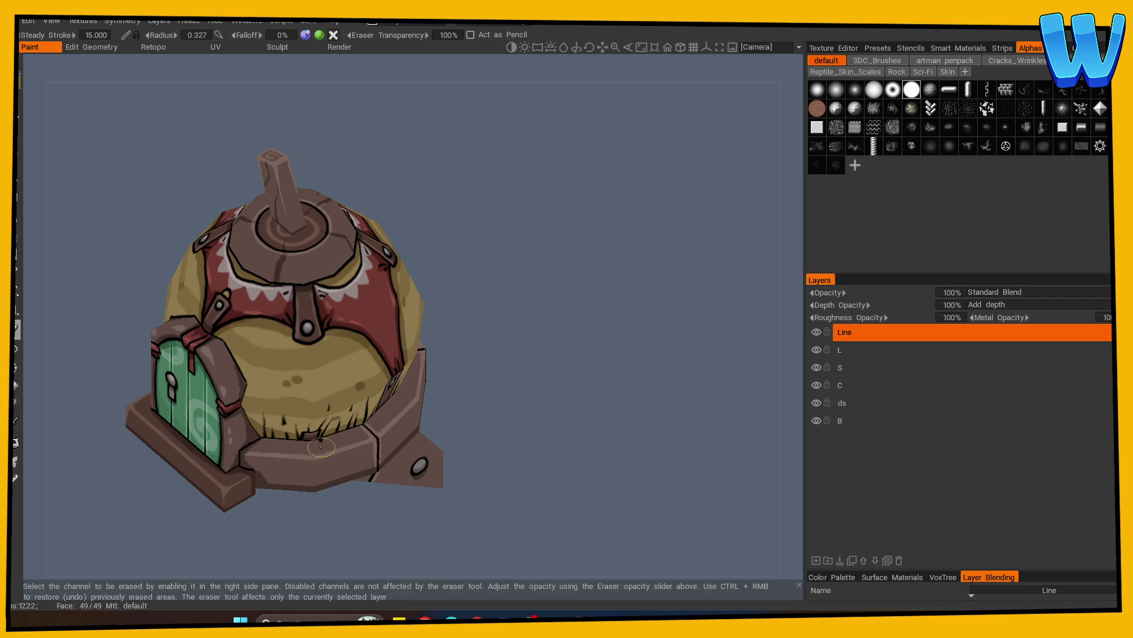
click(18, 103)
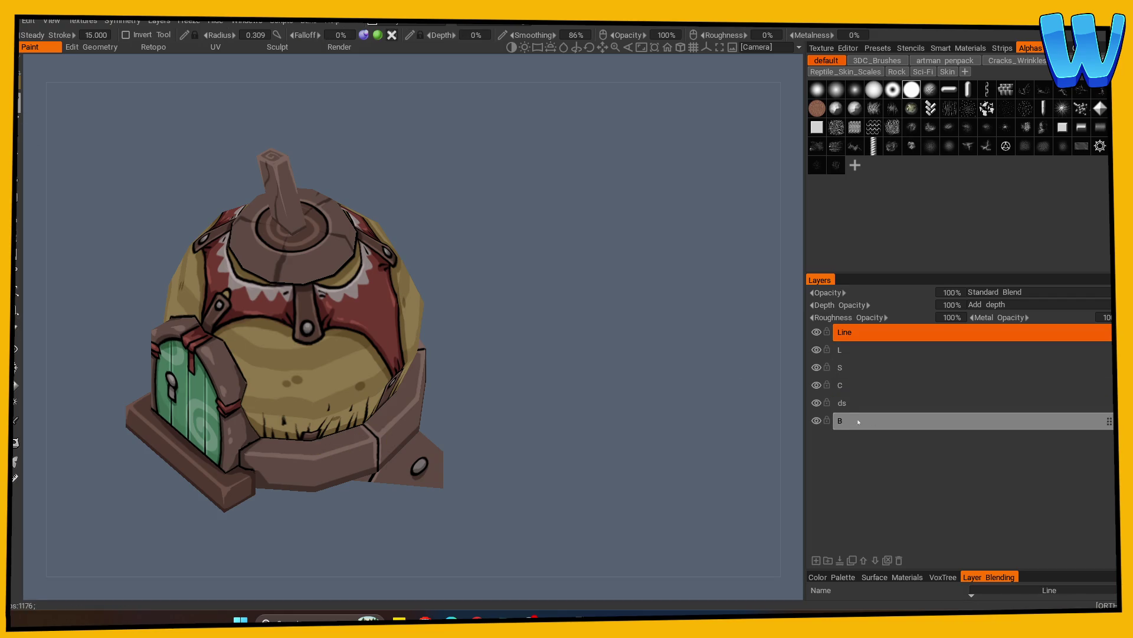
click(841, 367)
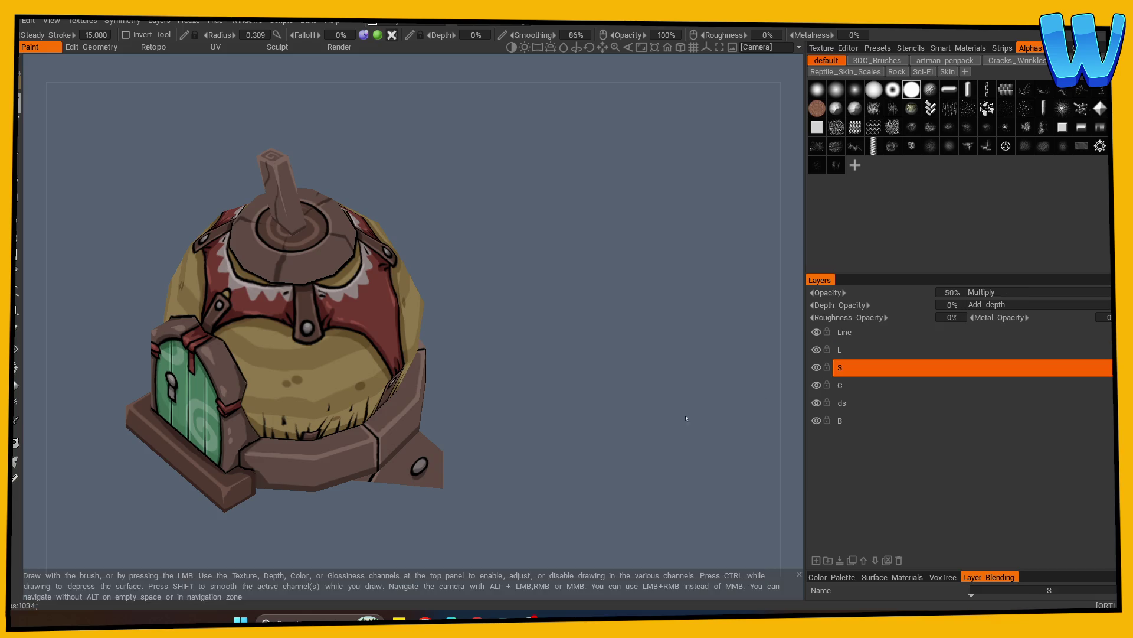
drag(686, 414, 596, 434)
click(842, 402)
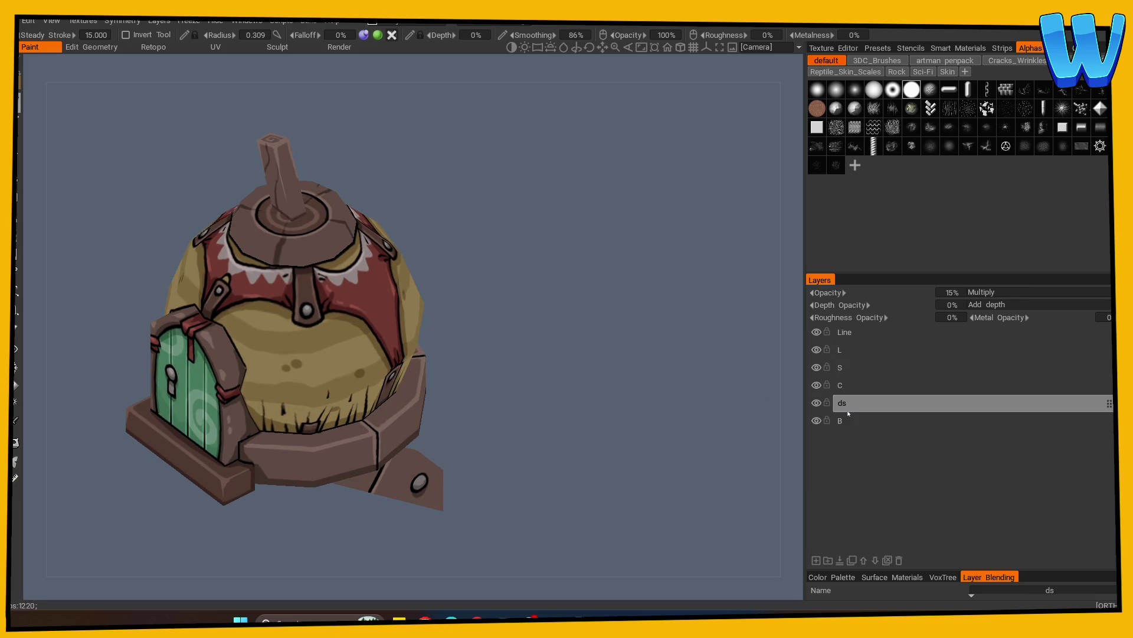
click(844, 385)
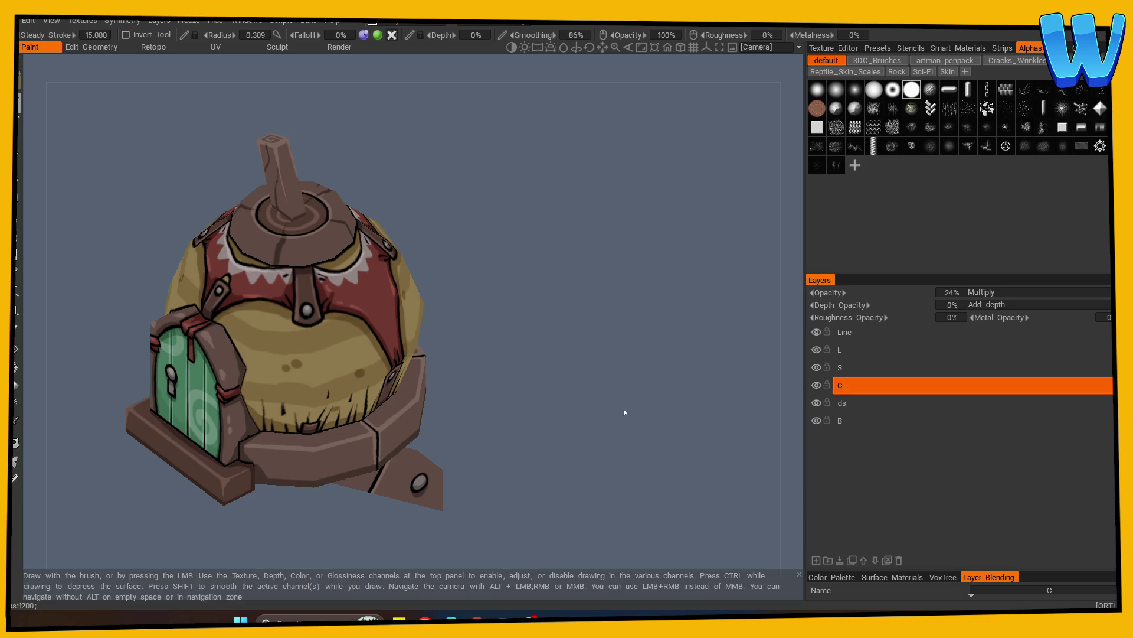
From a flat front view, paint dark wood grain along the plank below the door
drag(622, 412, 477, 402)
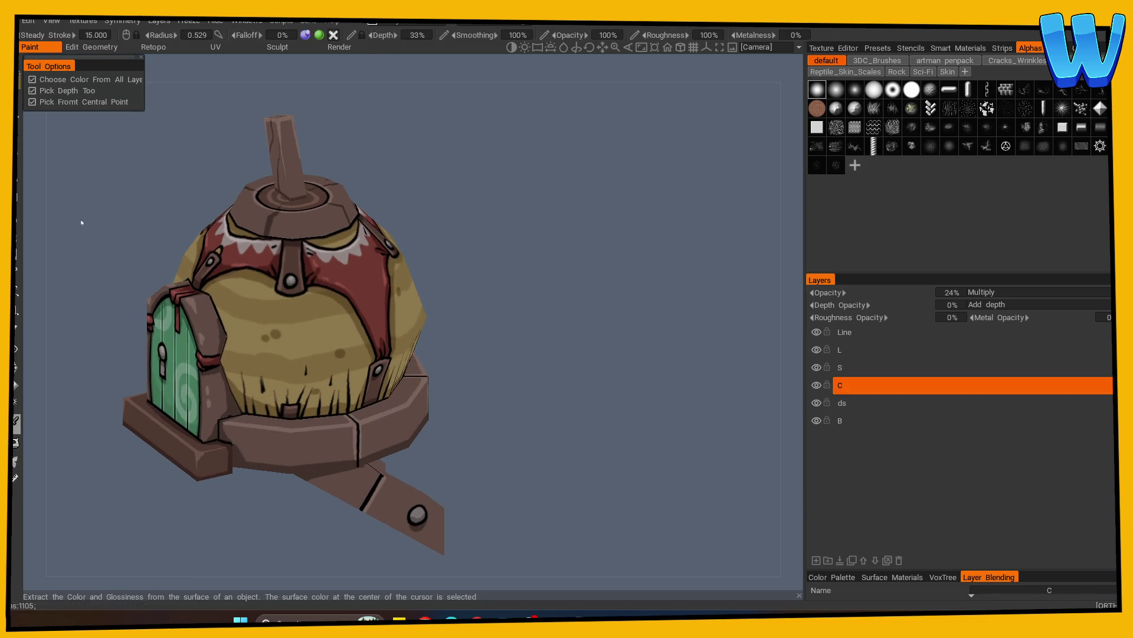
shift+drag(144, 201, 547, 354)
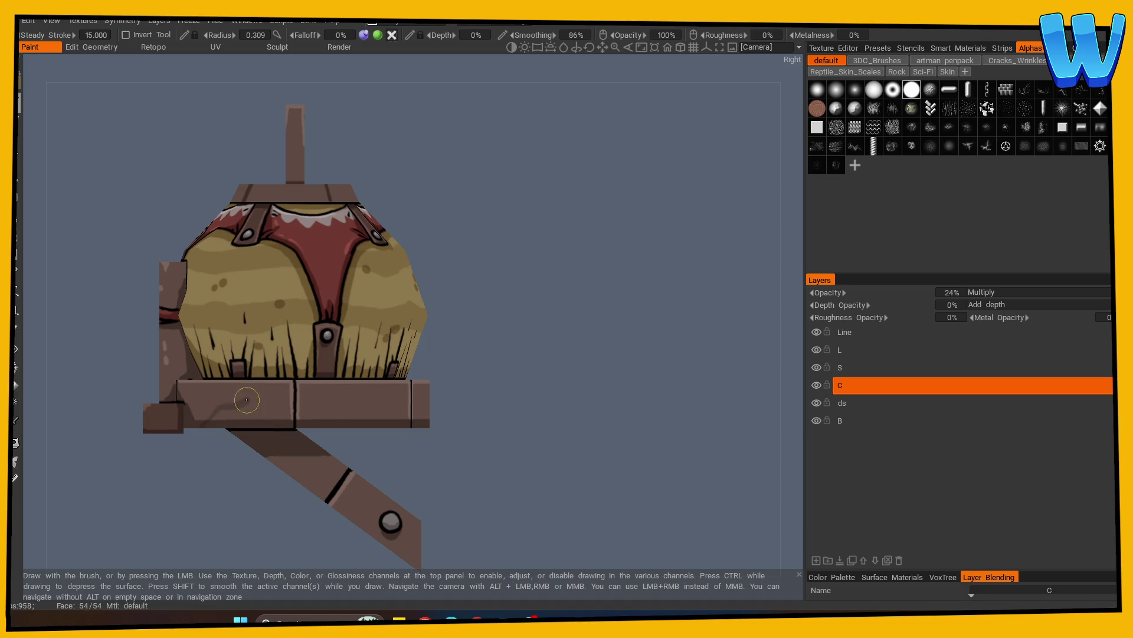
drag(287, 376, 544, 417)
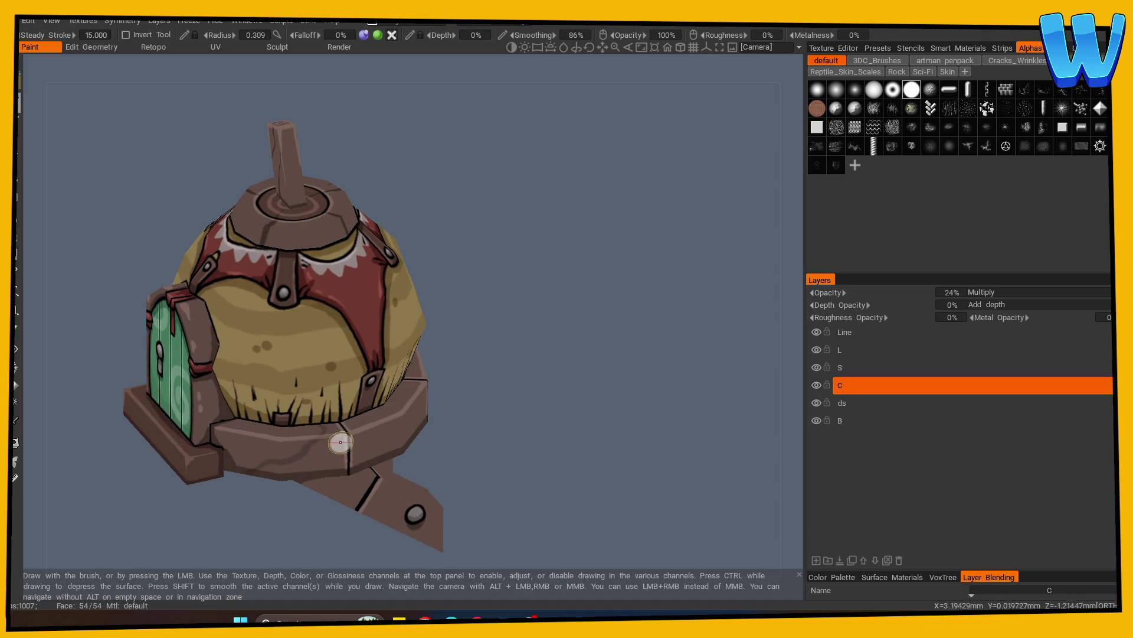
mouse_move(326, 469)
mouse_down()
mouse_move(440, 451)
mouse_move(299, 476)
mouse_move(450, 443)
mouse_move(305, 477)
mouse_up()
mouse_move(354, 430)
shift+mouse_down()
mouse_move(373, 426)
mouse_move(268, 443)
mouse_move(275, 413)
mouse_move(392, 414)
mouse_move(366, 420)
shift+mouse_up()
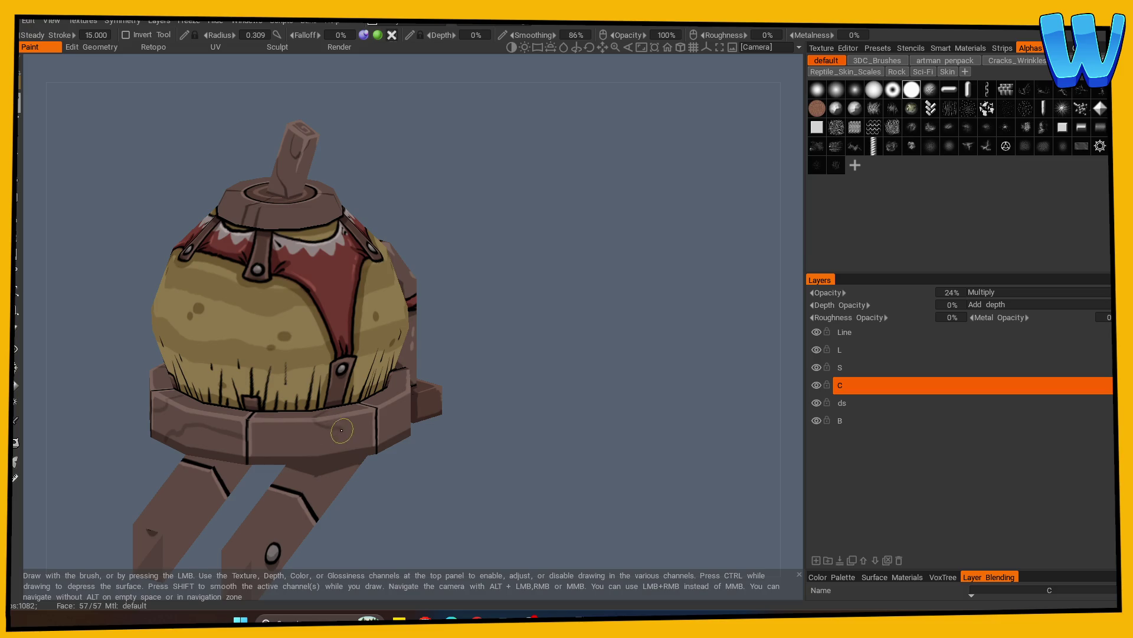
mouse_move(303, 442)
alt+shift+mouse_down()
mouse_move(346, 431)
mouse_move(257, 452)
alt+shift+mouse_up()
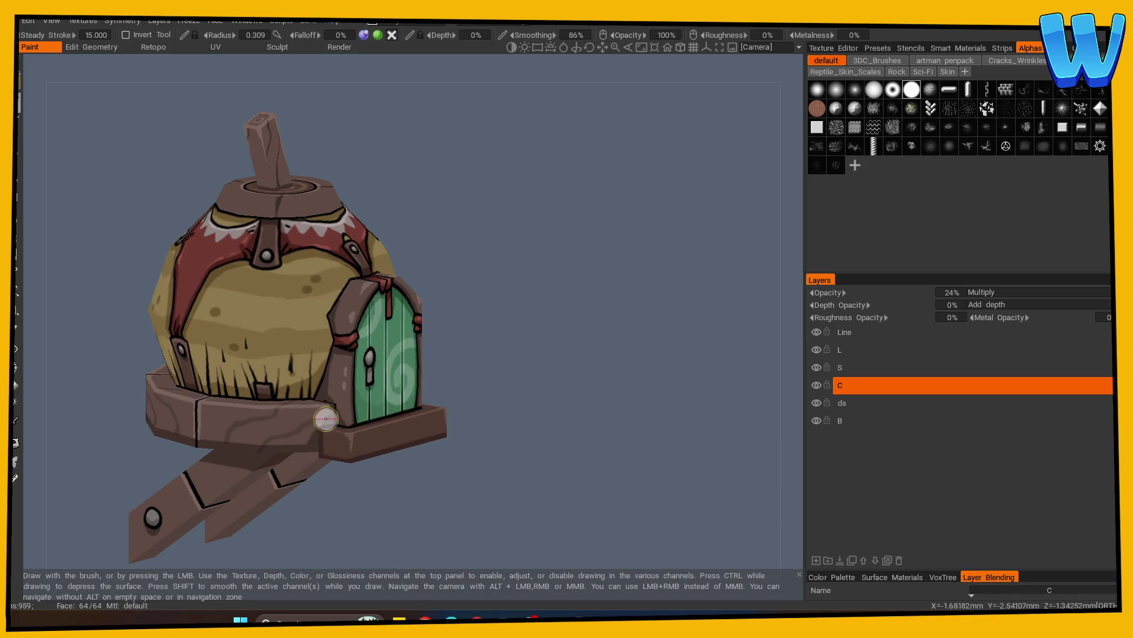
mouse_move(329, 442)
alt+mouse_down()
mouse_move(473, 430)
mouse_move(228, 425)
mouse_move(562, 412)
mouse_move(544, 434)
mouse_move(447, 451)
alt+mouse_up()
alt+right_drag(447, 451, 653, 438)
alt+drag(652, 438, 514, 455)
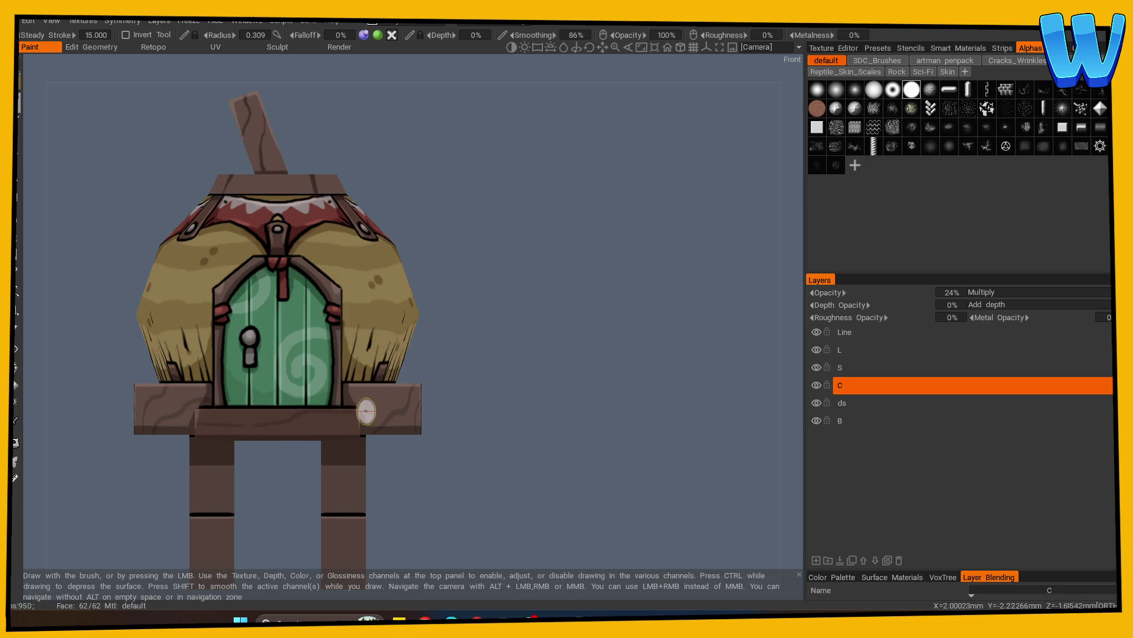
mouse_move(234, 417)
mouse_down()
mouse_move(468, 443)
mouse_move(207, 435)
mouse_move(693, 458)
mouse_move(361, 432)
mouse_up()
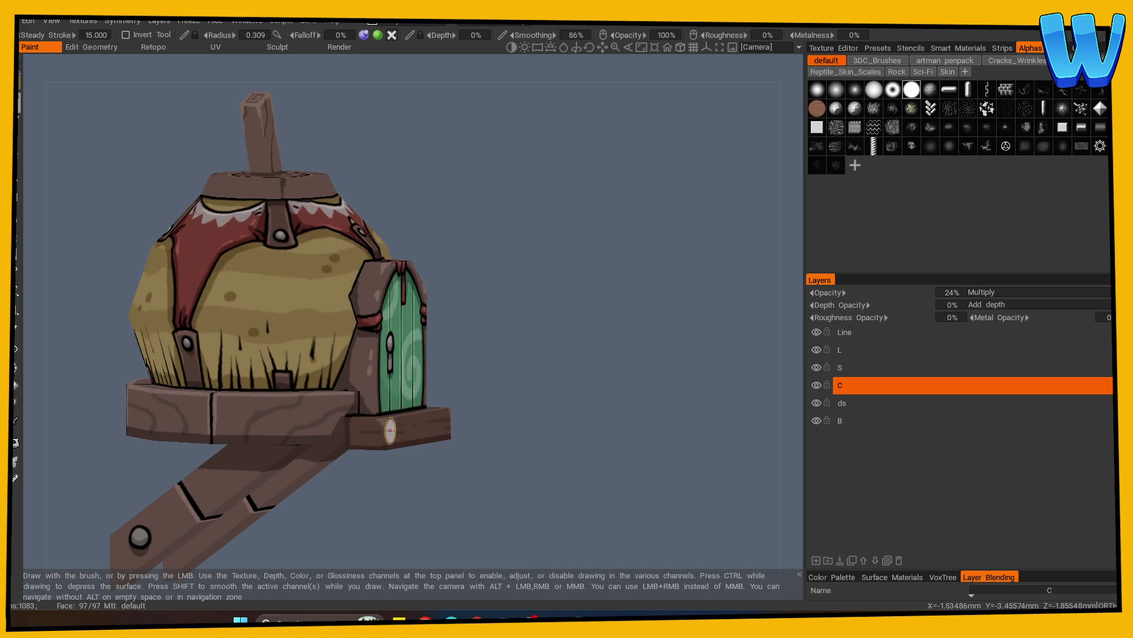
From the right side view, paint a dark grain stroke down the leg
mouse_move(585, 445)
alt+shift+mouse_down()
mouse_move(422, 475)
mouse_move(511, 471)
mouse_move(499, 462)
alt+shift+mouse_up()
scroll(499, 461, up, 2)
scroll(278, 458, up, 2)
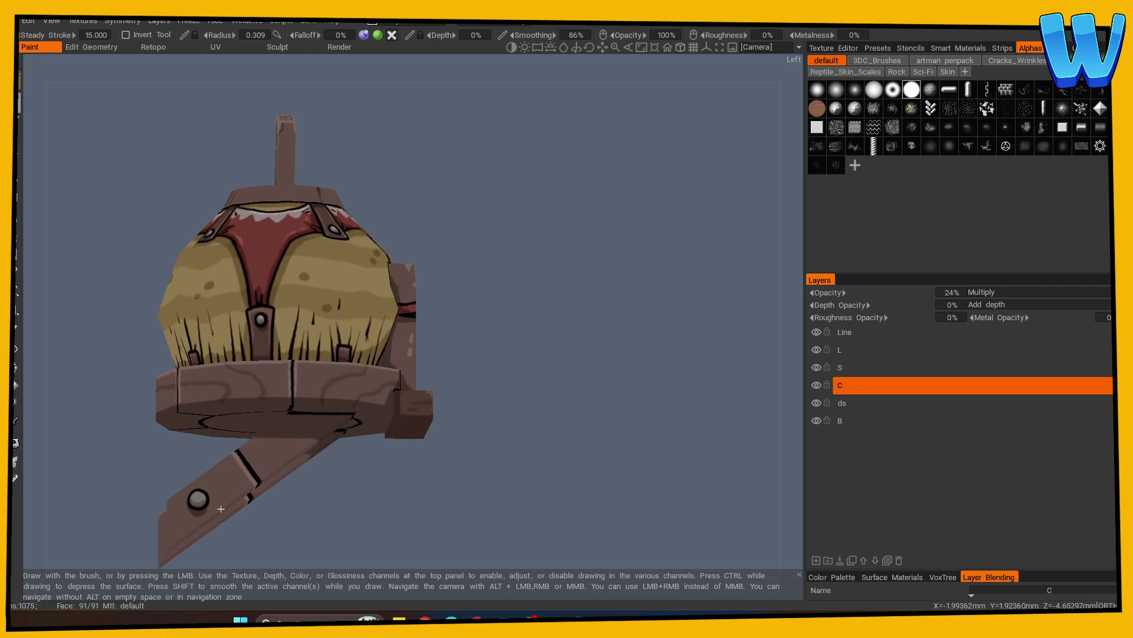
mouse_move(236, 475)
alt+shift+mouse_down()
mouse_move(227, 481)
mouse_move(242, 446)
alt+shift+mouse_up()
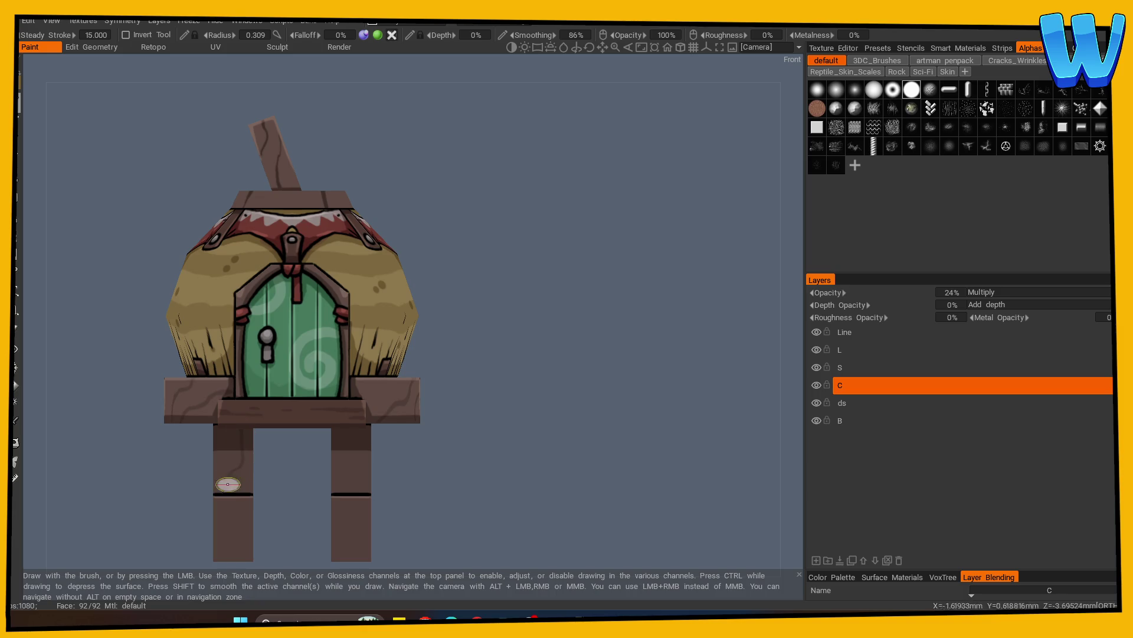
alt+shift+drag(362, 486, 347, 455)
mouse_move(444, 450)
alt+shift+mouse_down()
mouse_move(291, 473)
mouse_move(442, 468)
mouse_move(506, 451)
alt+shift+mouse_up()
drag(338, 490, 331, 494)
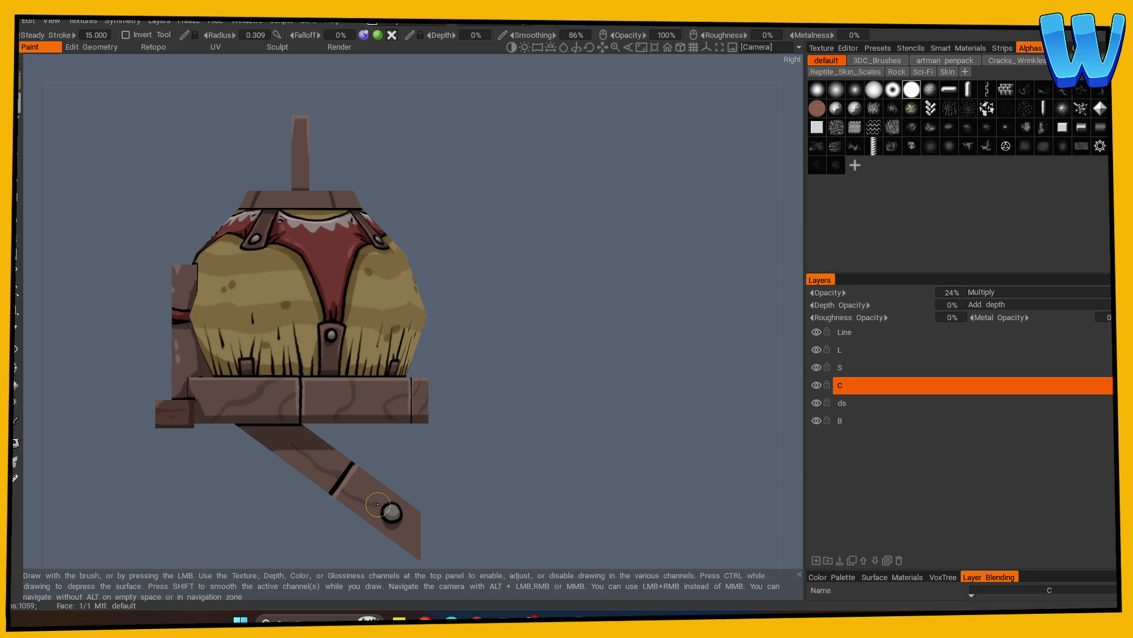
mouse_move(445, 506)
alt+shift+mouse_down()
mouse_move(566, 488)
mouse_move(438, 498)
alt+shift+mouse_up()
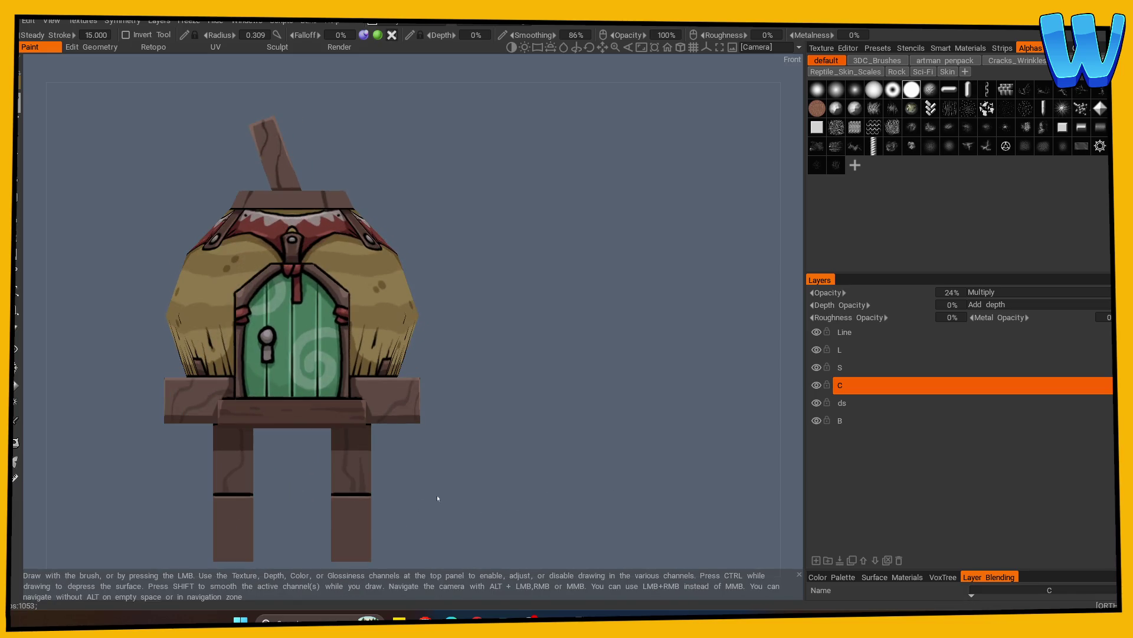
mouse_move(372, 531)
alt+shift+mouse_down()
mouse_move(430, 519)
mouse_move(431, 507)
alt+shift+mouse_up()
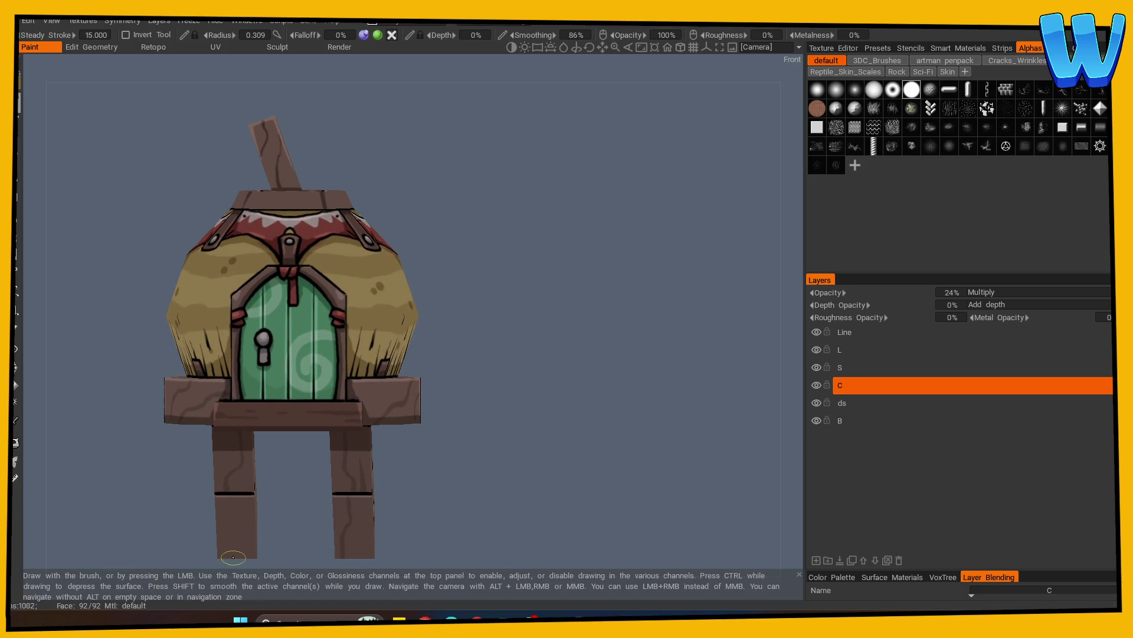
alt+shift+drag(255, 531, 450, 519)
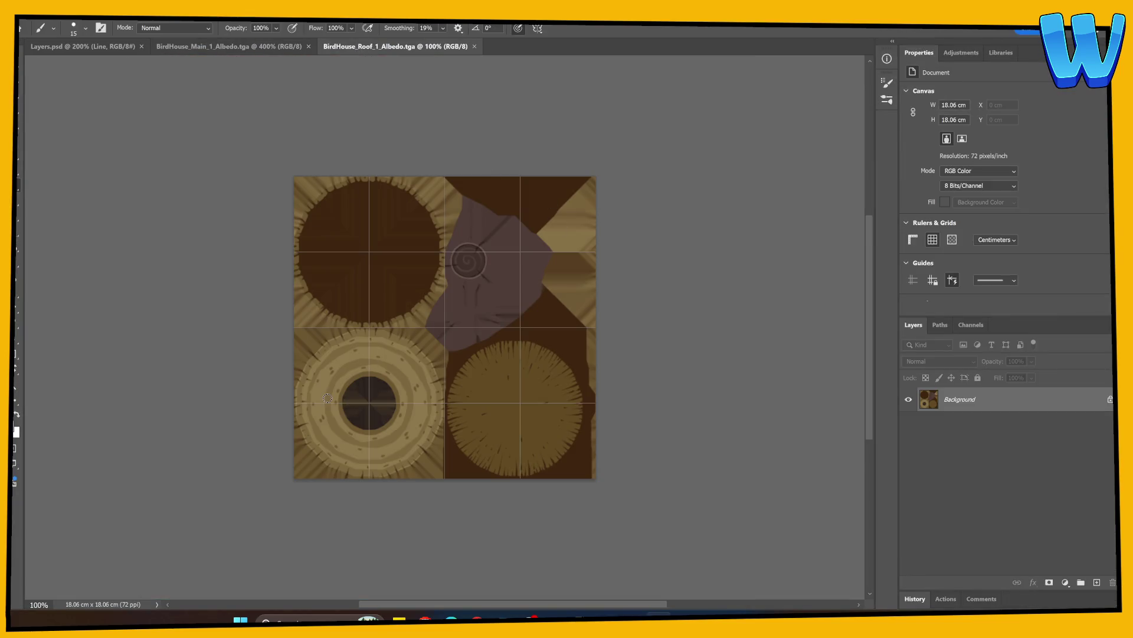
Add a new layer above Line in Layers.psd, fill it dark brown, and save
key(ctrl+plus)
key(ctrl+plus)
key(ctrl+plus)
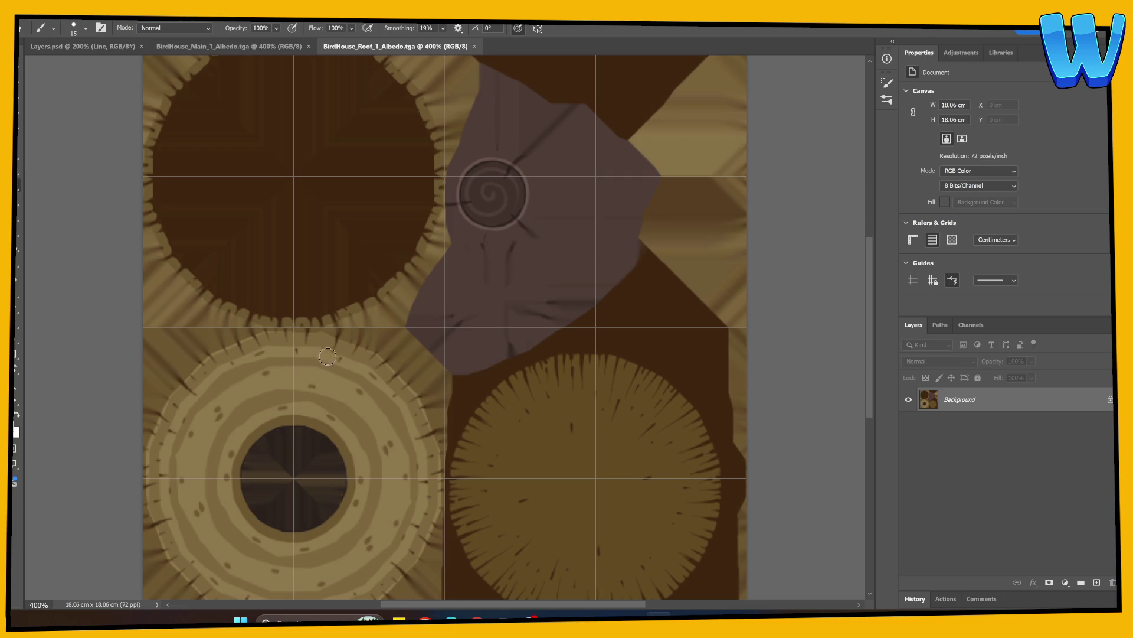
click(112, 47)
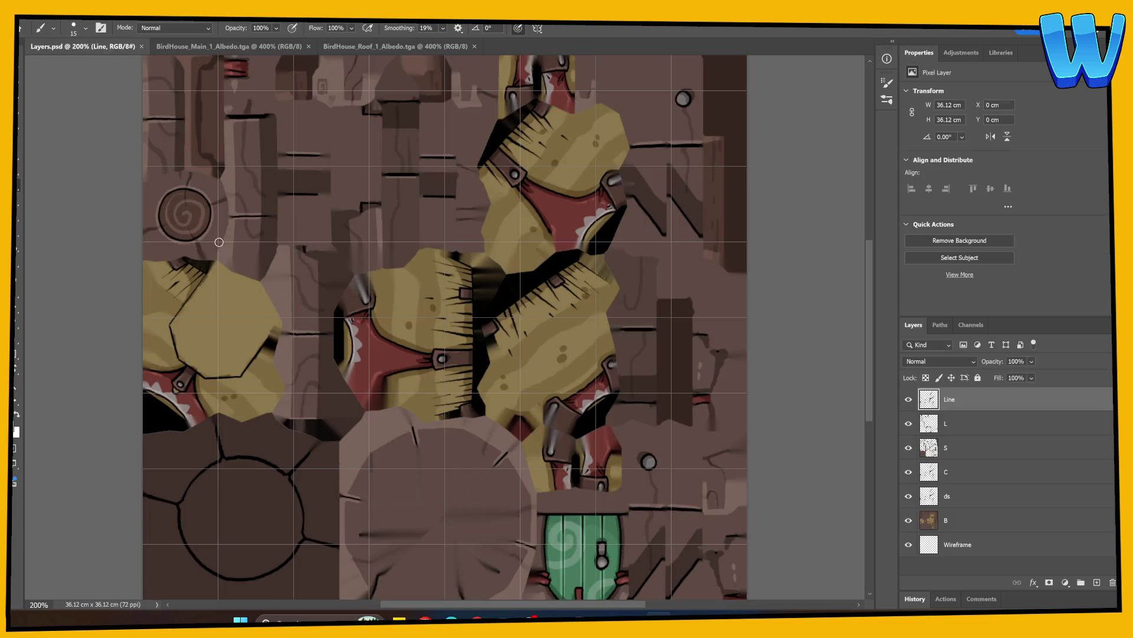
click(1093, 582)
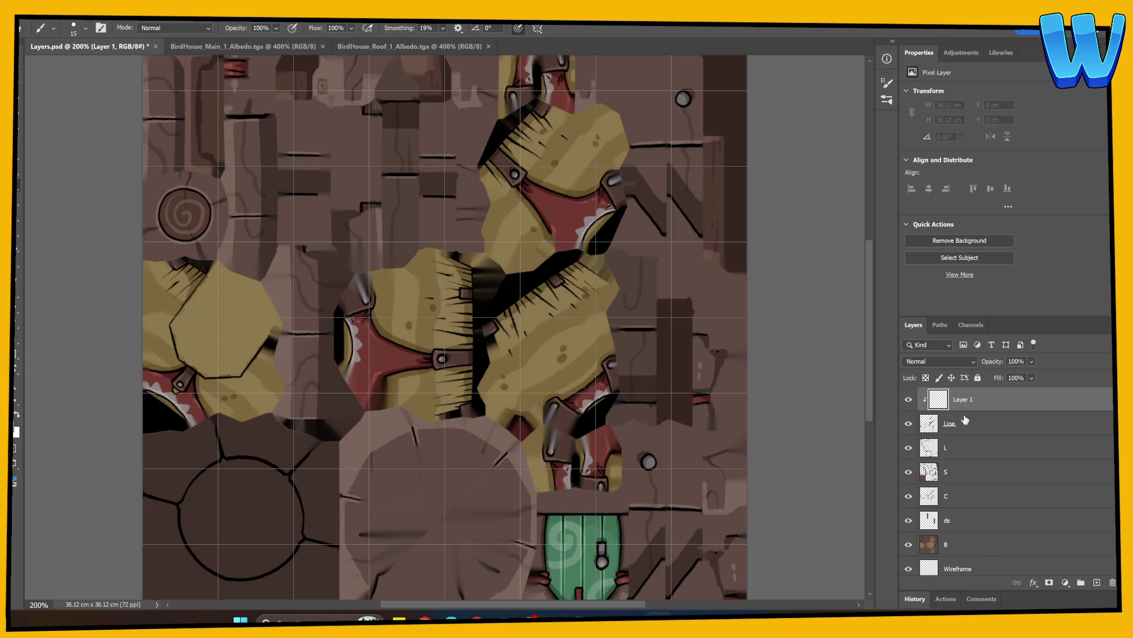
key(g)
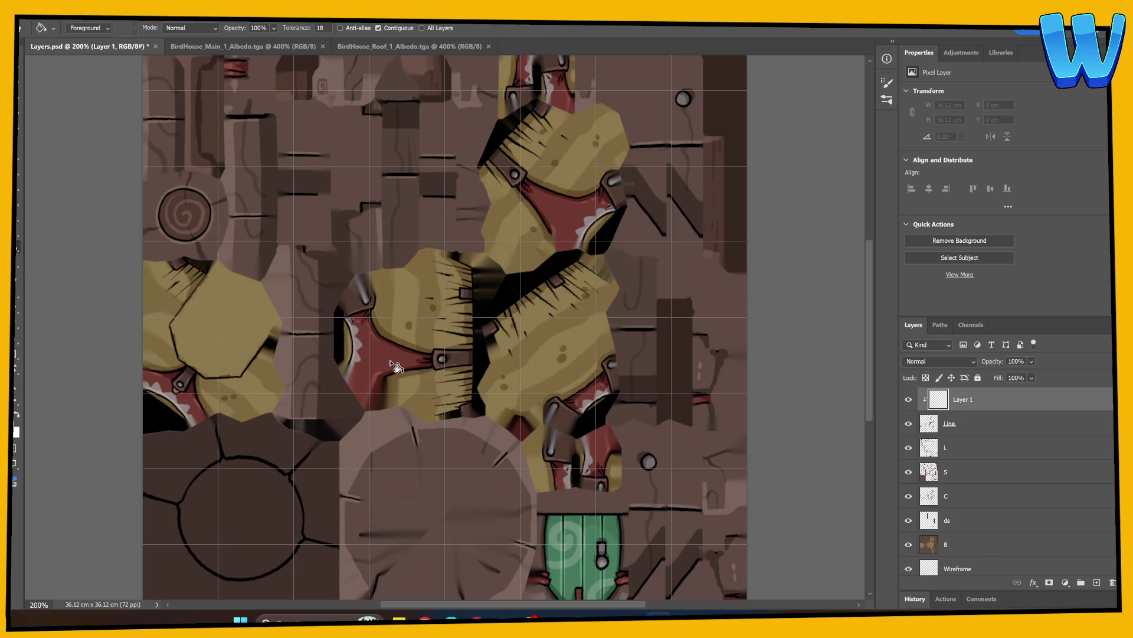
click(512, 342)
key(ctrl+s)
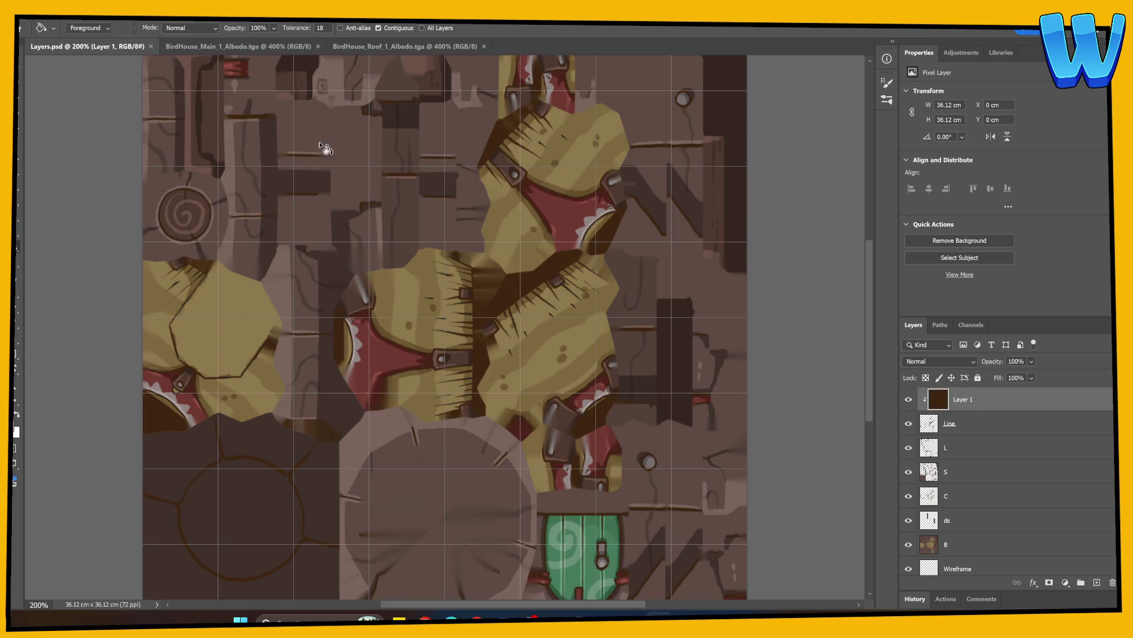
Compare the roof and main albedo textures, then brush brown along the circle's top arc
click(401, 46)
click(260, 45)
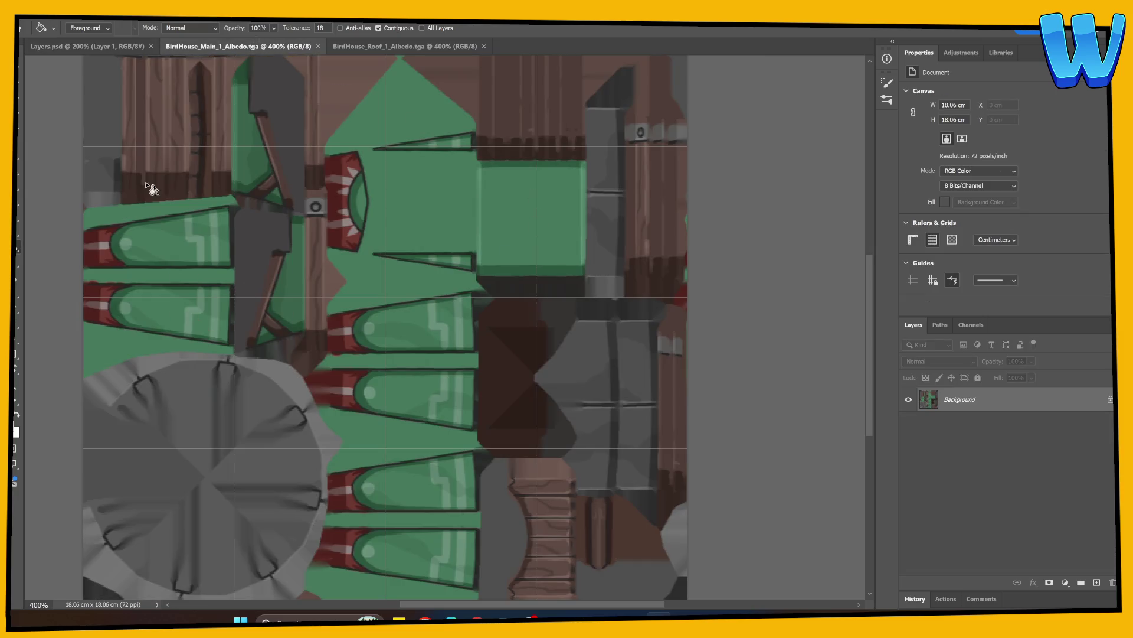
click(87, 46)
key(b)
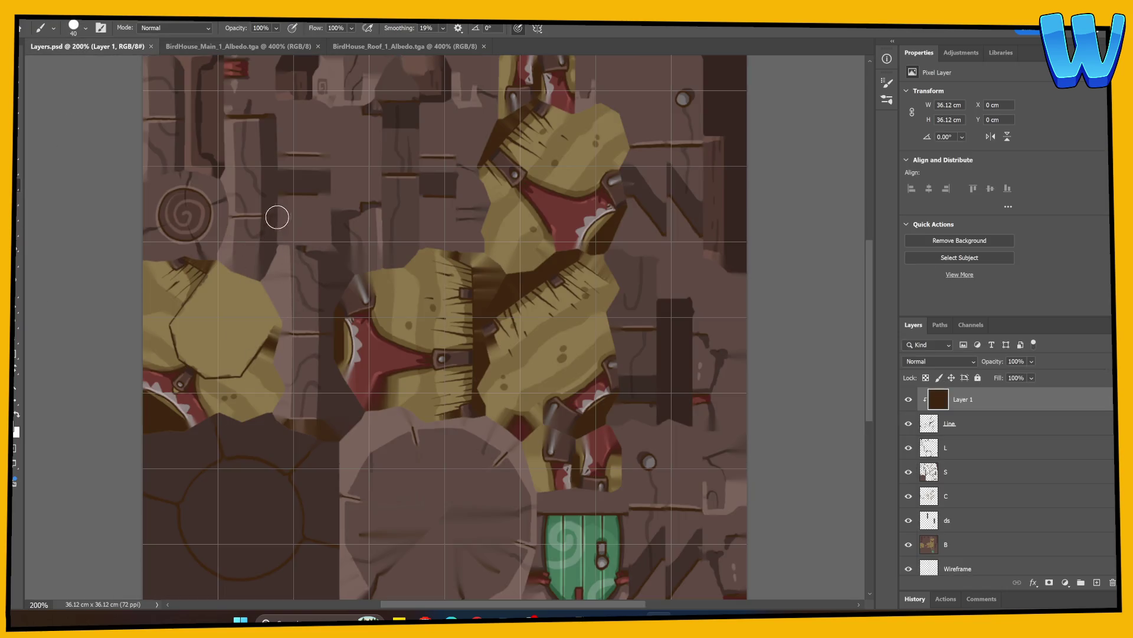
click(294, 107)
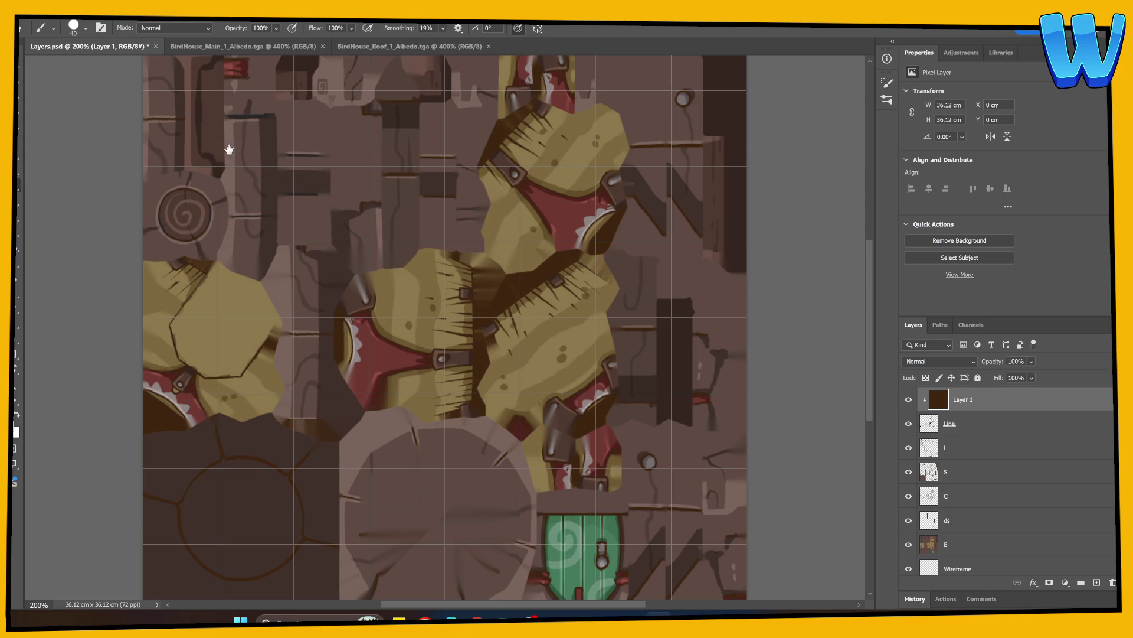
scroll(278, 284, up, 3)
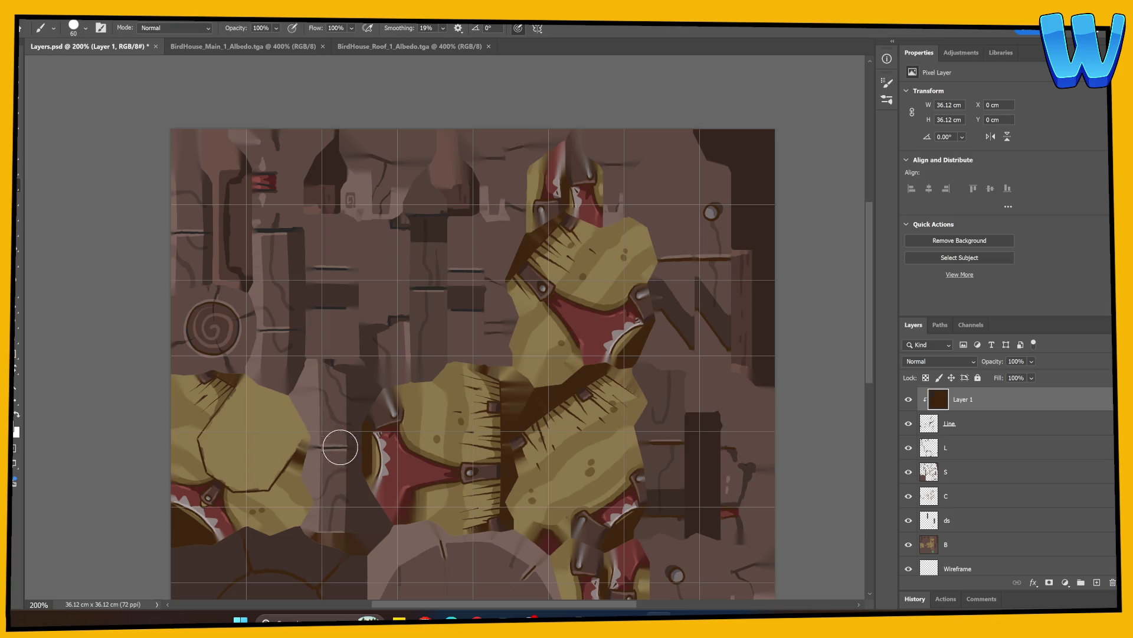
drag(360, 534, 378, 403)
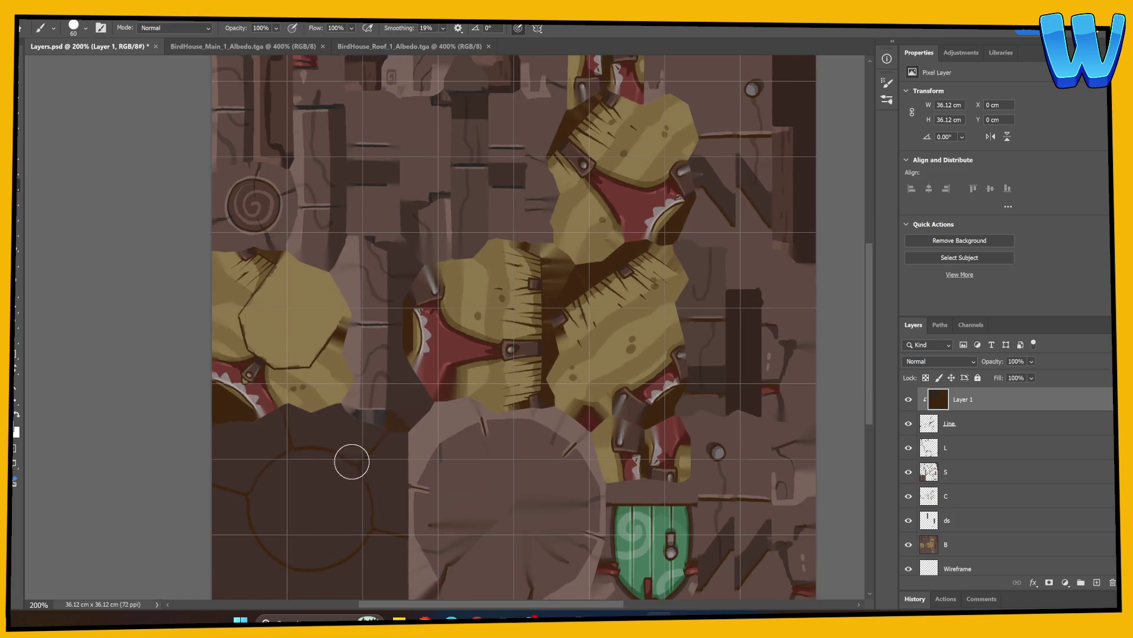
mouse_move(336, 450)
mouse_down()
mouse_move(286, 425)
mouse_move(265, 554)
mouse_move(359, 480)
mouse_move(381, 534)
mouse_up()
Switch to a near-black brown and darken the stone tile's top edge and crack
click(14, 426)
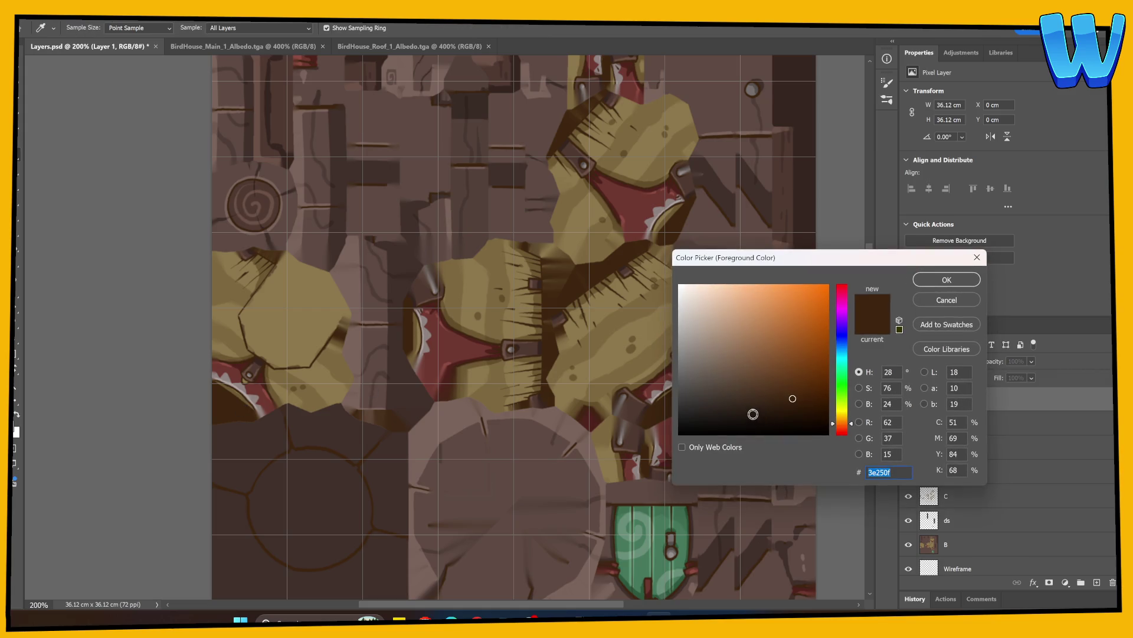
click(743, 415)
key(Return)
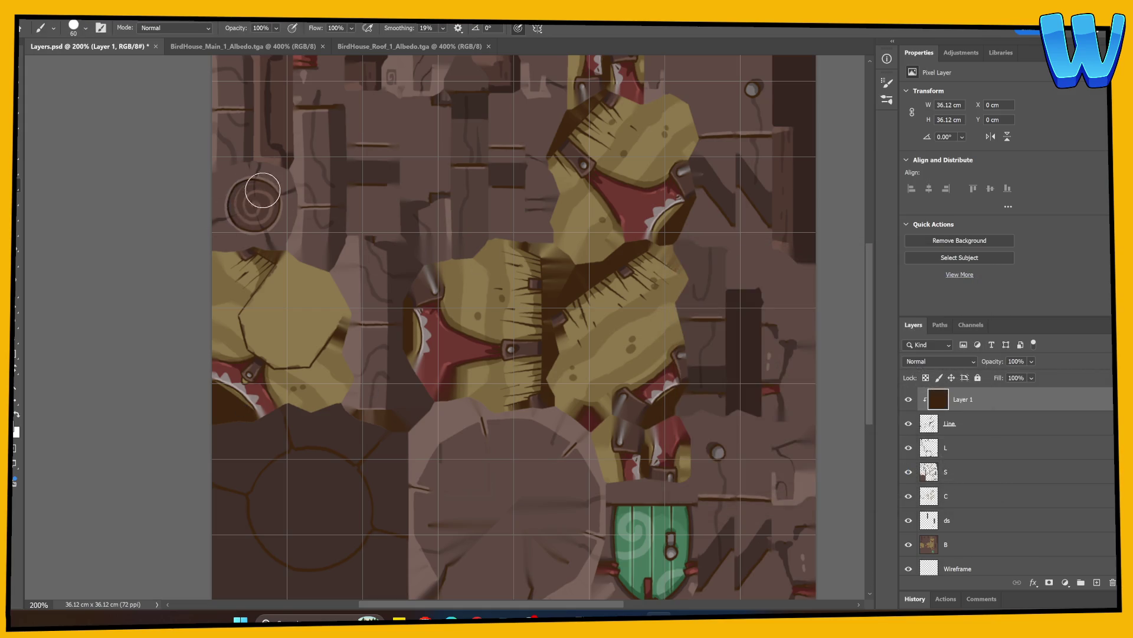
drag(373, 239, 366, 377)
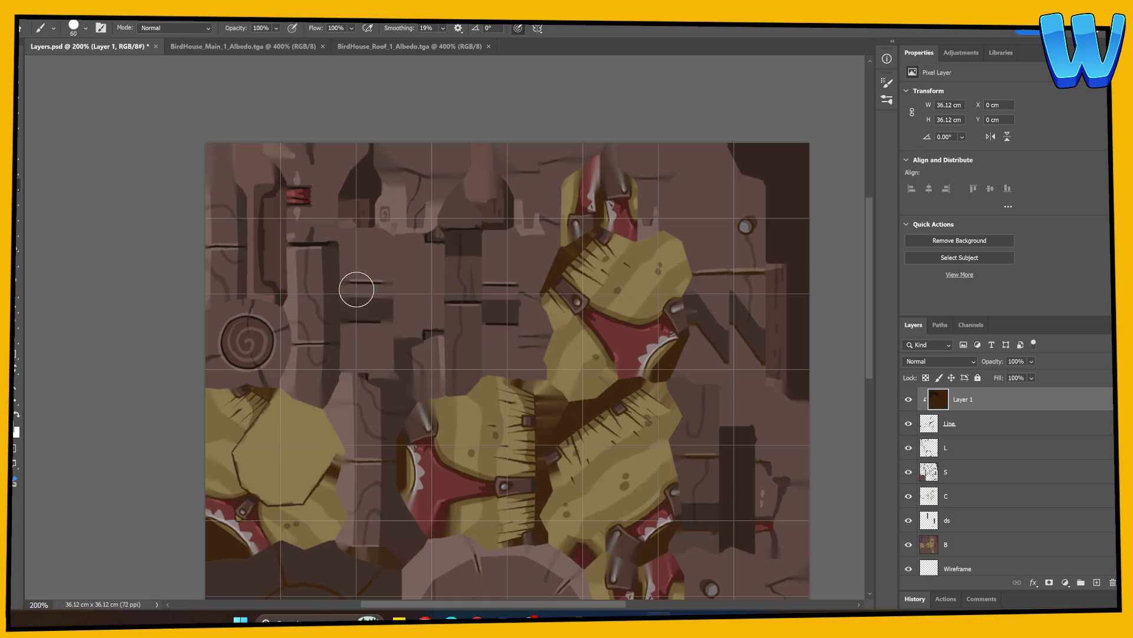
mouse_move(385, 371)
mouse_down()
mouse_move(450, 405)
mouse_move(356, 314)
mouse_up()
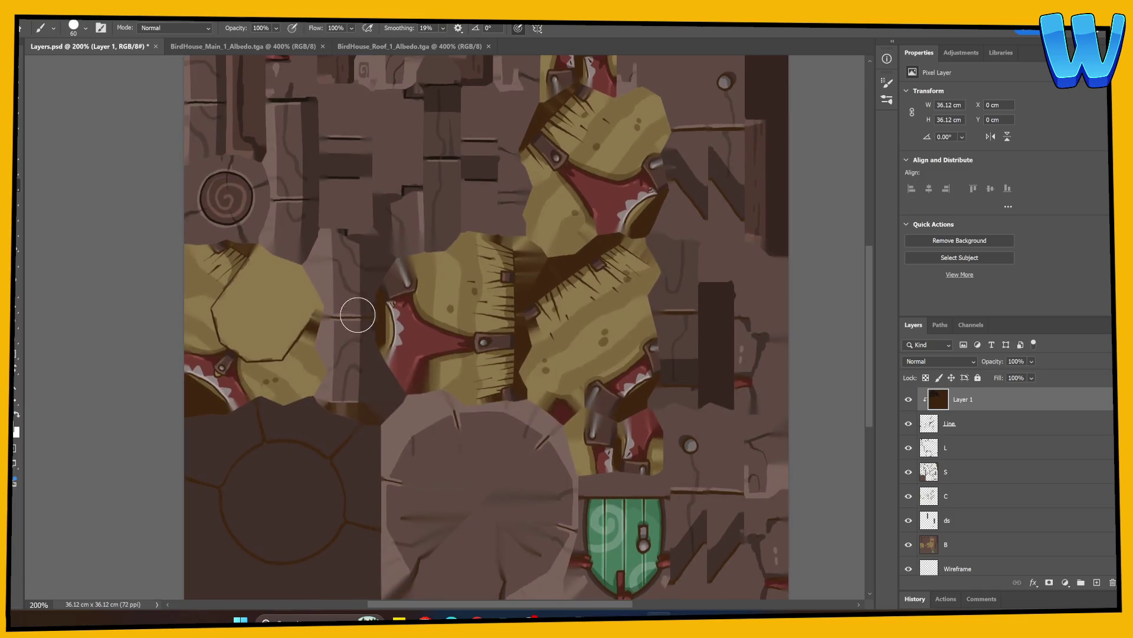
mouse_move(344, 386)
mouse_down()
mouse_move(359, 422)
mouse_move(328, 478)
mouse_move(360, 511)
mouse_move(329, 537)
mouse_move(221, 471)
mouse_move(218, 533)
mouse_move(255, 425)
mouse_up()
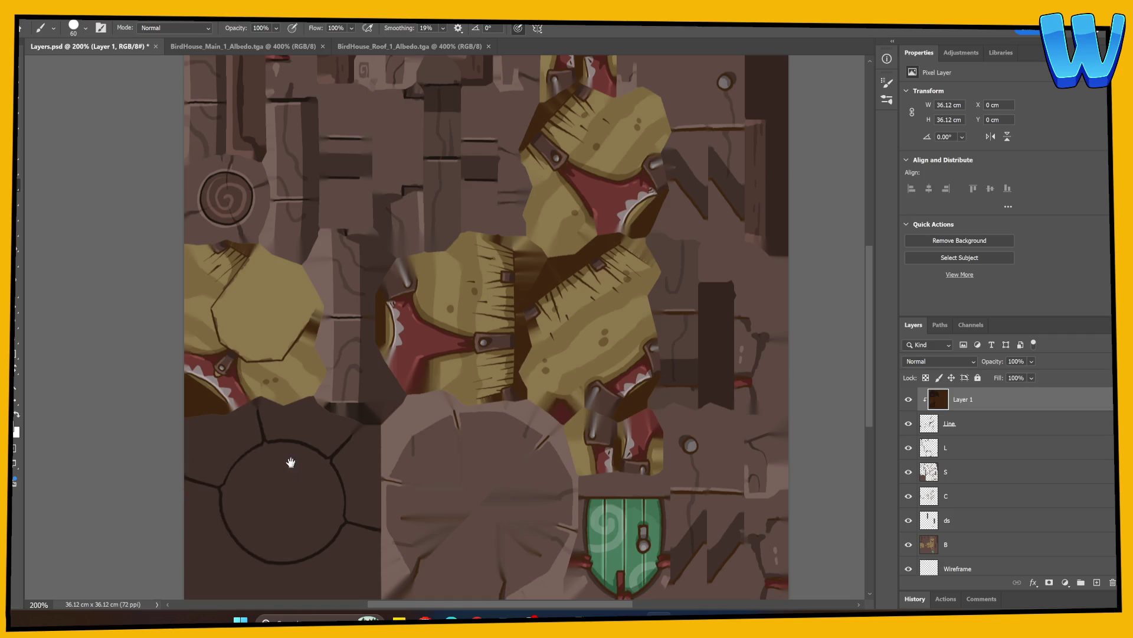
Darken under the red teeth, the strap's upper edge and the seam at its right end
drag(309, 478, 291, 428)
mouse_move(216, 376)
mouse_down()
mouse_move(202, 347)
mouse_move(174, 348)
mouse_move(174, 331)
mouse_move(213, 349)
mouse_move(214, 311)
mouse_move(256, 312)
mouse_up()
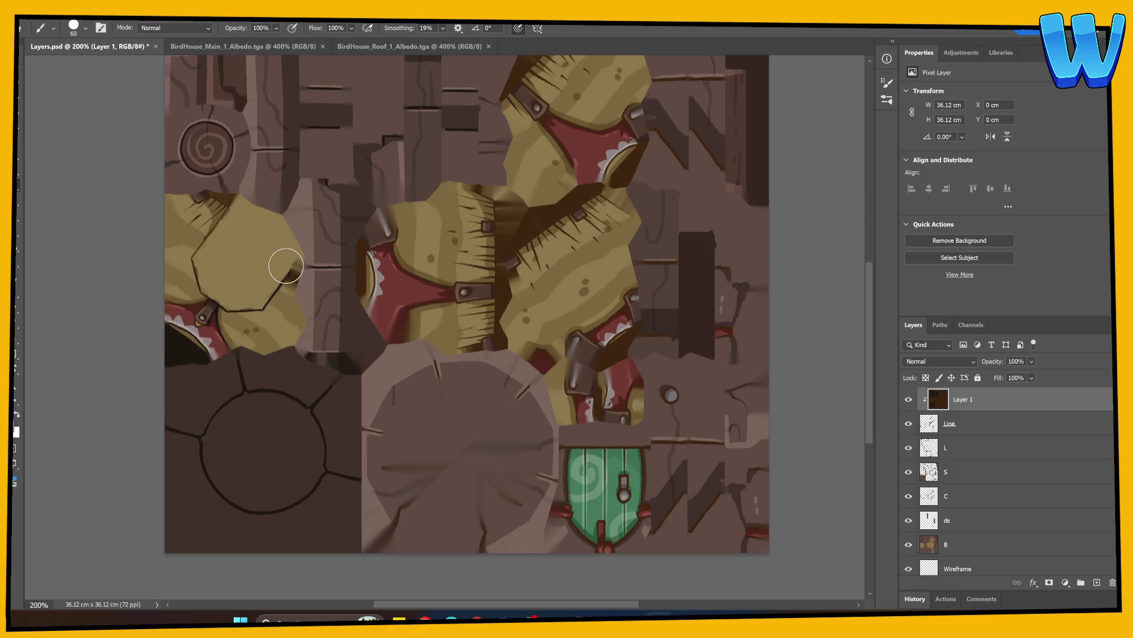
drag(217, 306, 169, 298)
drag(478, 438, 392, 442)
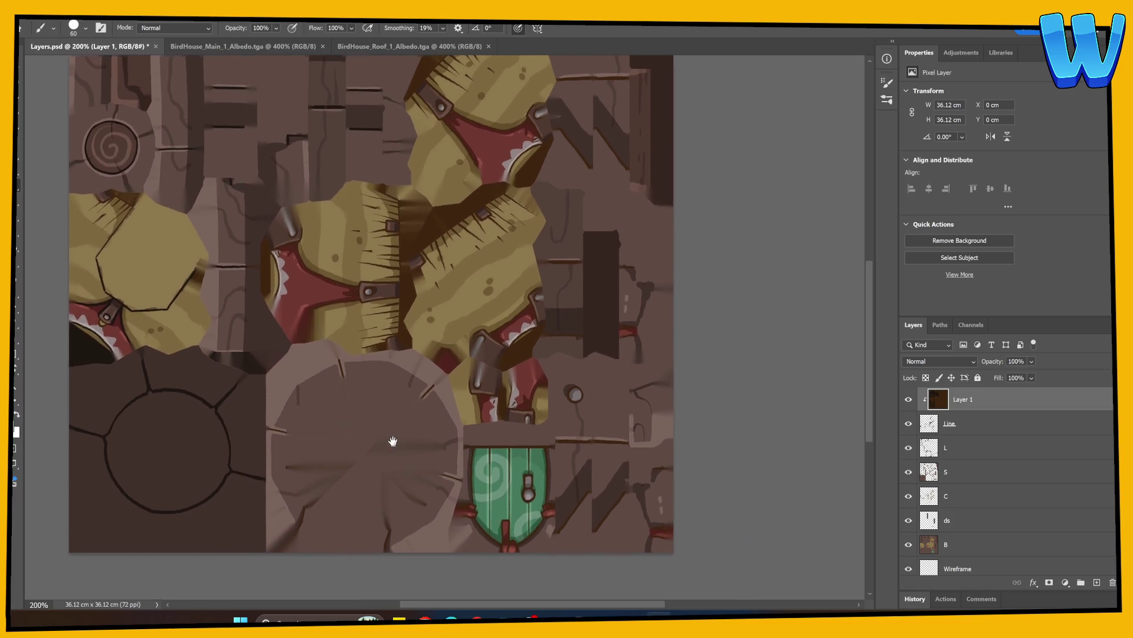
mouse_move(288, 243)
mouse_down()
mouse_move(284, 217)
mouse_move(273, 310)
mouse_move(348, 302)
mouse_move(322, 286)
mouse_move(347, 295)
mouse_move(303, 315)
mouse_move(361, 284)
mouse_move(389, 284)
mouse_move(362, 296)
mouse_up()
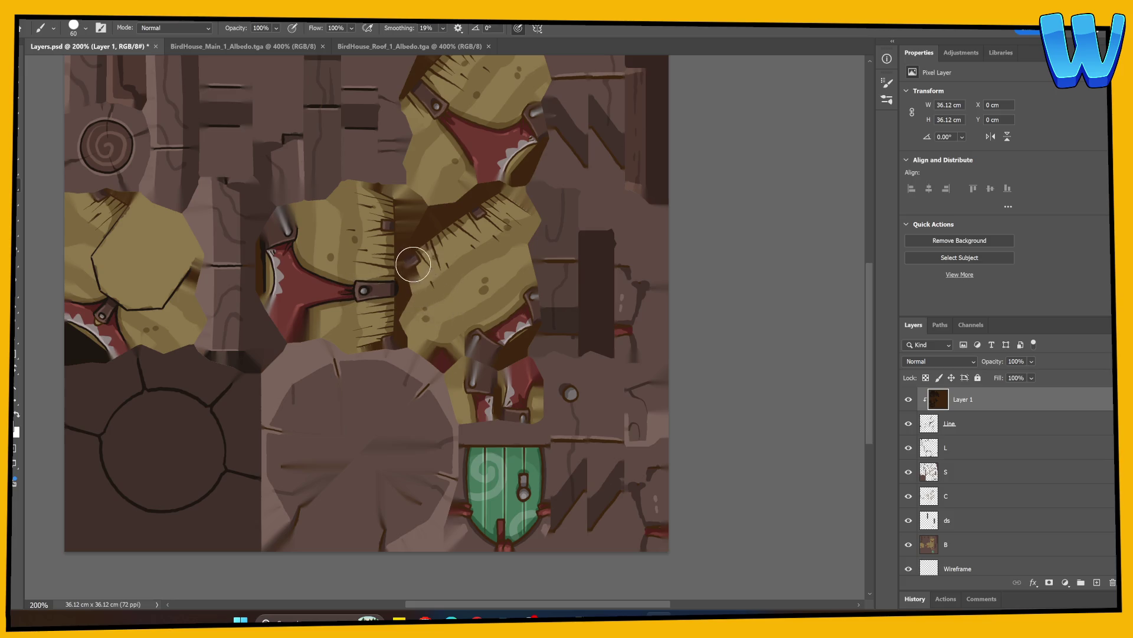
click(412, 289)
Darken the ledge line above the green door, extending it leftward
drag(596, 460, 480, 401)
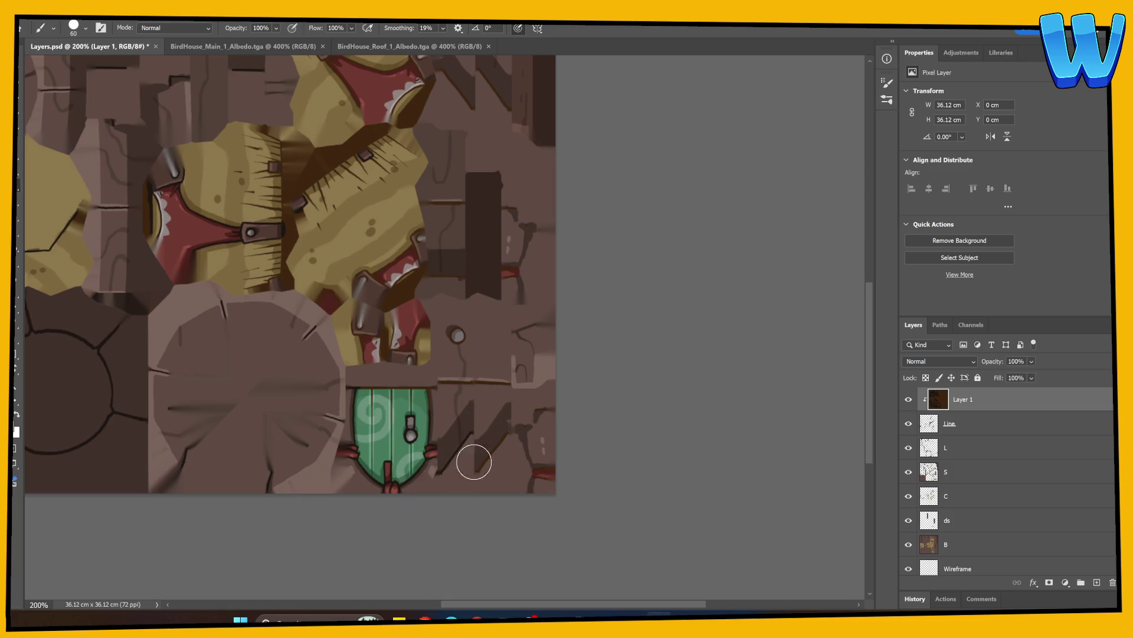
drag(512, 382, 424, 384)
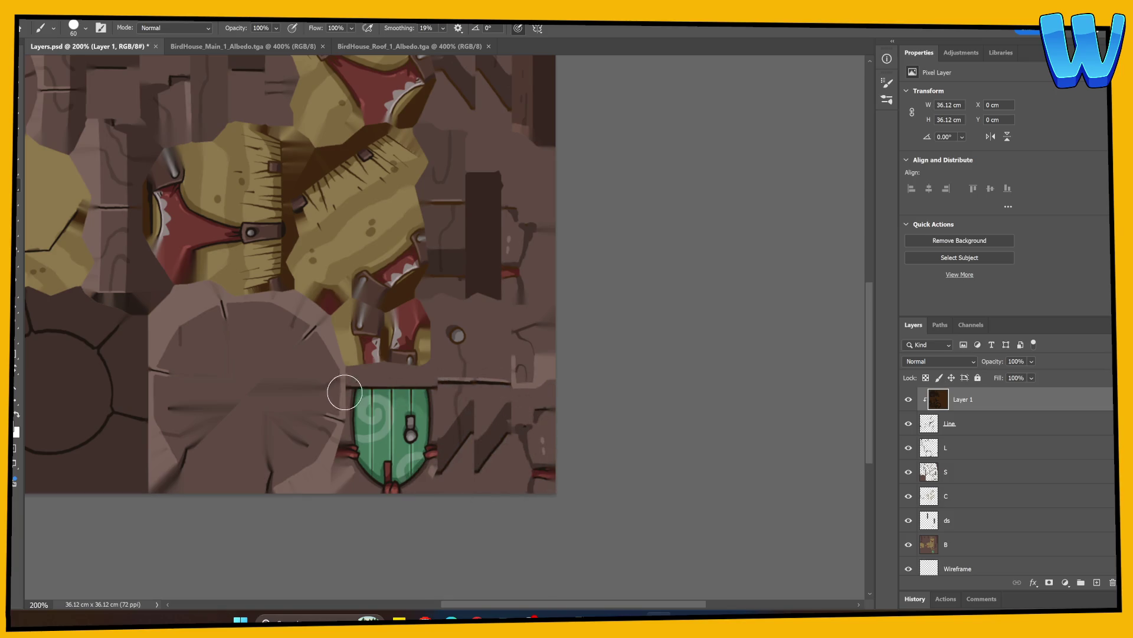
drag(510, 357, 415, 410)
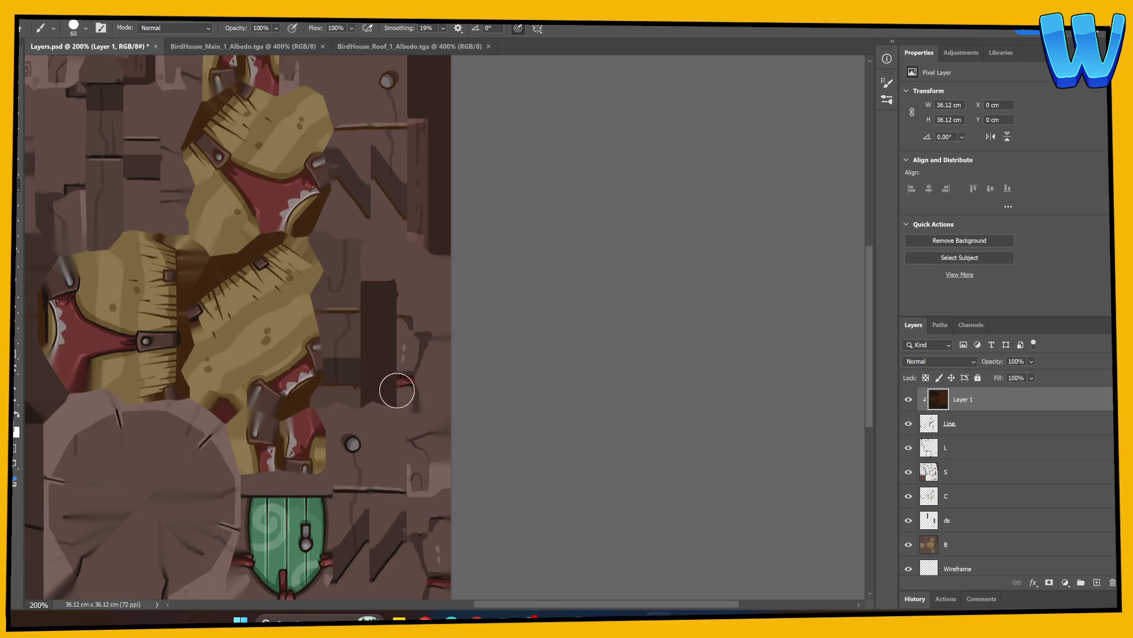
drag(361, 311, 335, 312)
mouse_move(319, 361)
mouse_down()
mouse_move(375, 298)
mouse_move(393, 254)
mouse_move(300, 319)
mouse_move(396, 306)
mouse_move(330, 343)
mouse_move(328, 368)
mouse_move(381, 380)
mouse_move(345, 348)
mouse_move(356, 459)
mouse_up()
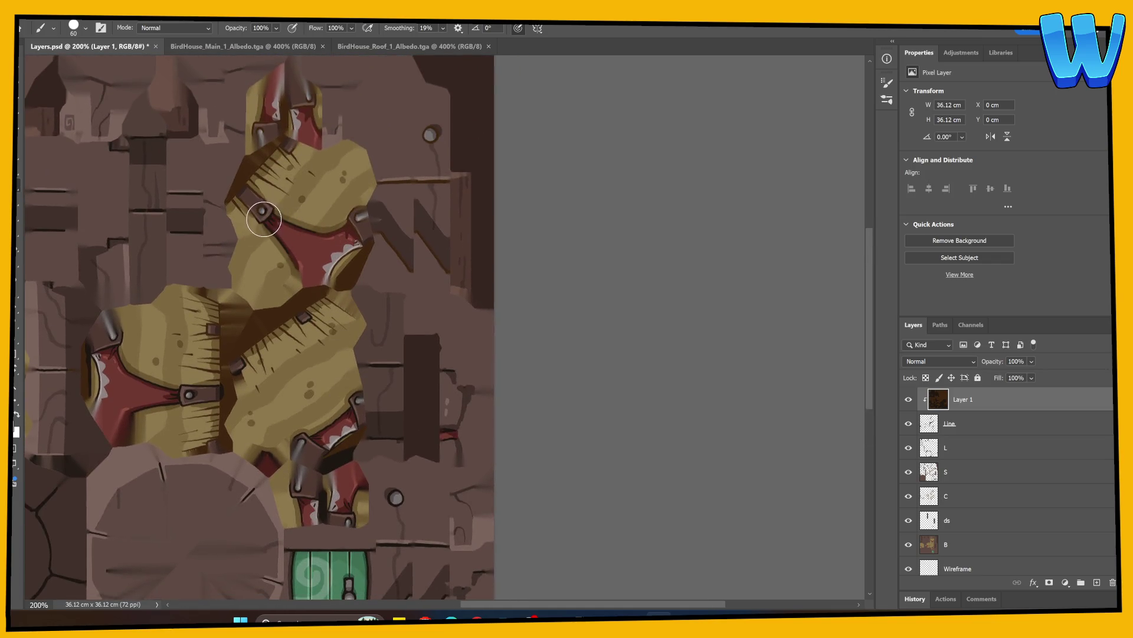
Shade along the red roof straps and horizontal ledge, then select Line with Layer 1
mouse_move(249, 192)
mouse_down()
mouse_move(284, 222)
mouse_move(316, 228)
mouse_move(363, 204)
mouse_move(357, 242)
mouse_move(331, 271)
mouse_up()
drag(384, 225, 372, 314)
drag(440, 271, 376, 268)
mouse_move(285, 182)
mouse_down()
mouse_move(240, 195)
mouse_move(283, 177)
mouse_move(295, 194)
mouse_move(278, 203)
mouse_move(306, 222)
mouse_move(253, 198)
mouse_move(286, 228)
mouse_up()
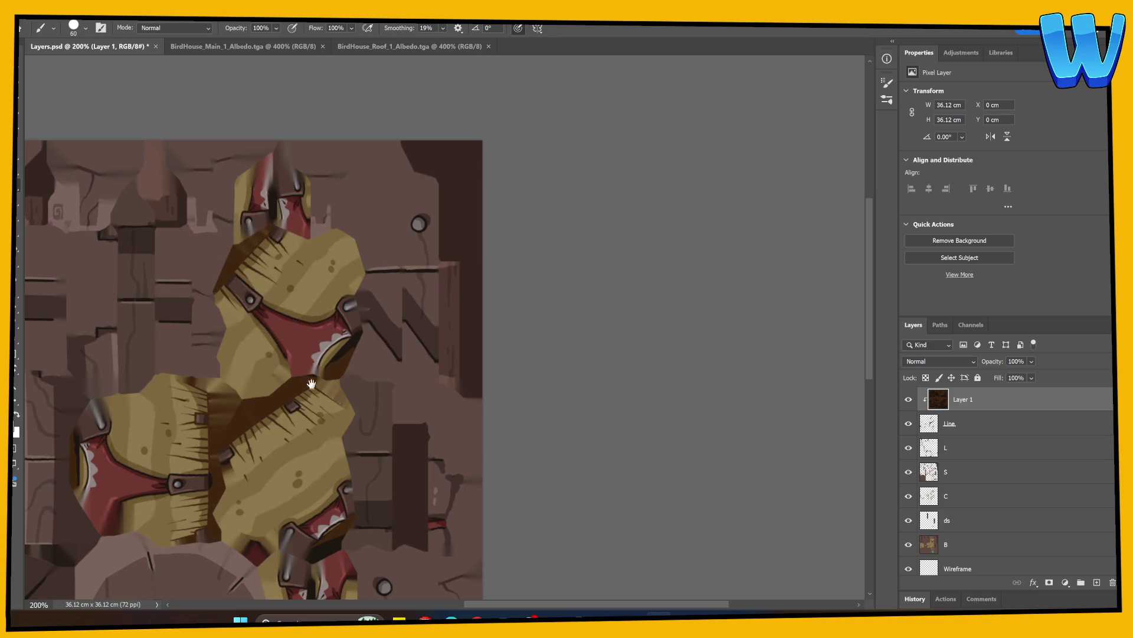
drag(311, 383, 534, 315)
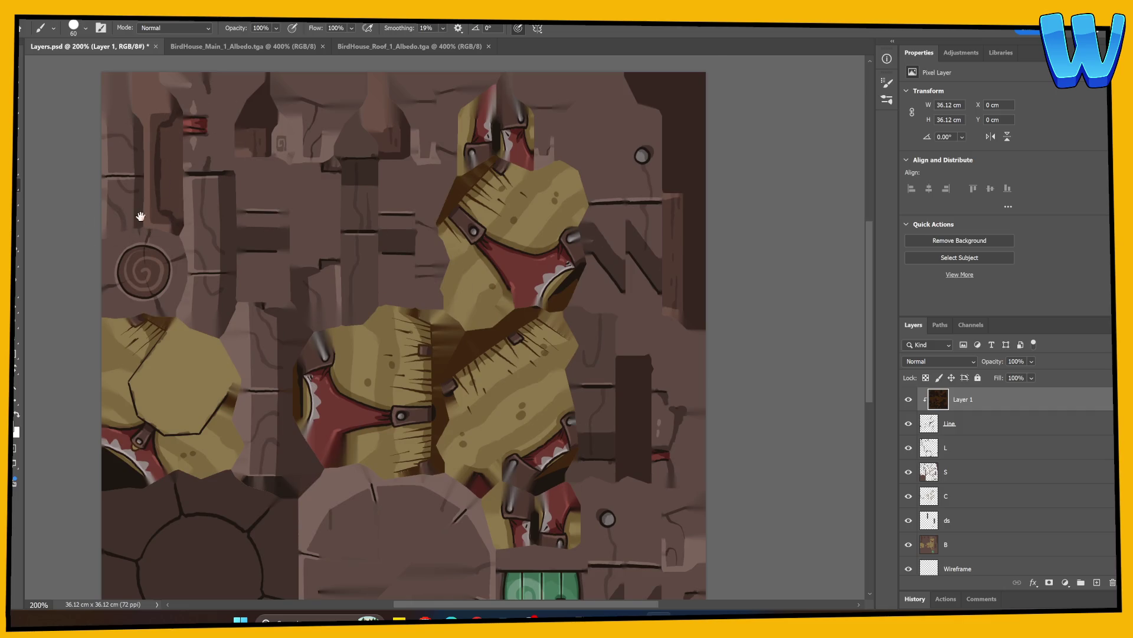
drag(140, 216, 176, 91)
shift+click(968, 426)
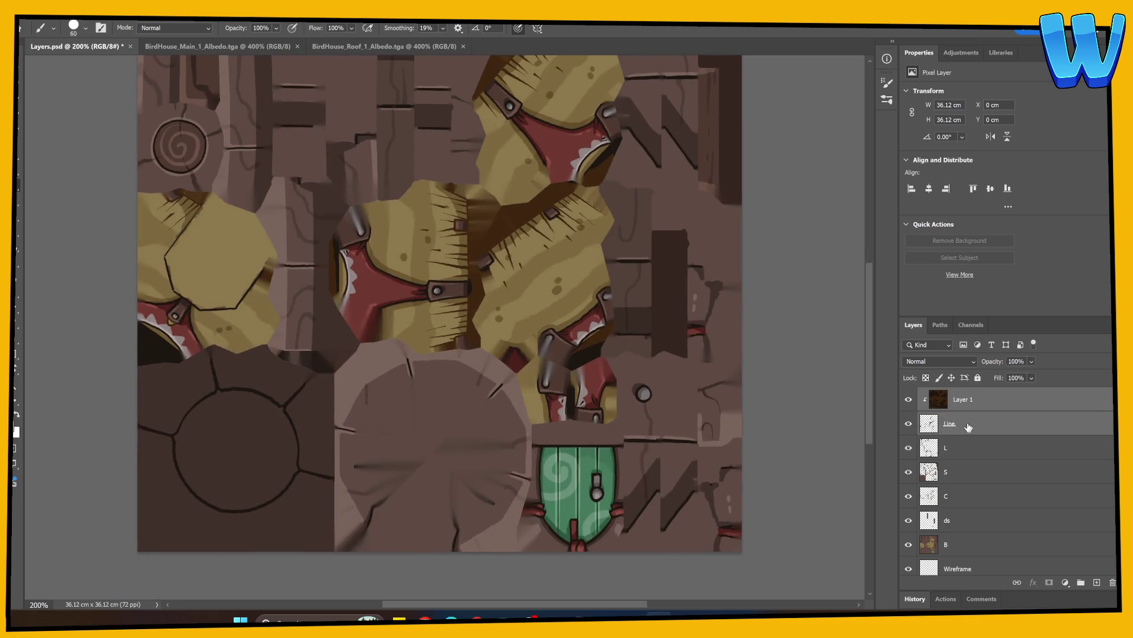
Merge Line into Layer 1, check the birdhouse front in 3DCoat, and add empty Layer 2
right_click(977, 430)
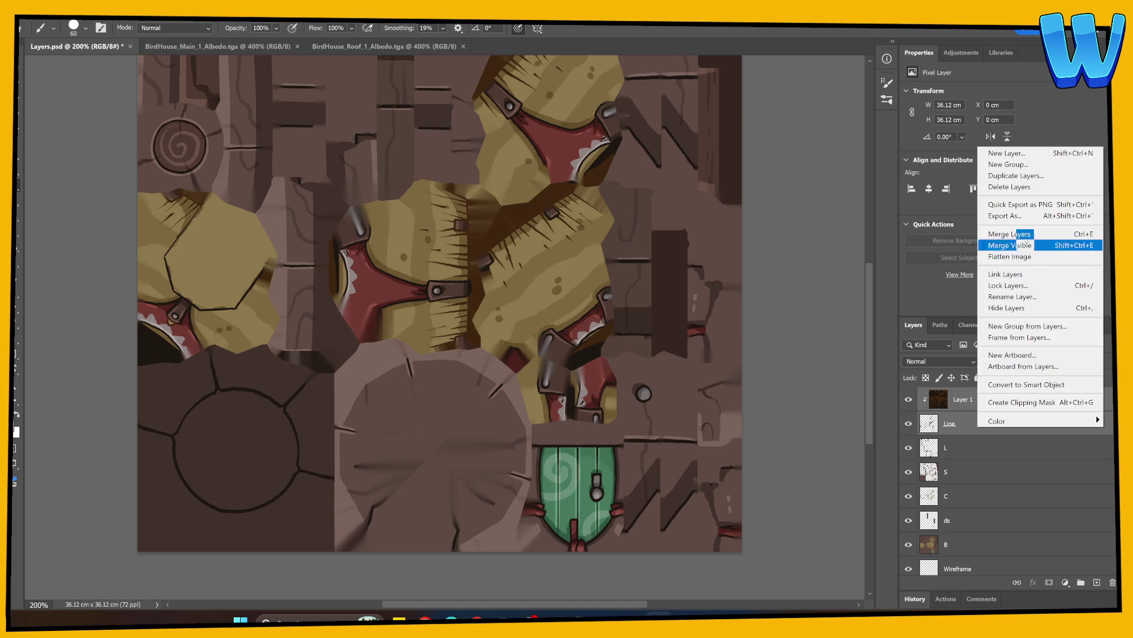
click(1004, 236)
mouse_move(893, 620)
click(892, 569)
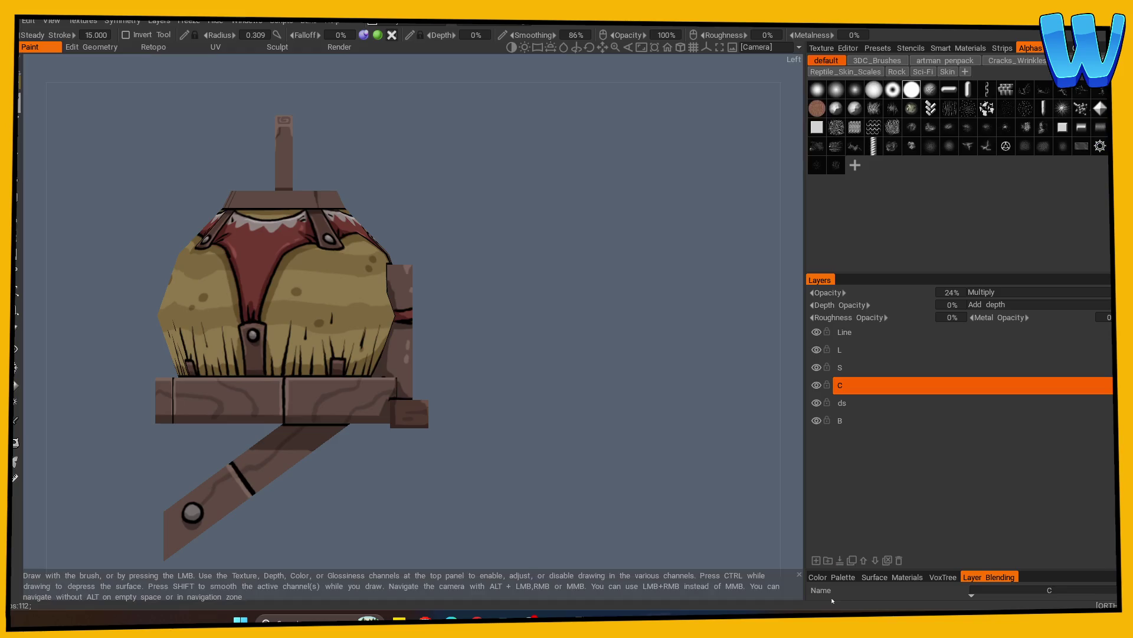
mouse_move(490, 431)
mouse_down()
mouse_move(433, 463)
mouse_move(592, 445)
mouse_move(570, 457)
mouse_move(607, 392)
mouse_move(614, 398)
mouse_move(551, 410)
mouse_move(620, 422)
mouse_move(610, 448)
mouse_move(467, 386)
mouse_move(621, 302)
mouse_move(680, 361)
mouse_move(620, 399)
mouse_up()
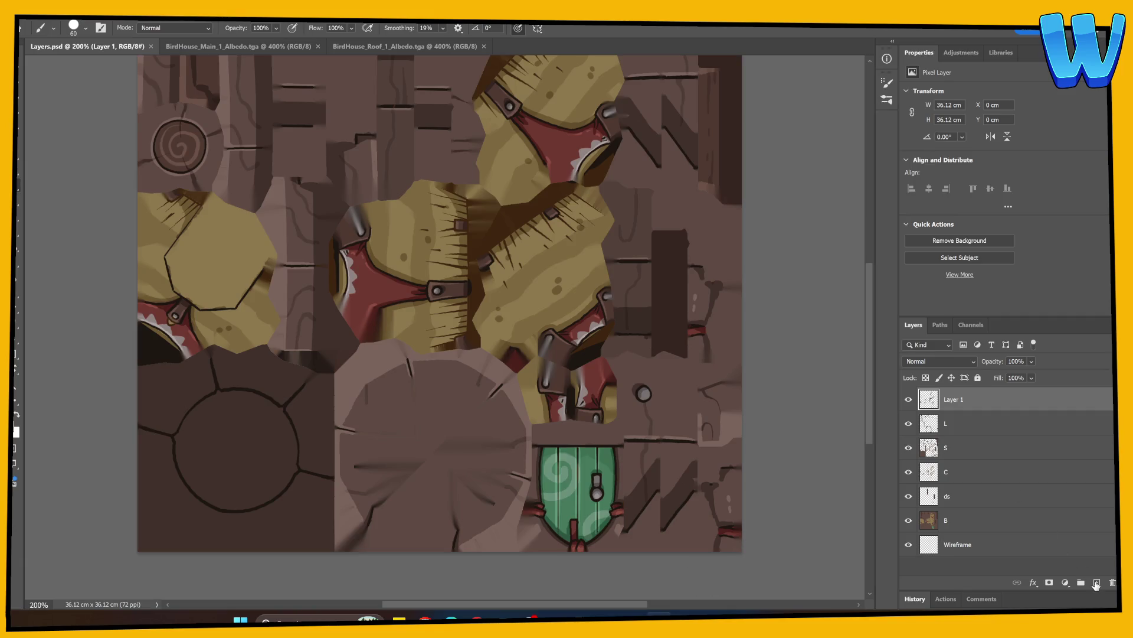
click(1097, 583)
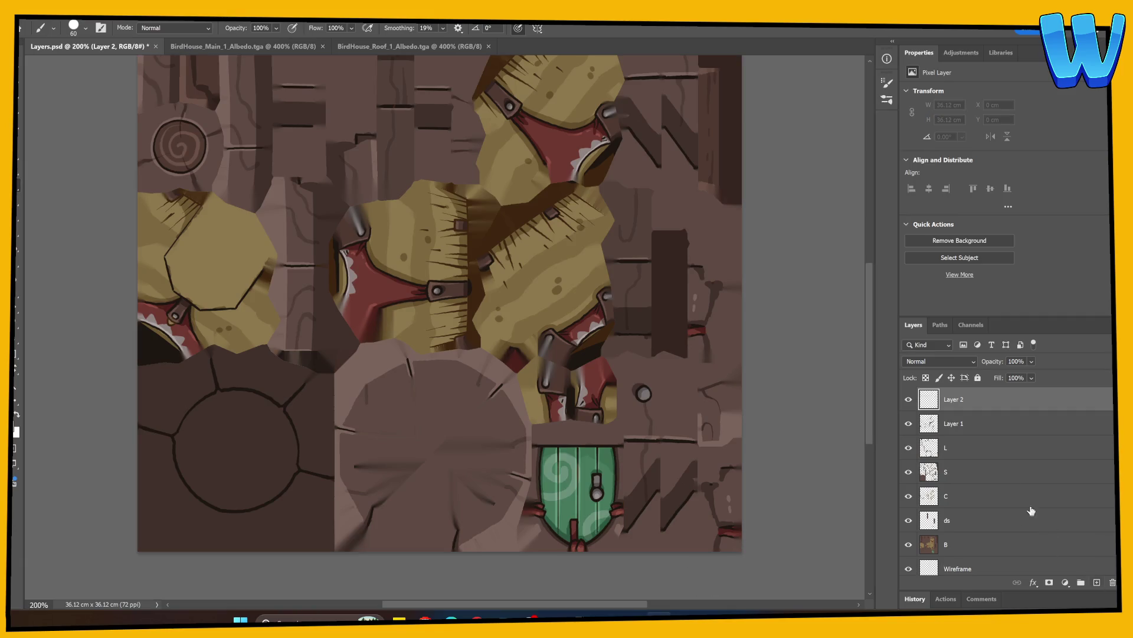
Clip Layer 2 to Layer 1 and paint lighter touch-ups over the dark strip, tuft and thatch
alt+click(966, 409)
scroll(366, 392, up, 1)
drag(306, 320, 306, 337)
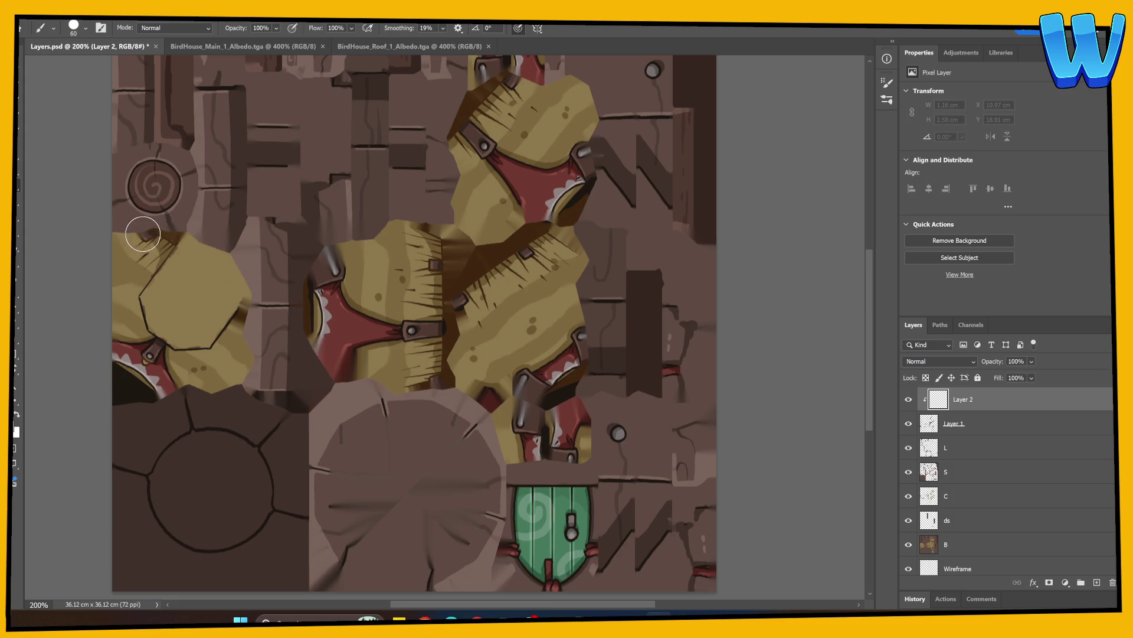
drag(148, 236, 167, 250)
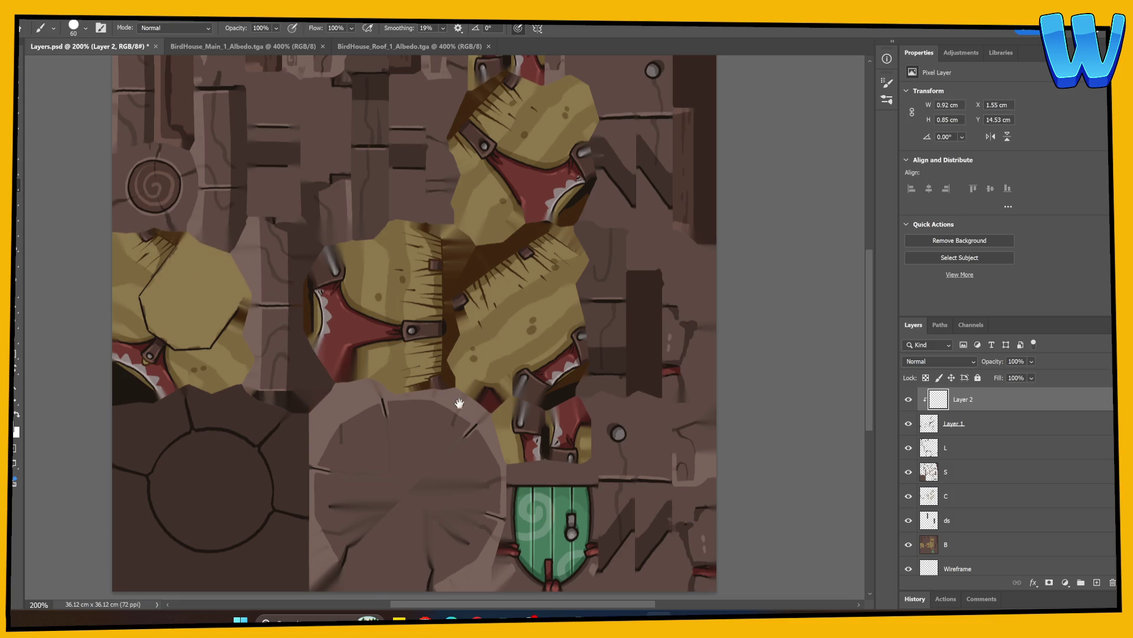
drag(459, 403, 419, 342)
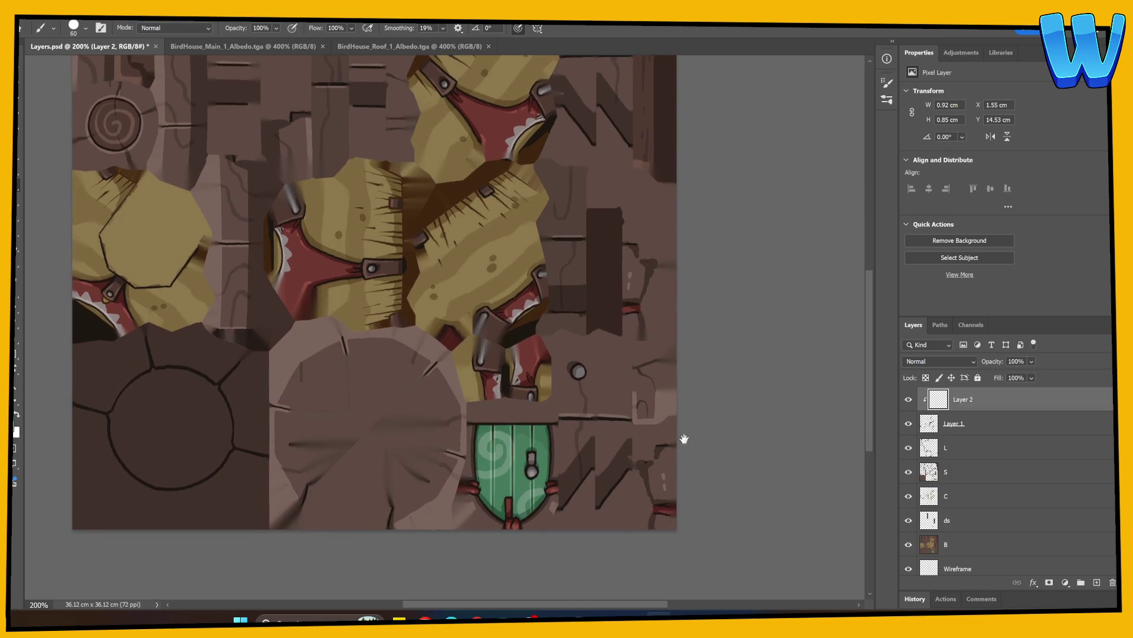
drag(684, 439, 577, 526)
scroll(592, 513, up, 3)
mouse_move(423, 323)
mouse_down()
mouse_move(425, 345)
mouse_move(471, 285)
mouse_up()
drag(394, 461, 486, 452)
Add a dark vertical stroke, touch up the red and yellow edge, and paint the strap dark brown
drag(301, 392, 299, 341)
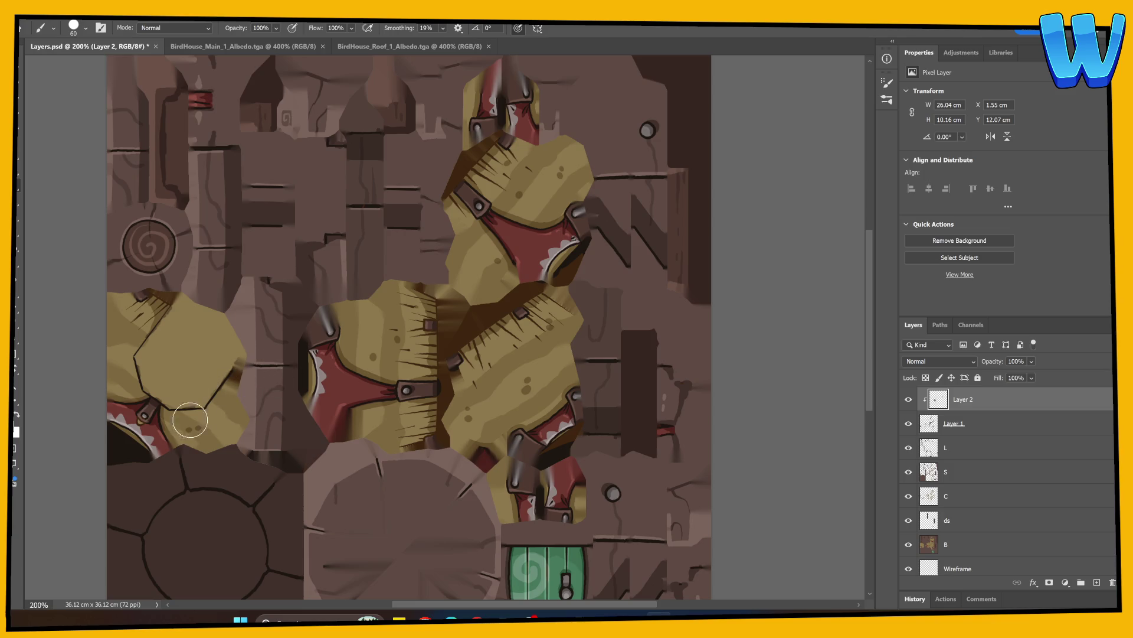
drag(442, 211, 372, 324)
drag(504, 351, 481, 392)
drag(380, 319, 481, 296)
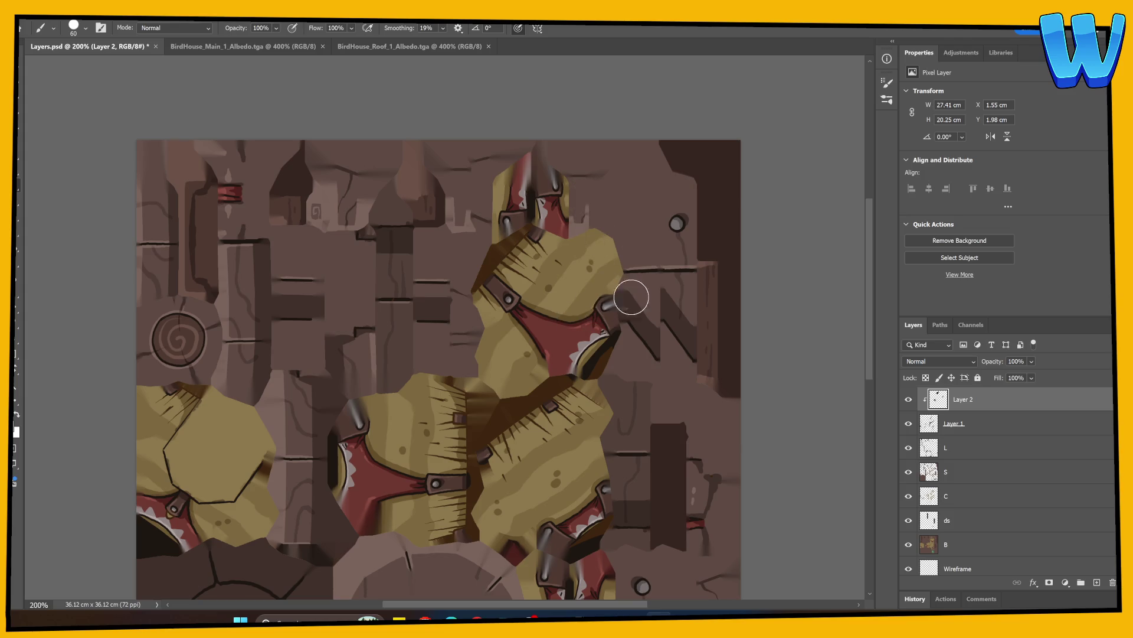
scroll(614, 413, down, 5)
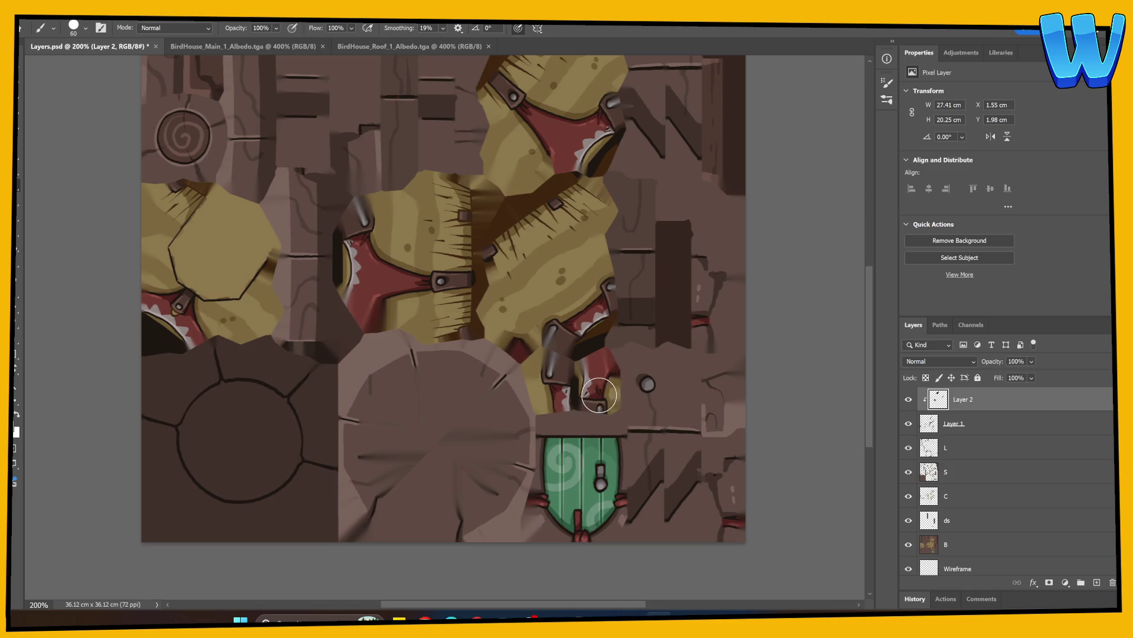
drag(571, 388, 609, 327)
Merge Layer 1 into the touch-up Layer 2
shift+click(991, 424)
right_click(995, 427)
click(1027, 232)
Check the green door side of the model in 3DCoat, then return to Photoshop
mouse_move(659, 620)
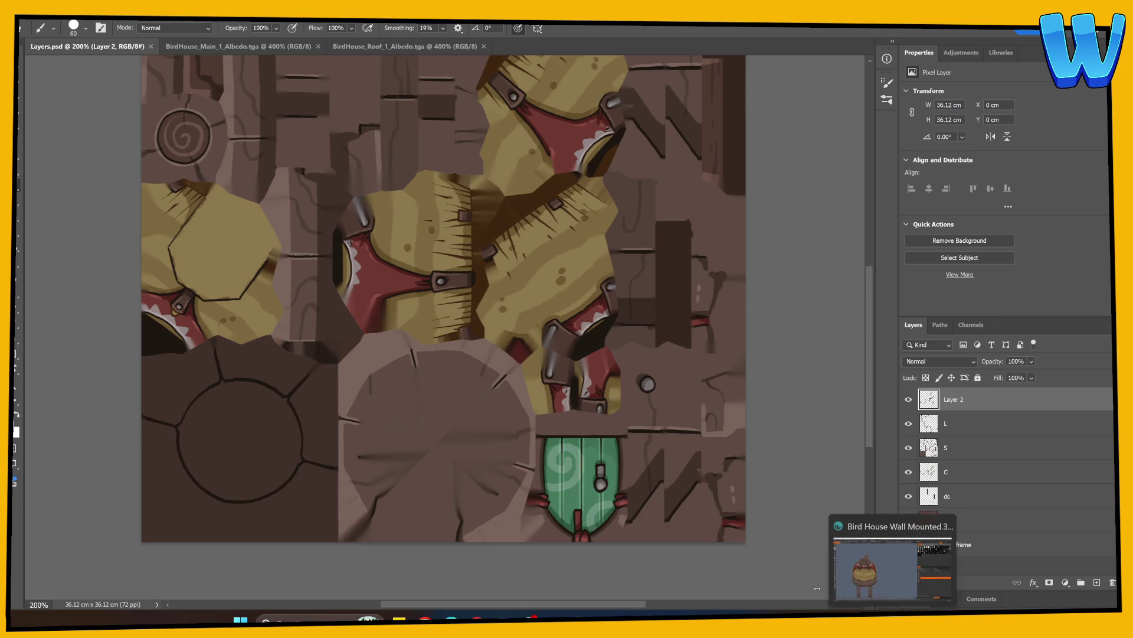
click(893, 564)
mouse_move(477, 467)
mouse_down()
mouse_move(542, 471)
mouse_move(493, 466)
mouse_move(571, 425)
mouse_move(572, 470)
mouse_move(602, 466)
mouse_move(594, 458)
mouse_move(613, 474)
mouse_move(561, 480)
mouse_up()
key(alt+Tab)
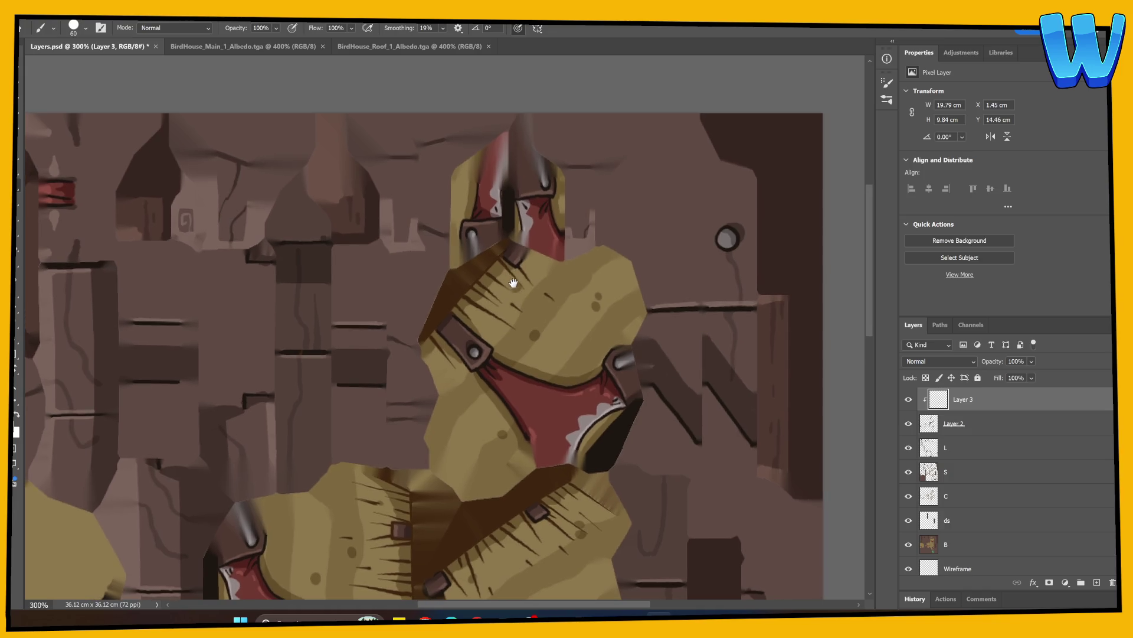
Merge Layer 2 and Layer 3 into a single layer
mouse_move(533, 273)
mouse_down()
mouse_move(620, 252)
mouse_move(596, 153)
mouse_move(625, 82)
mouse_move(643, 327)
mouse_up()
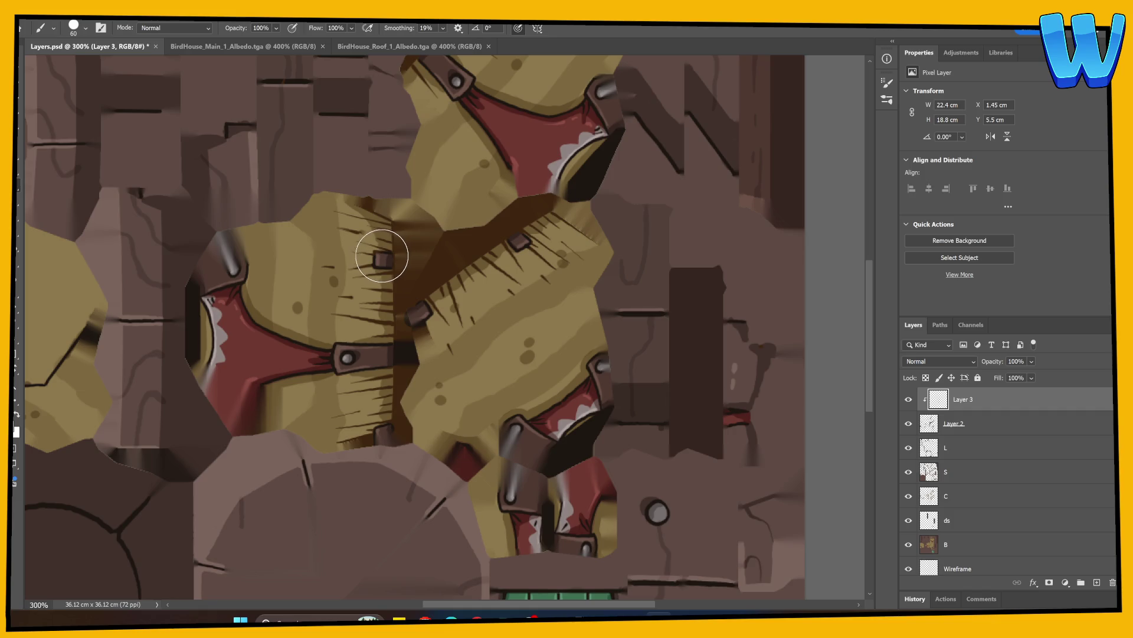
shift+click(995, 431)
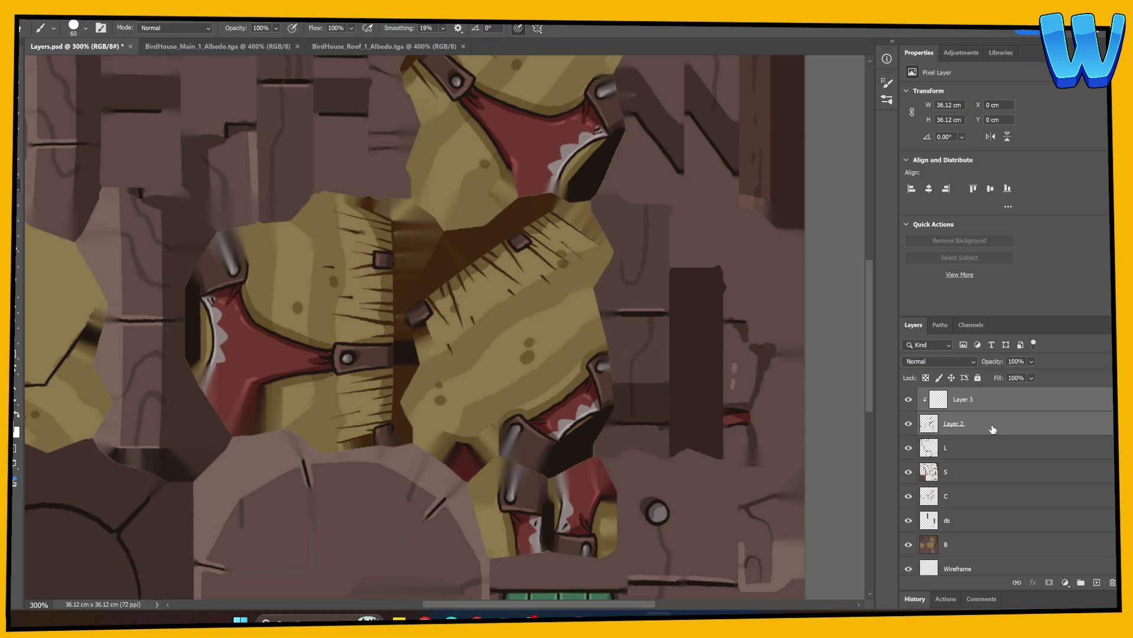
right_click(995, 430)
click(1027, 231)
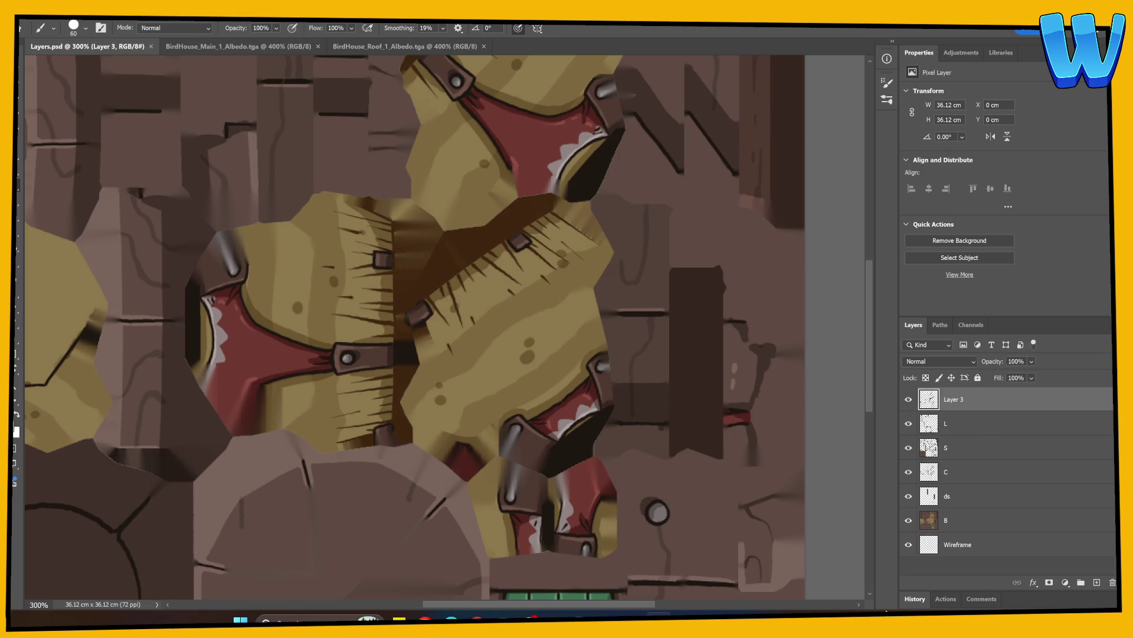
Review the updated texture on the birdhouse's green door side in 3DCoat
mouse_move(659, 617)
click(891, 561)
drag(229, 529, 541, 506)
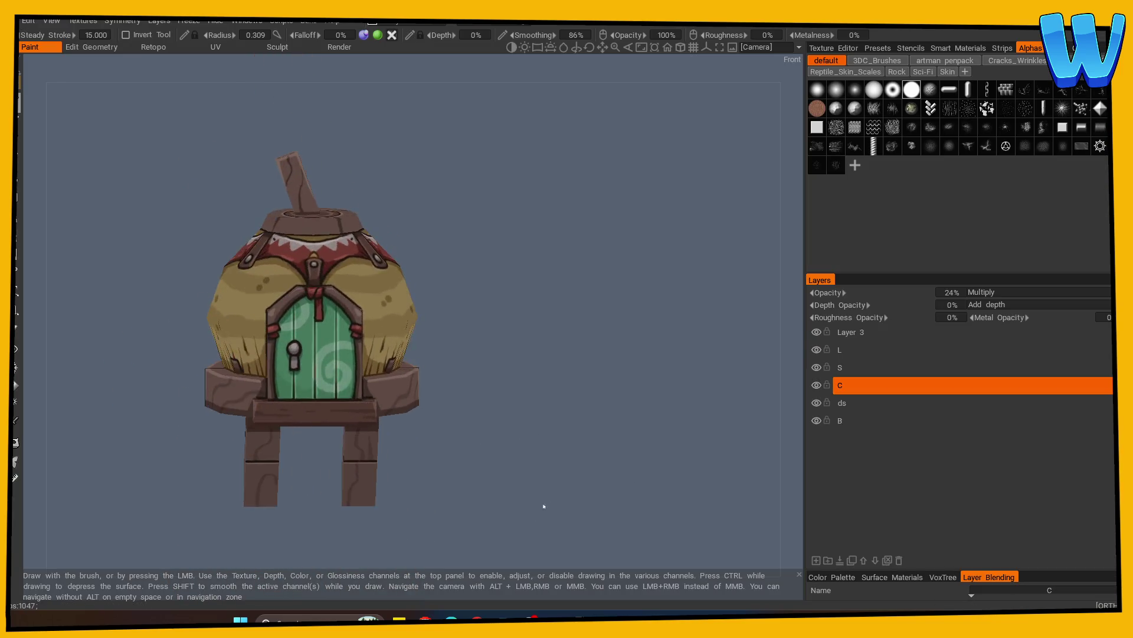
Orbit the repainted birdhouse in 3DCoat to inspect the green door
right_drag(541, 506, 468, 442)
drag(468, 442, 483, 455)
right_drag(483, 455, 518, 455)
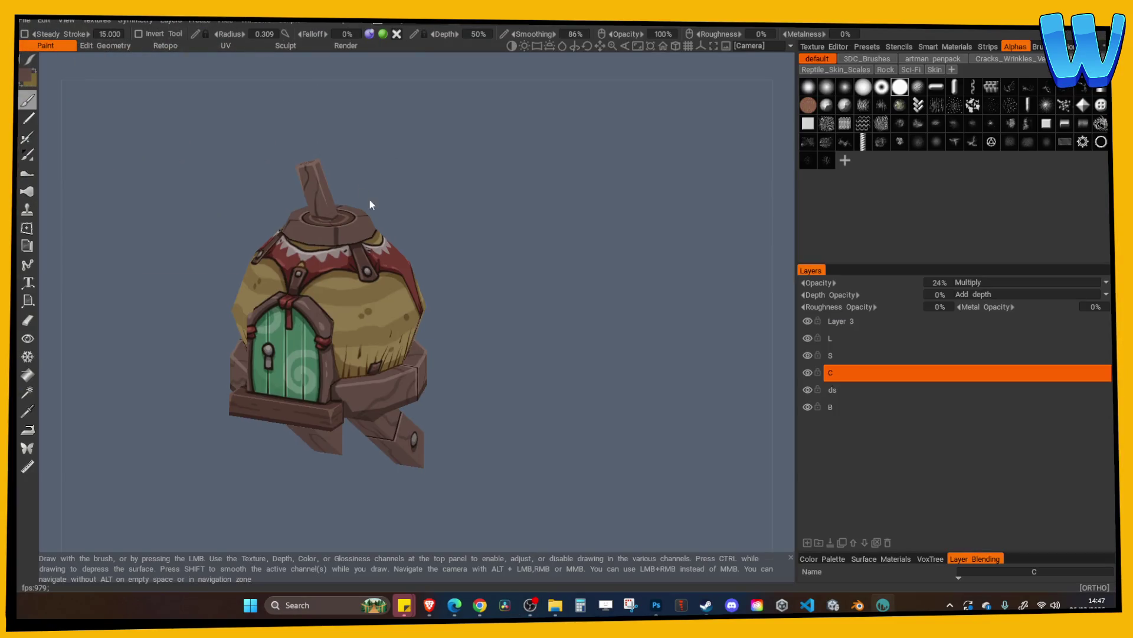
Orbit the birdhouse to inspect its door side
mouse_move(370, 200)
mouse_down()
mouse_move(530, 193)
mouse_move(599, 162)
mouse_move(271, 152)
mouse_move(549, 212)
mouse_move(610, 177)
mouse_move(599, 196)
mouse_move(407, 171)
mouse_move(495, 178)
mouse_up()
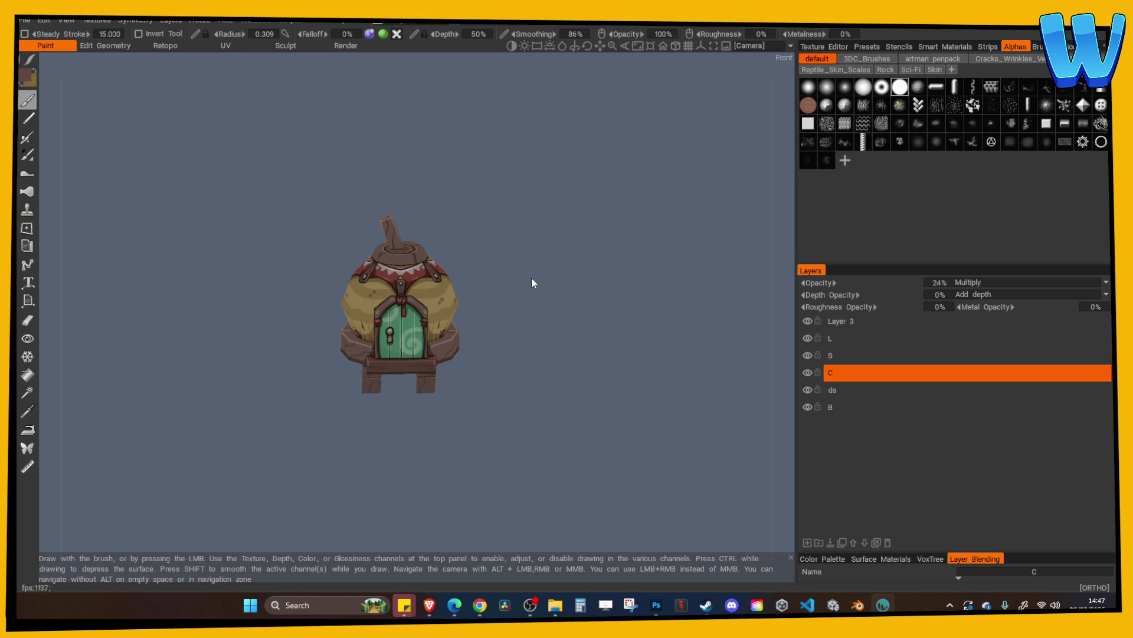
Export objects and textures with the texture prefix 'Bird Hll Mnt'
mouse_move(522, 218)
mouse_down()
mouse_move(597, 237)
mouse_move(693, 225)
mouse_move(519, 231)
mouse_move(278, 68)
mouse_up()
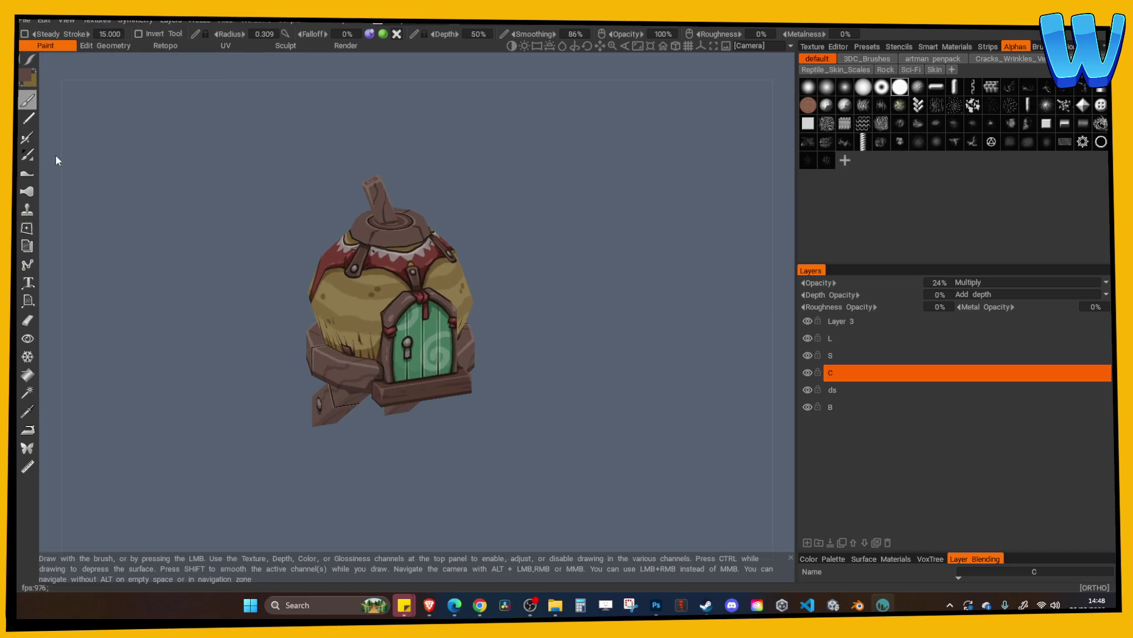
click(24, 21)
click(57, 186)
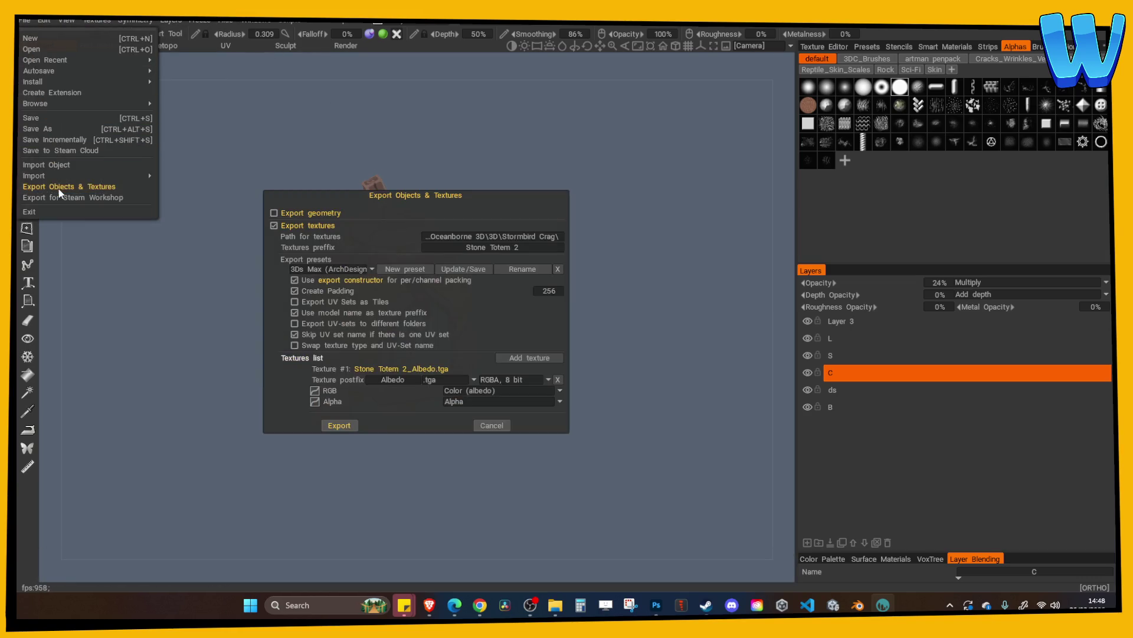
click(508, 250)
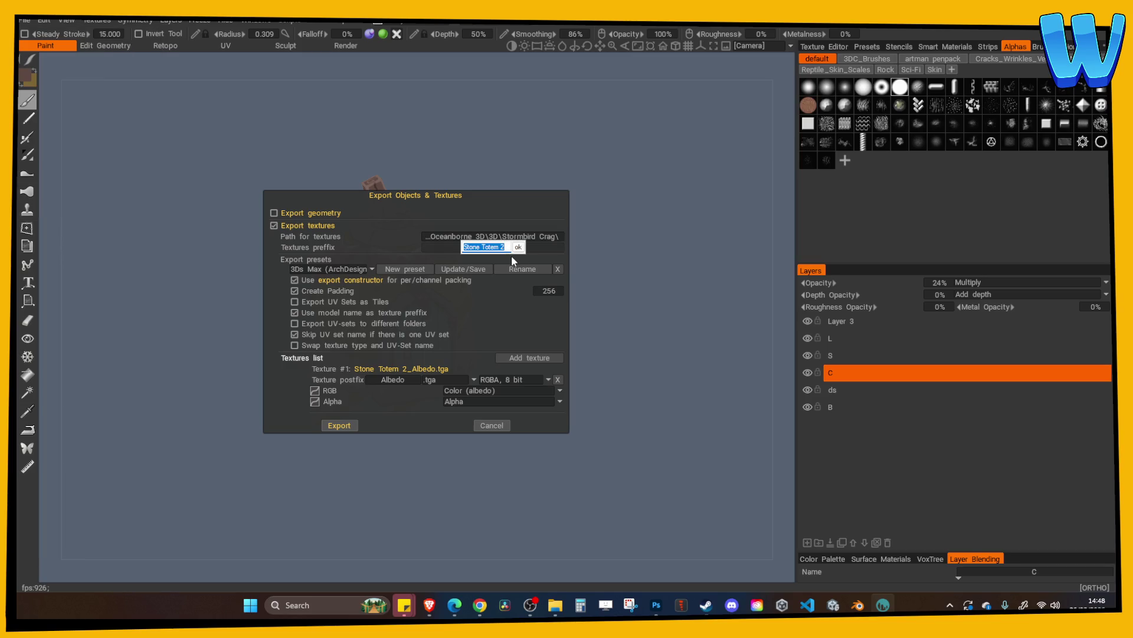
text(Bird H)
text(ll M)
text(nted)
key(Return)
click(348, 424)
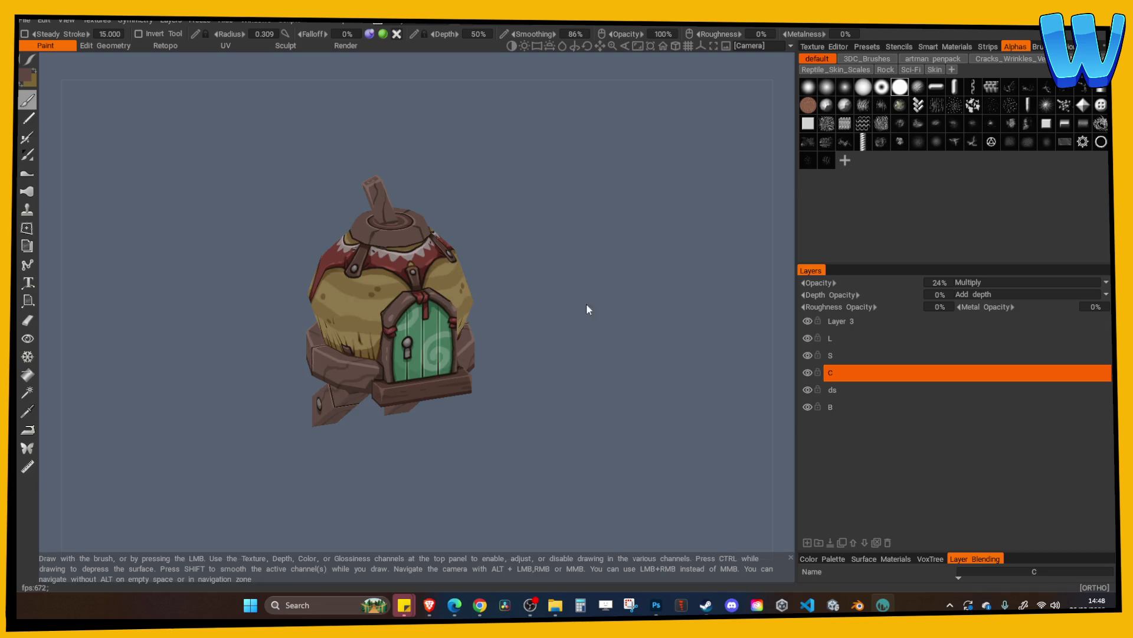
Orbit around the two birdhouse meshes in Blender, toggling edit mode
click(858, 604)
mouse_move(511, 359)
middle_down()
mouse_move(586, 378)
mouse_move(482, 359)
middle_up()
key(Tab)
key(Tab)
mouse_move(506, 413)
middle_down()
mouse_move(599, 385)
mouse_move(477, 409)
middle_up()
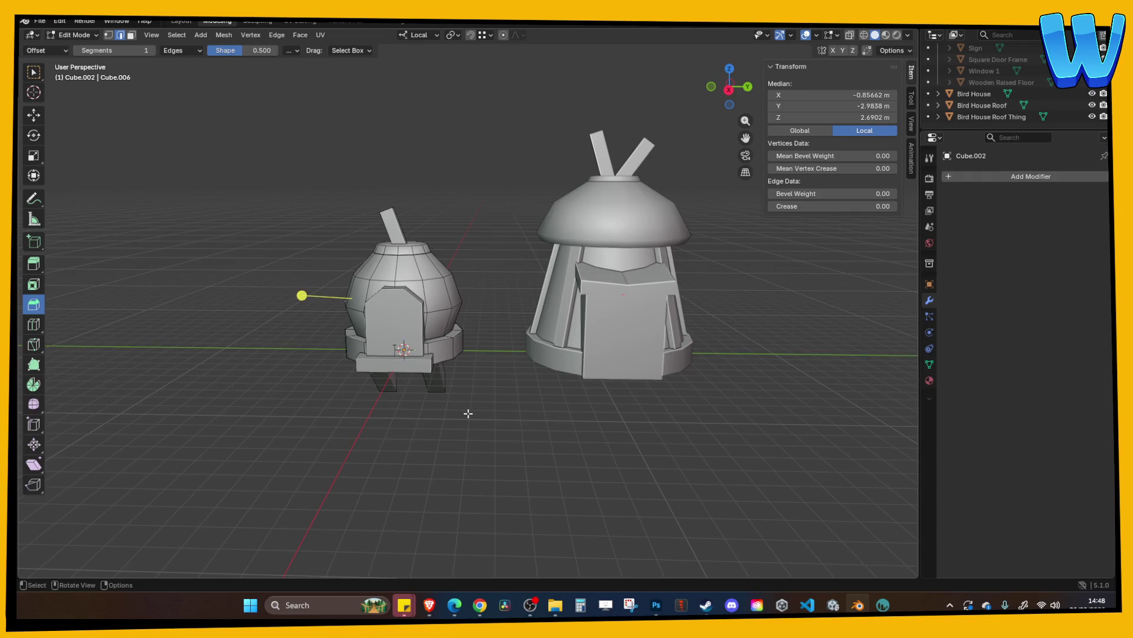
Load the Bird House Wall Mounted albedo .tga from Stormbird Crag onto the small birdhouse's UVs
key(Tab)
click(413, 324)
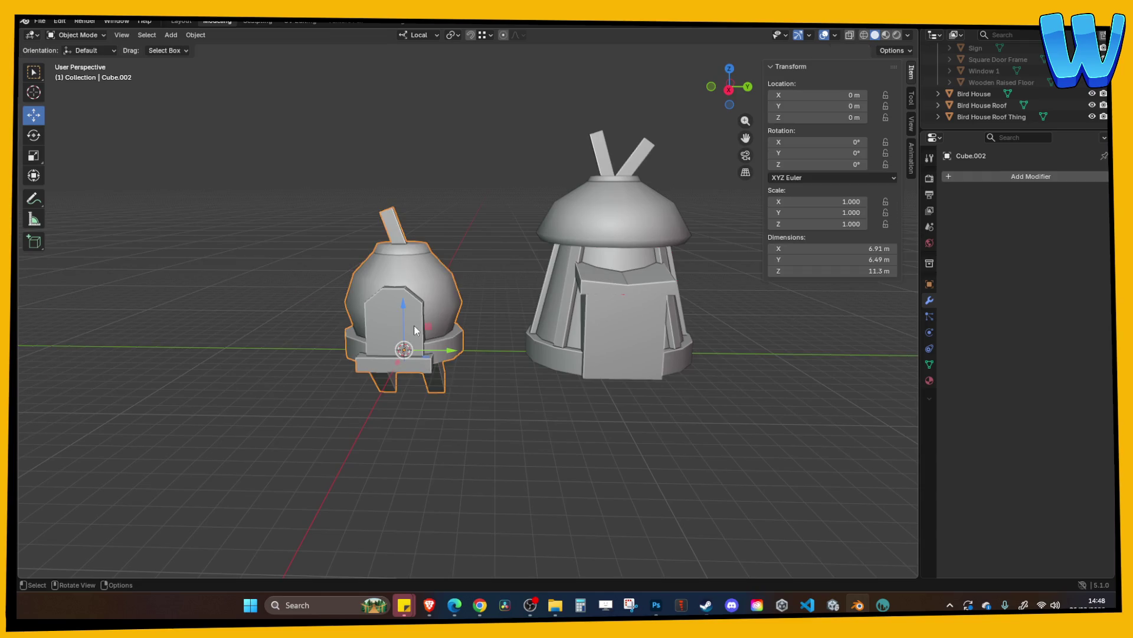
click(316, 22)
key(Tab)
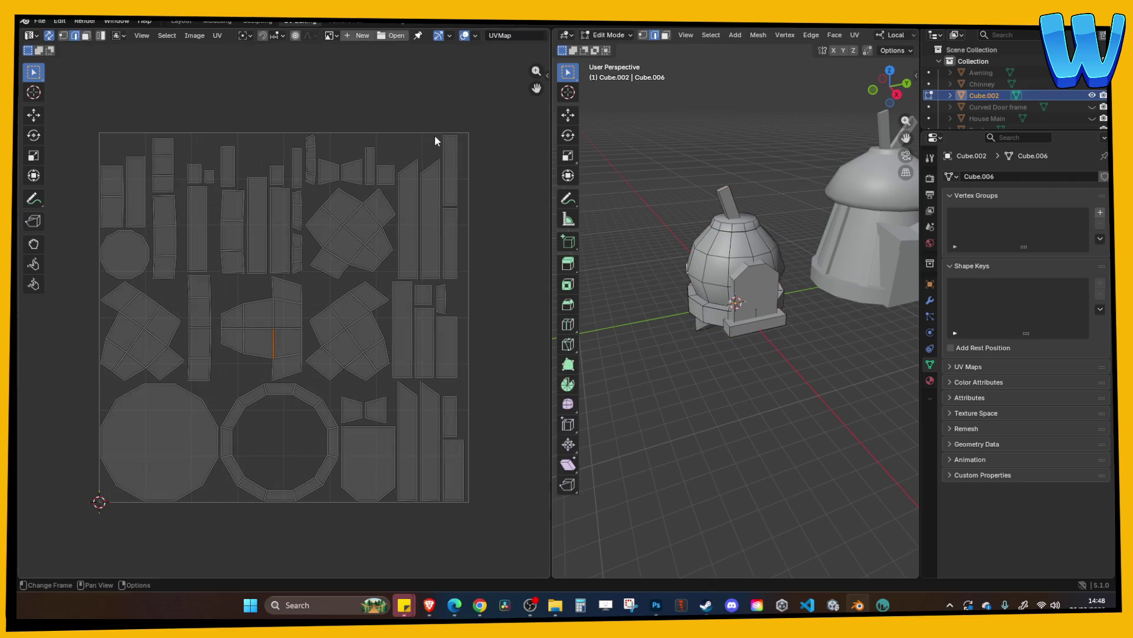
key(a)
click(406, 36)
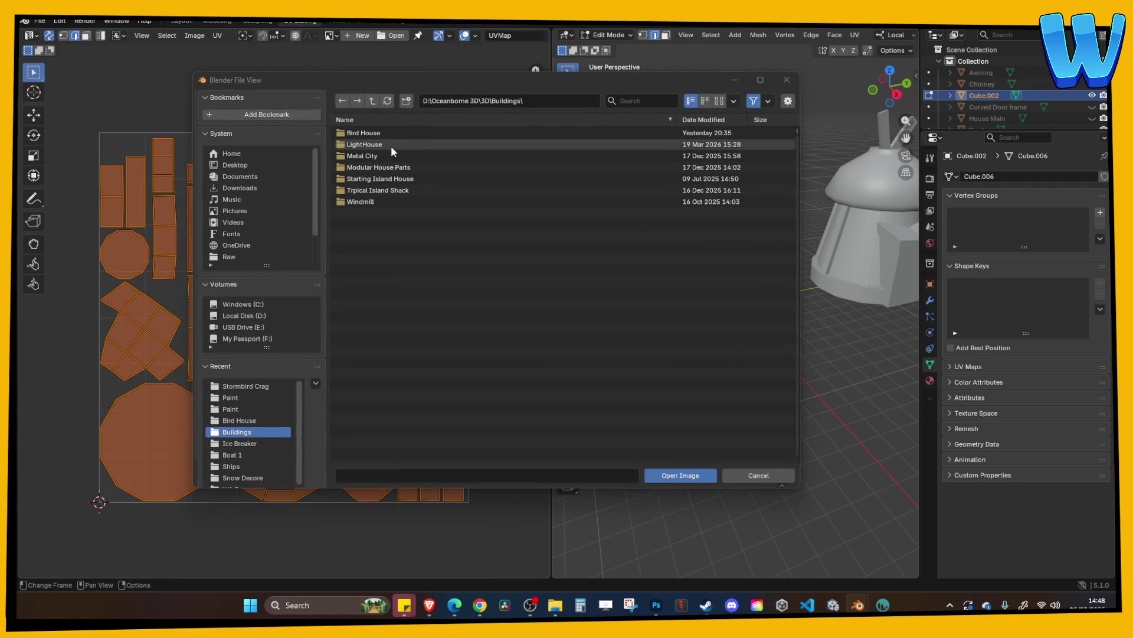
scroll(383, 201, down, 5)
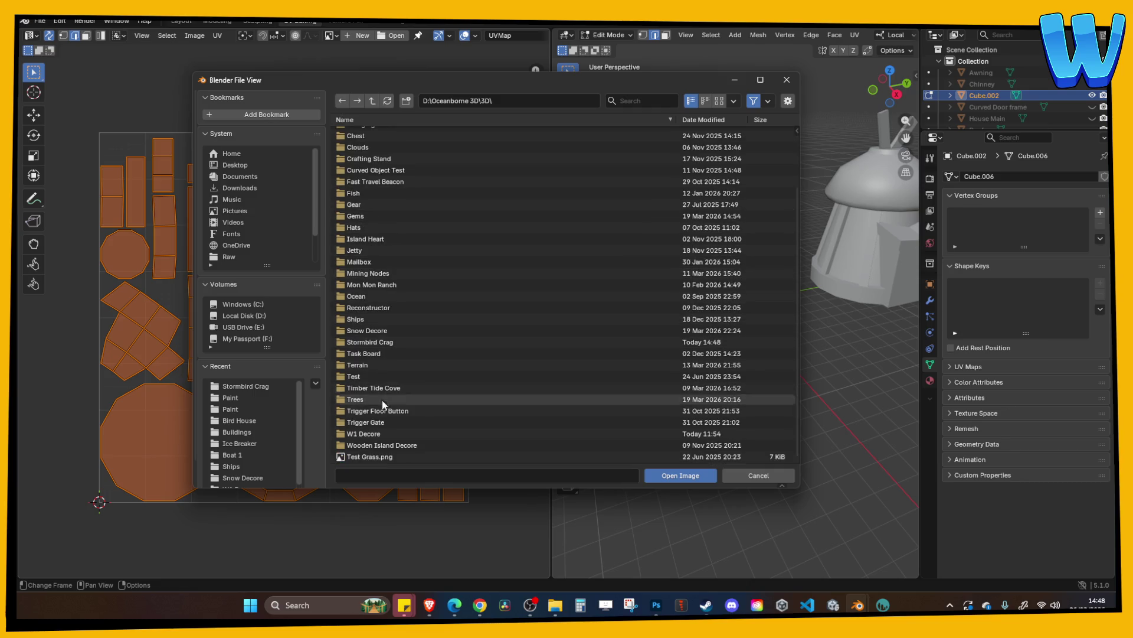
click(369, 342)
double_click(369, 348)
click(392, 147)
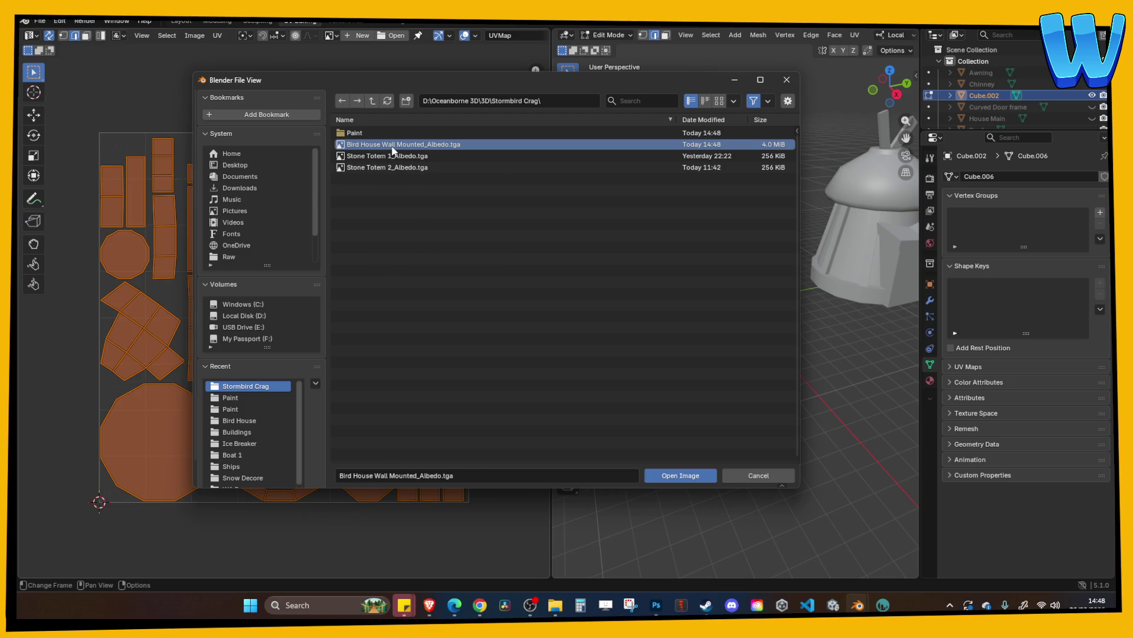
double_click(392, 148)
Create a new material on the small birdhouse and begin renaming it
click(217, 21)
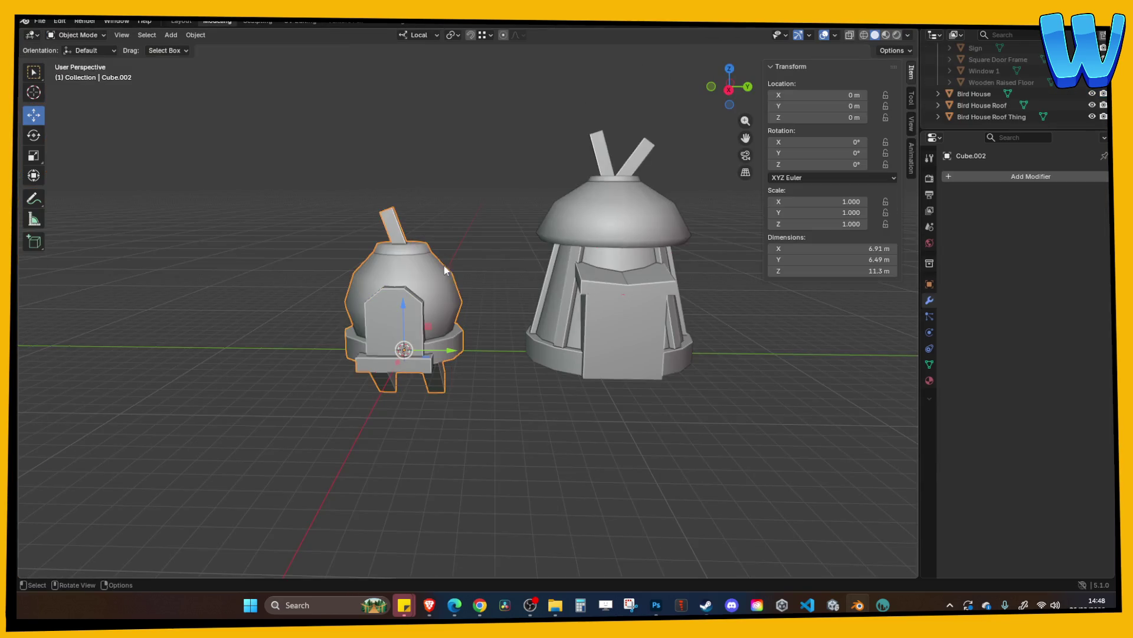
click(929, 381)
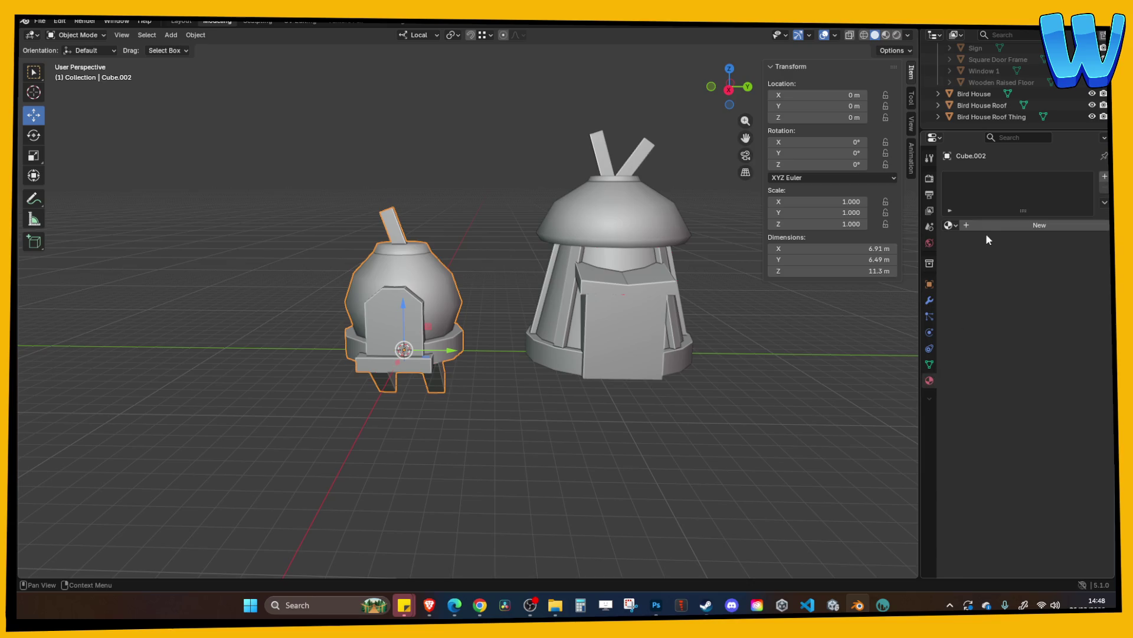
click(972, 224)
double_click(988, 225)
Name the material Bird House Wall and drive its Base Color with Bird House Wall Mounted_Albedo.tga
text(Bird House Wall)
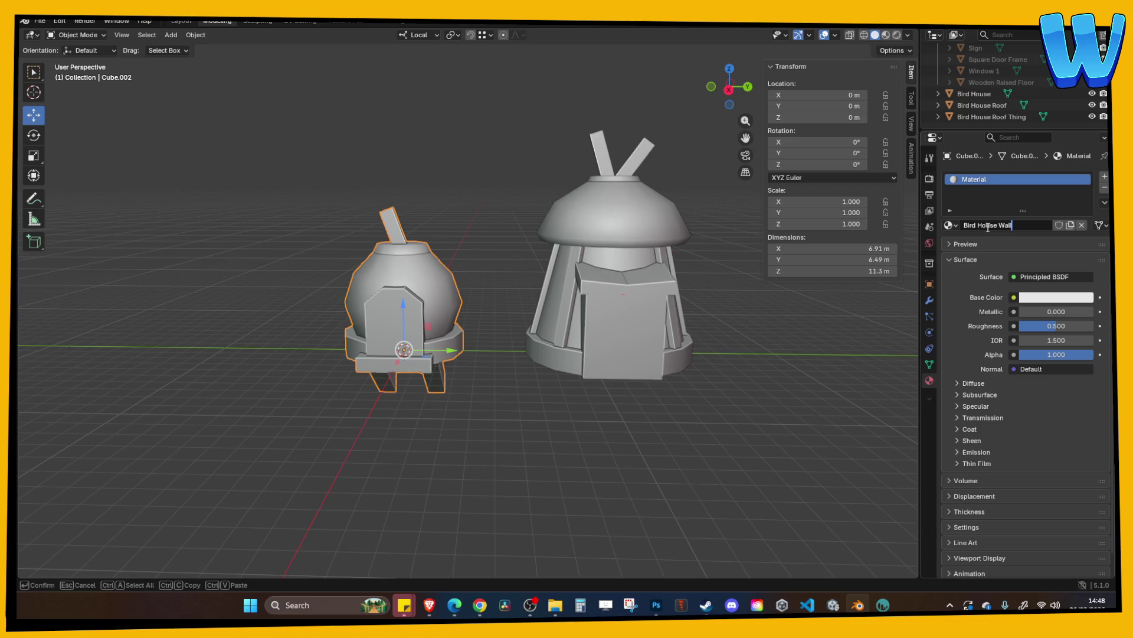
key(Return)
click(1013, 297)
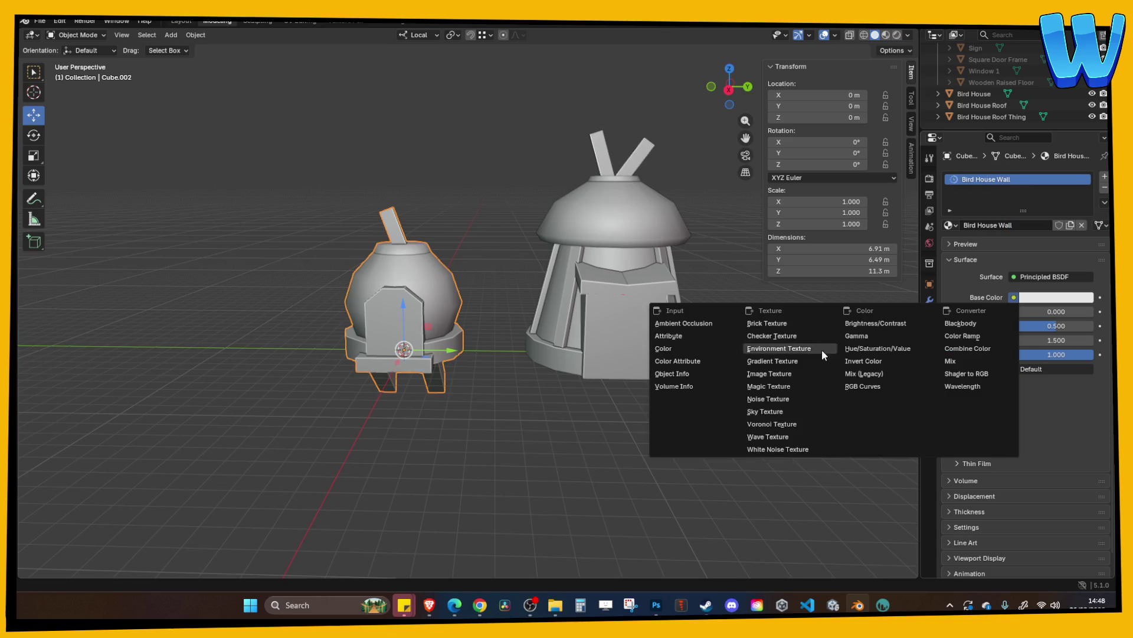
click(783, 381)
click(961, 313)
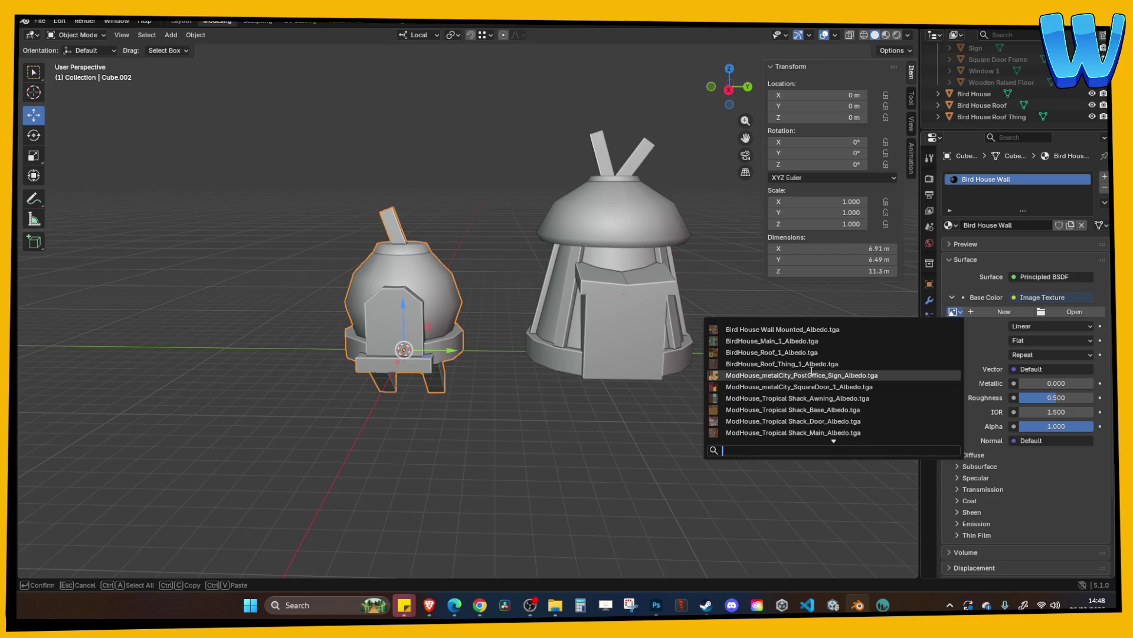
click(796, 330)
Preview both birdhouses in Material Preview shading and save the blend file
scroll(193, 461, down, 5)
scroll(535, 512, up, 5)
scroll(617, 471, up, 3)
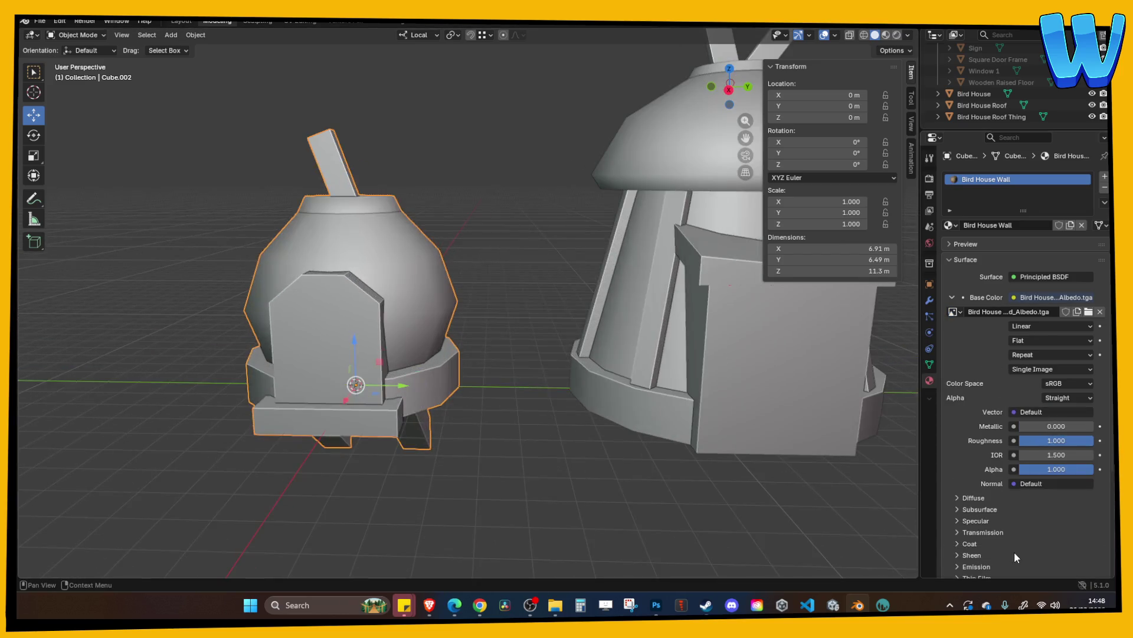
click(975, 532)
click(974, 531)
click(885, 35)
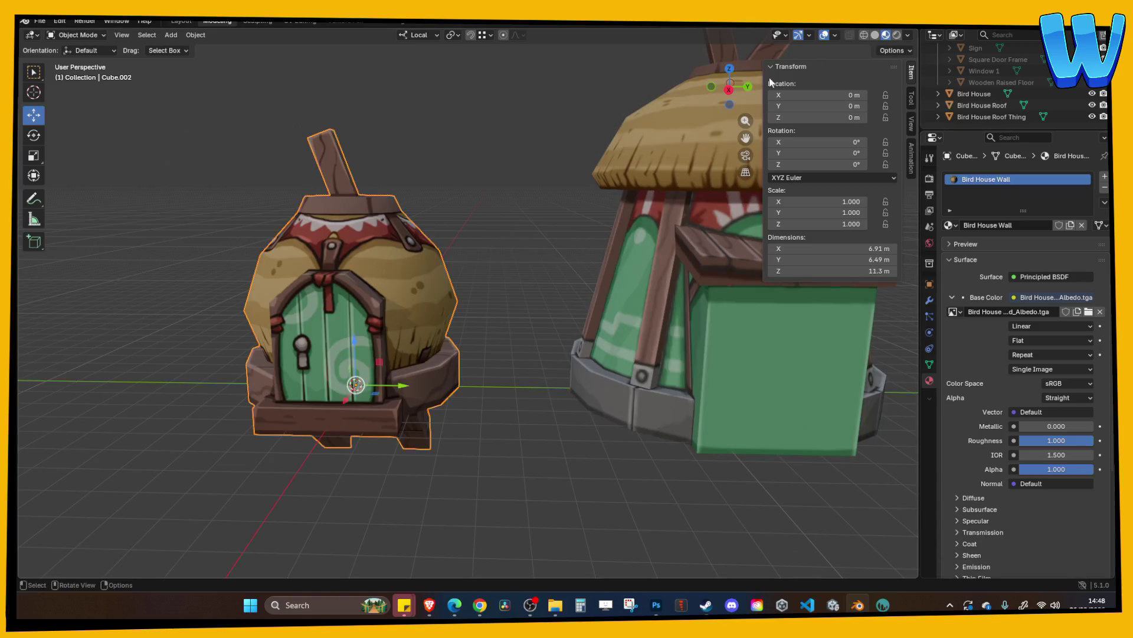
scroll(433, 154, down, 5)
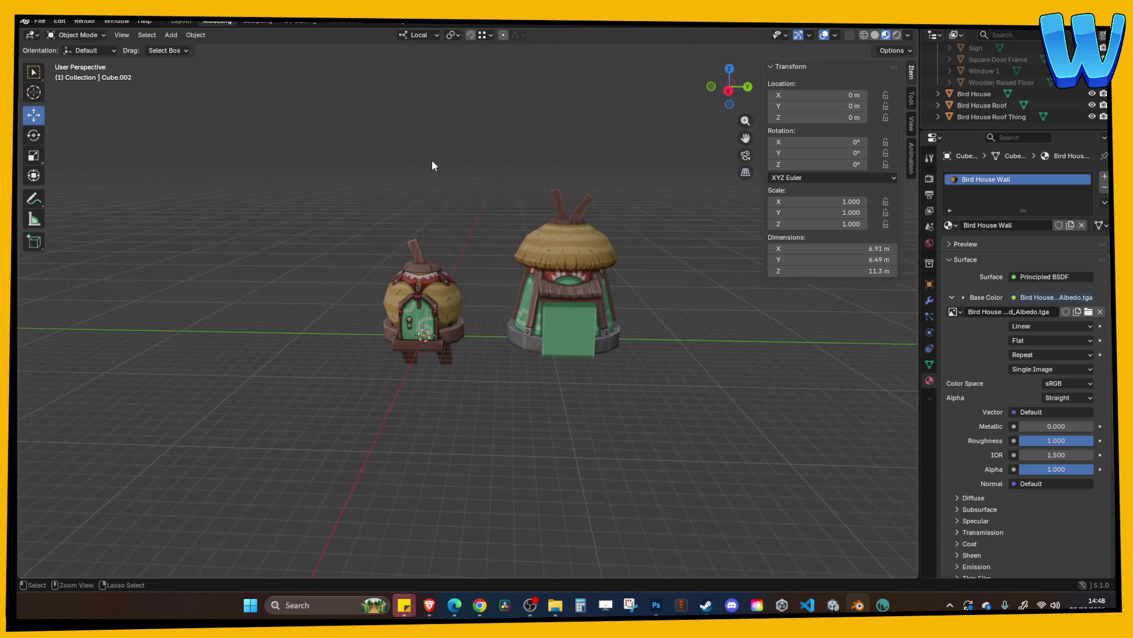
key(ctrl+s)
scroll(431, 165, up, 2)
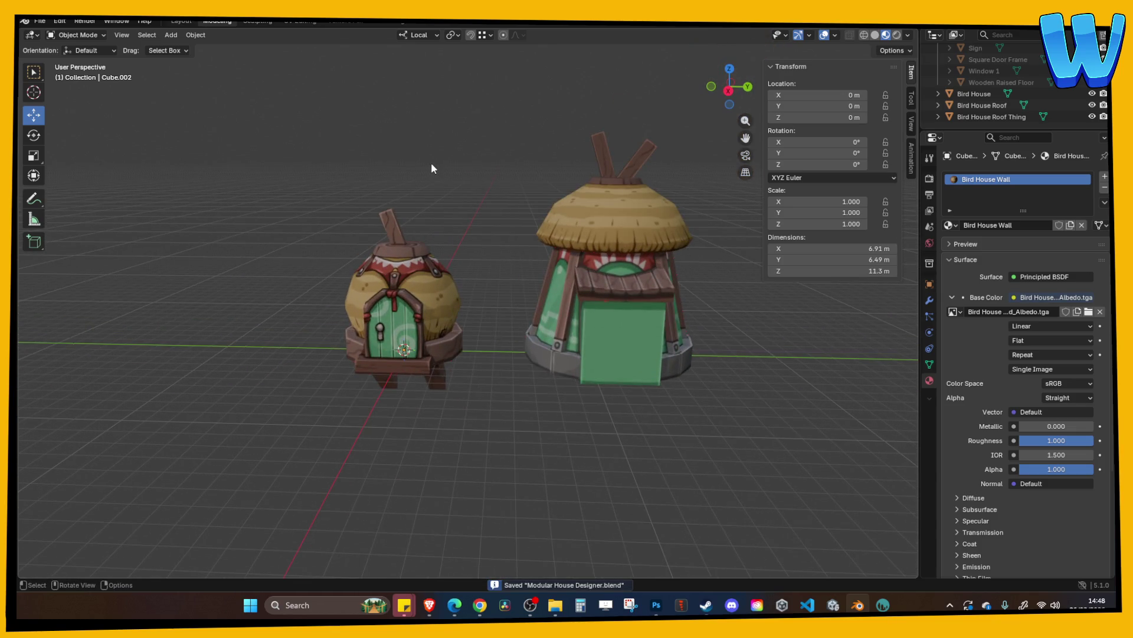
Orbit and zoom around the two textured birdhouses to inspect them from several sides
middle_drag(420, 153, 430, 150)
scroll(435, 168, up, 2)
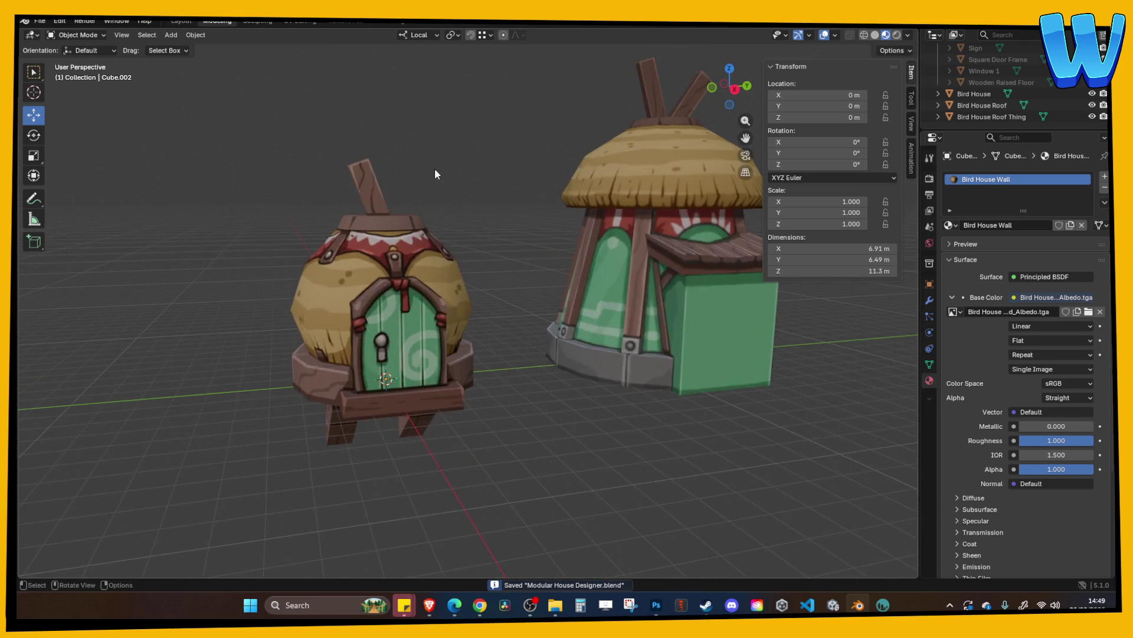
scroll(435, 168, down, 1)
scroll(451, 183, down, 4)
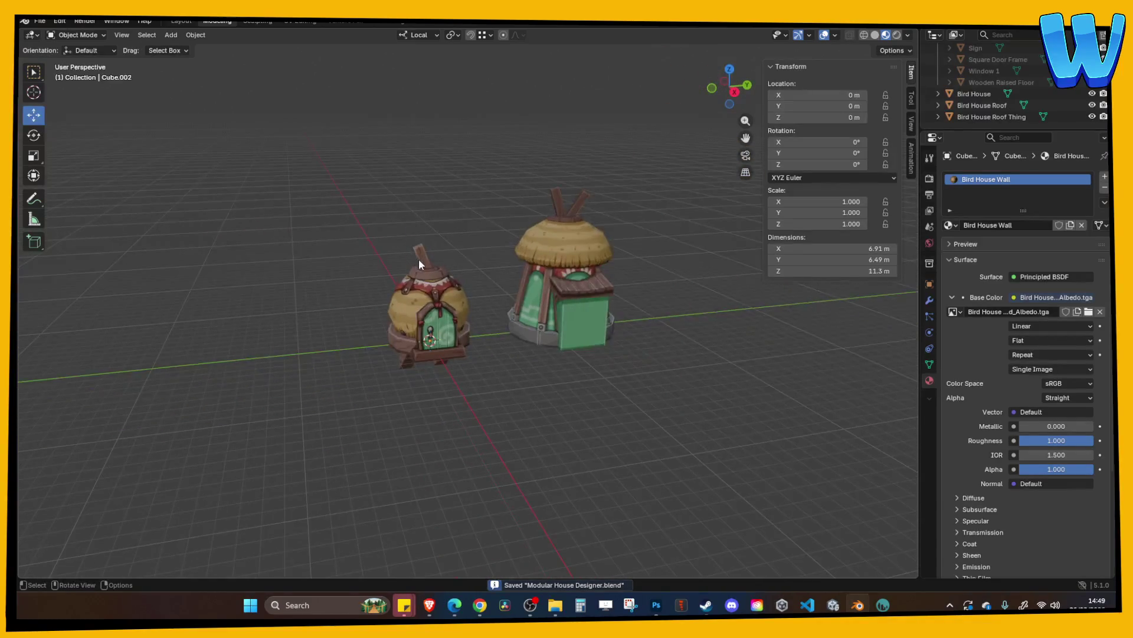
mouse_move(428, 288)
middle_down()
mouse_move(453, 248)
mouse_move(455, 197)
mouse_move(438, 242)
mouse_move(460, 231)
middle_up()
scroll(459, 245, up, 3)
scroll(456, 236, down, 2)
mouse_move(441, 282)
middle_down()
mouse_move(415, 195)
mouse_move(314, 212)
mouse_move(411, 232)
middle_up()
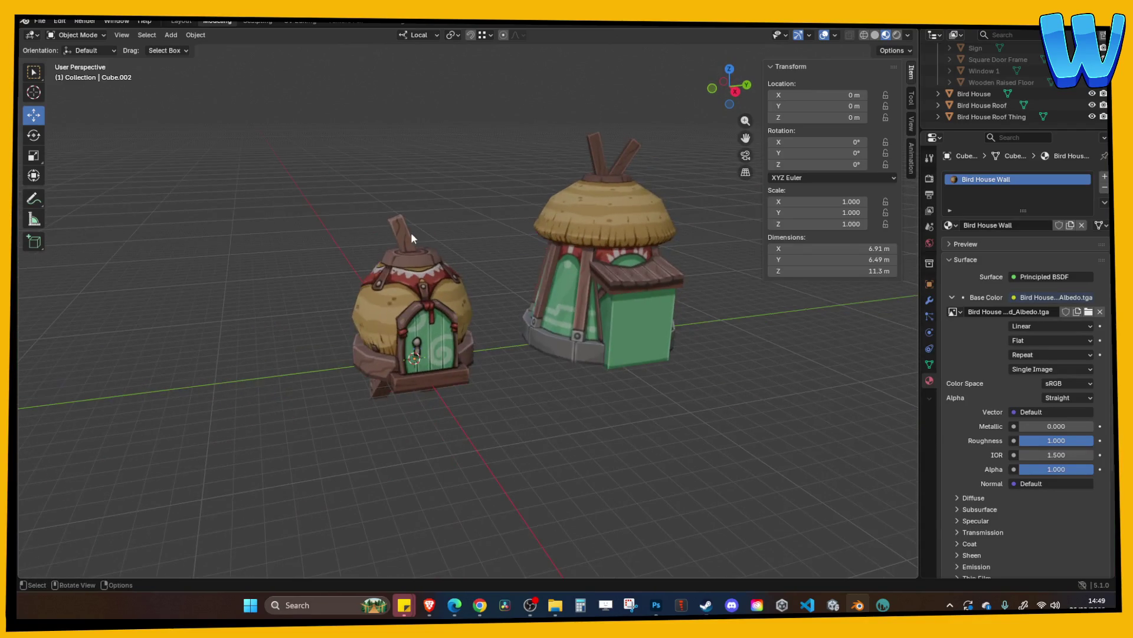
Export the small birdhouse as FBX, overwriting Bird House Wall Mounted.fbx, then go to Unity
click(403, 278)
key(ctrl+s)
click(40, 21)
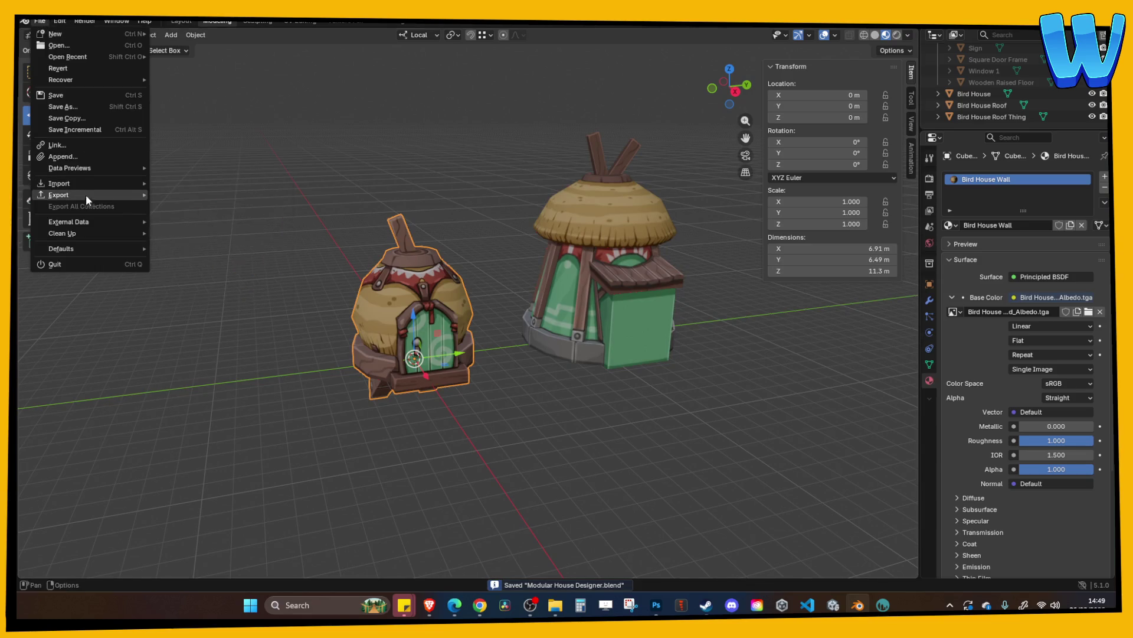
mouse_move(86, 195)
click(227, 287)
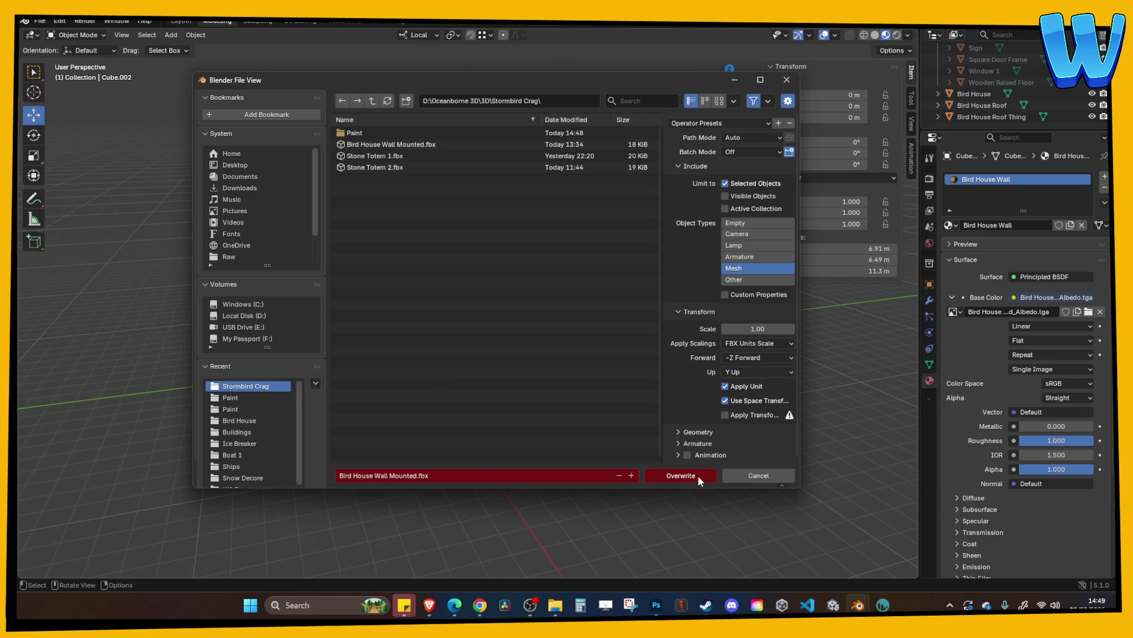
click(681, 475)
click(831, 604)
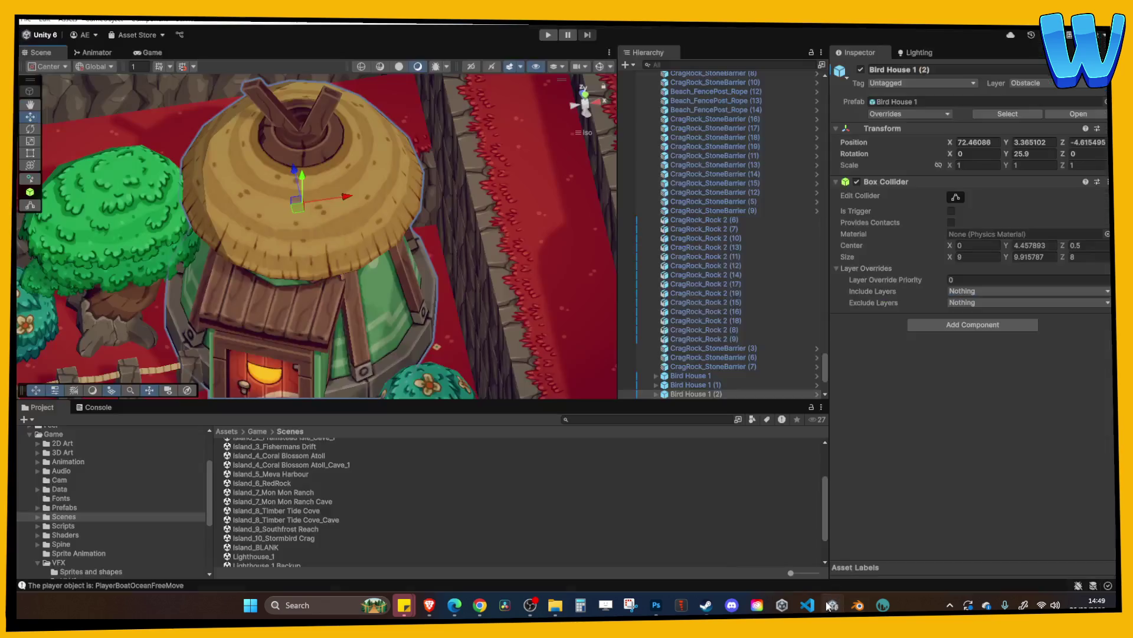
Select Bird House Wall Mounted (1)'s source asset via Prefab > Select Asset and bring up the Stormbird Crag folder
scroll(391, 328, down, 10)
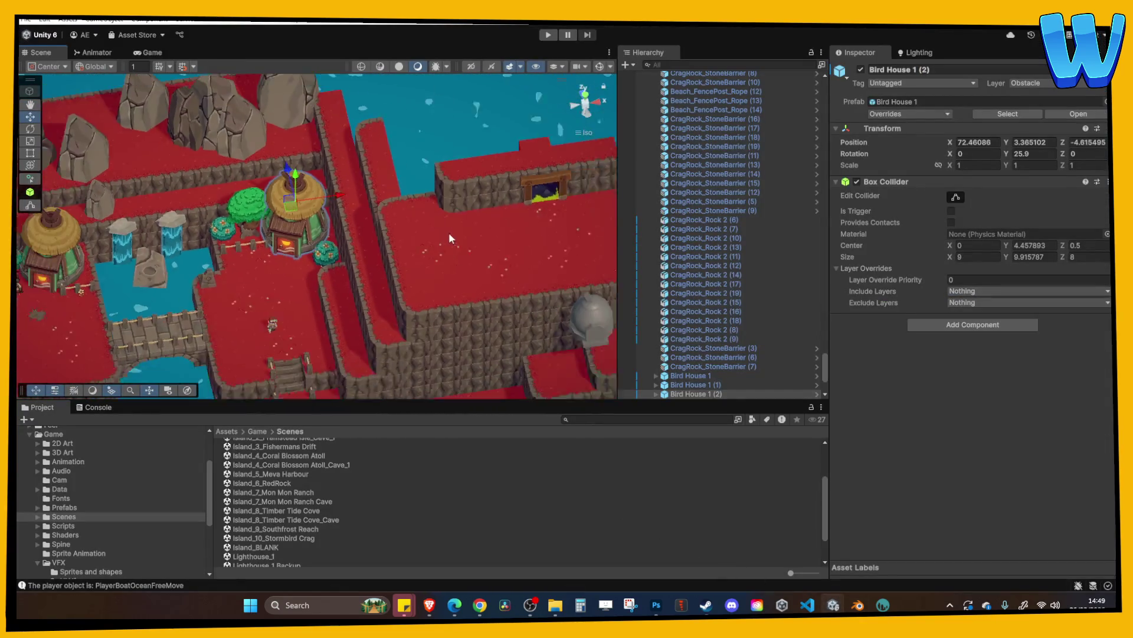
click(460, 312)
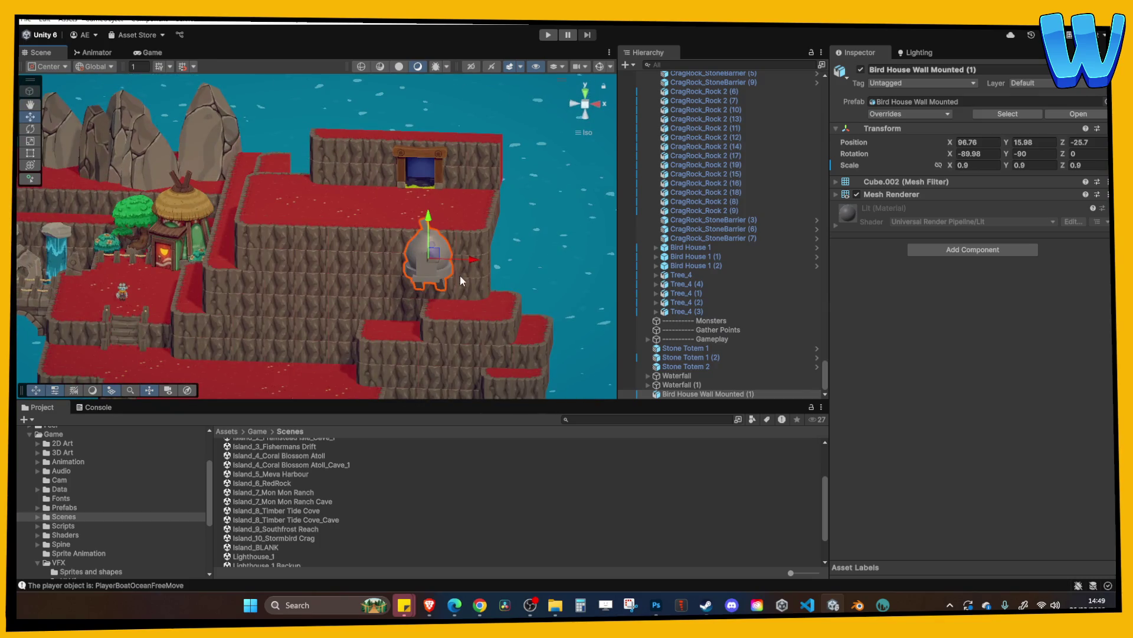
scroll(460, 281, up, 5)
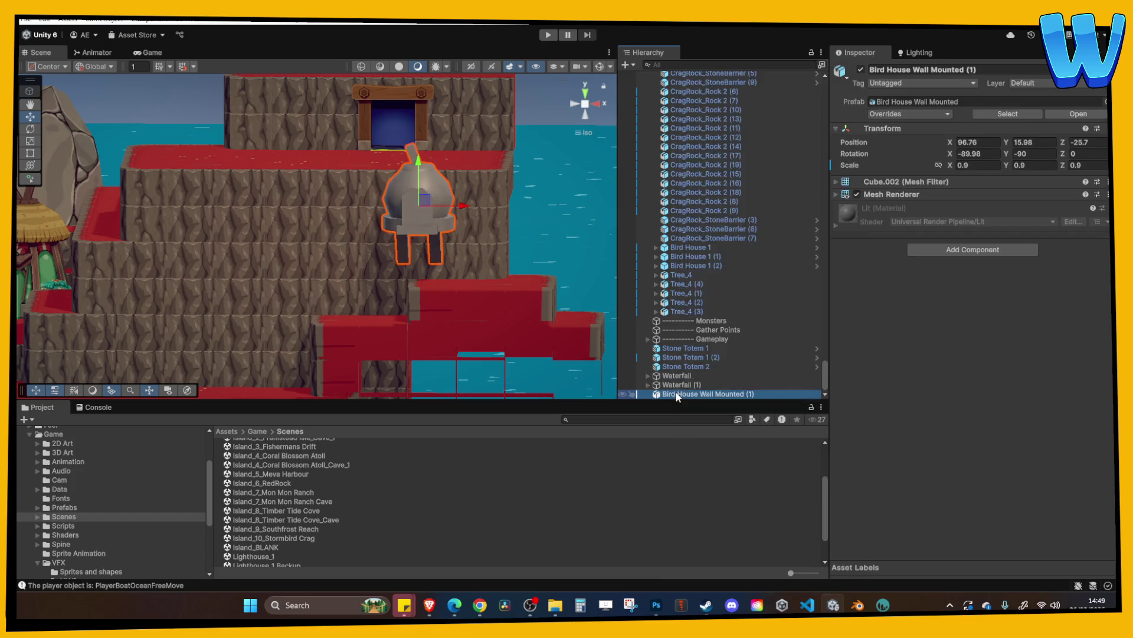
right_click(679, 389)
mouse_move(791, 258)
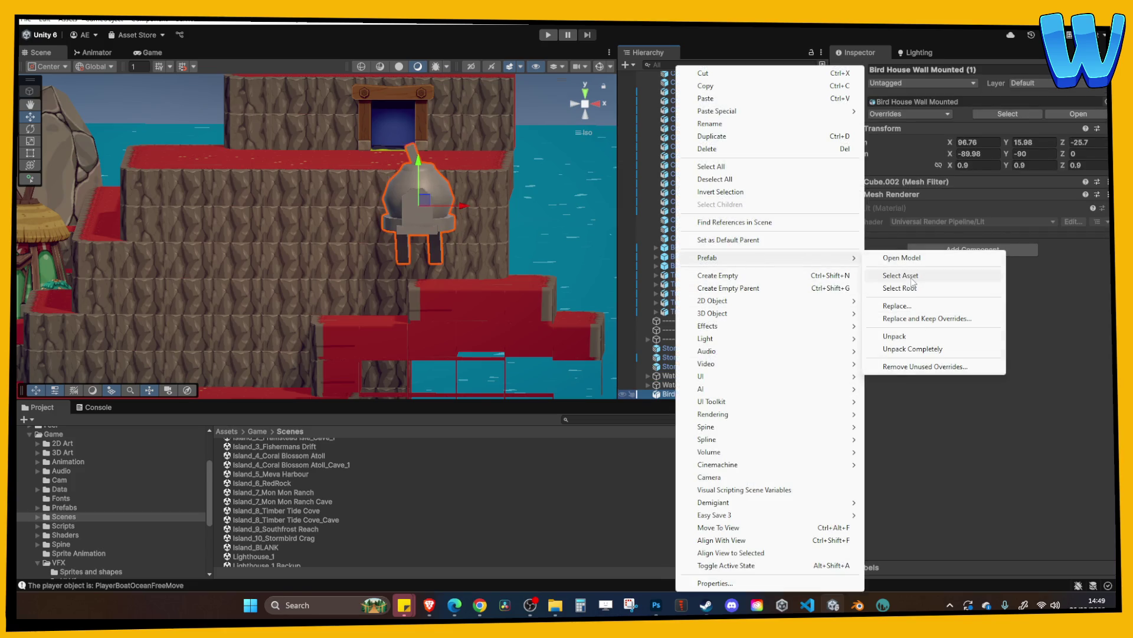
click(894, 276)
click(555, 605)
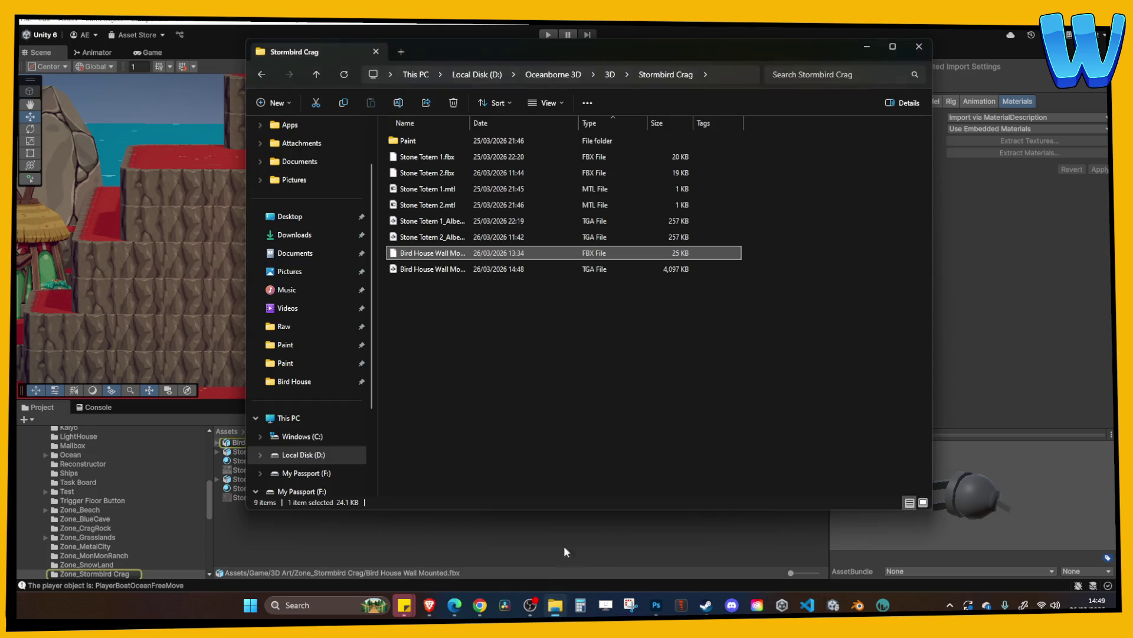
Paste the new birdhouse files into the Zone_Stormbird Crag folder, replacing the old FBX
double_click(469, 123)
click(516, 281)
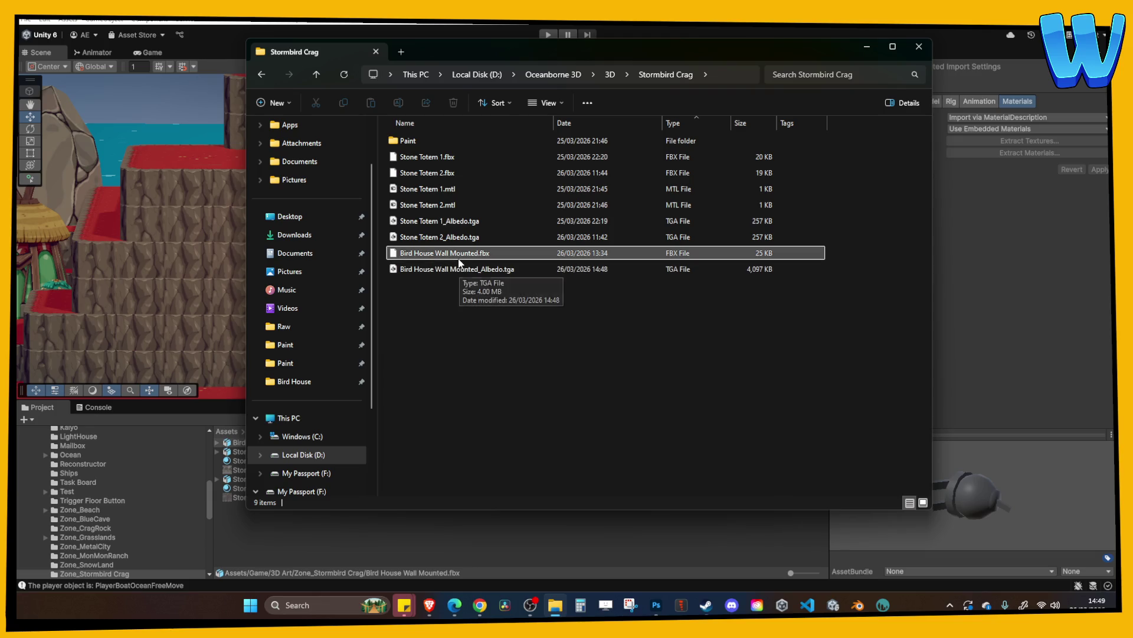
click(272, 533)
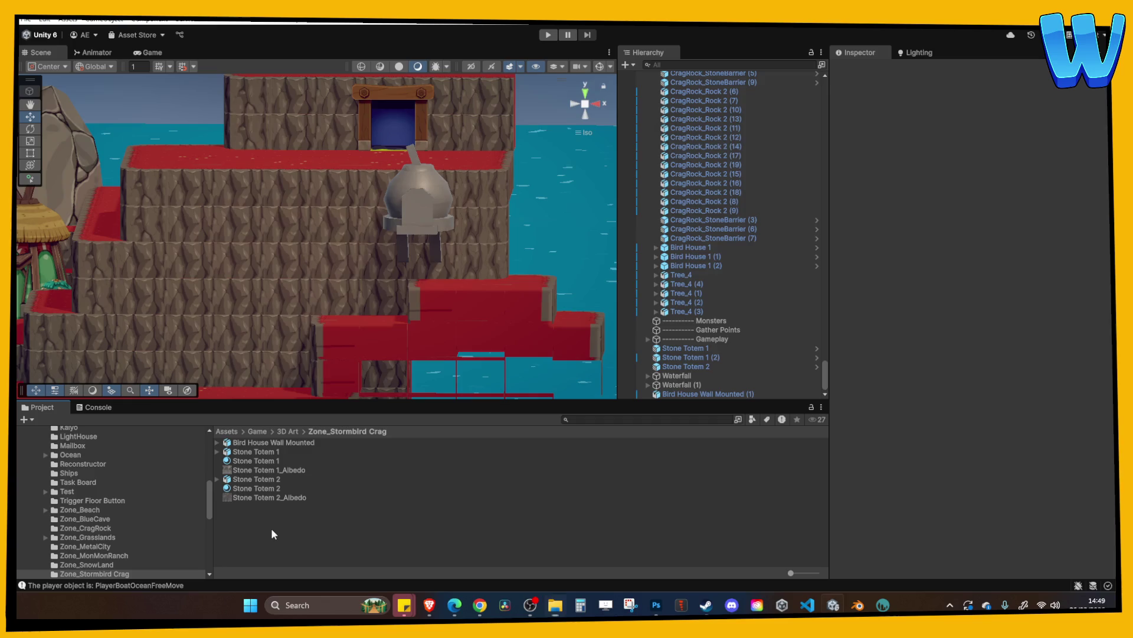
right_click(267, 497)
click(441, 174)
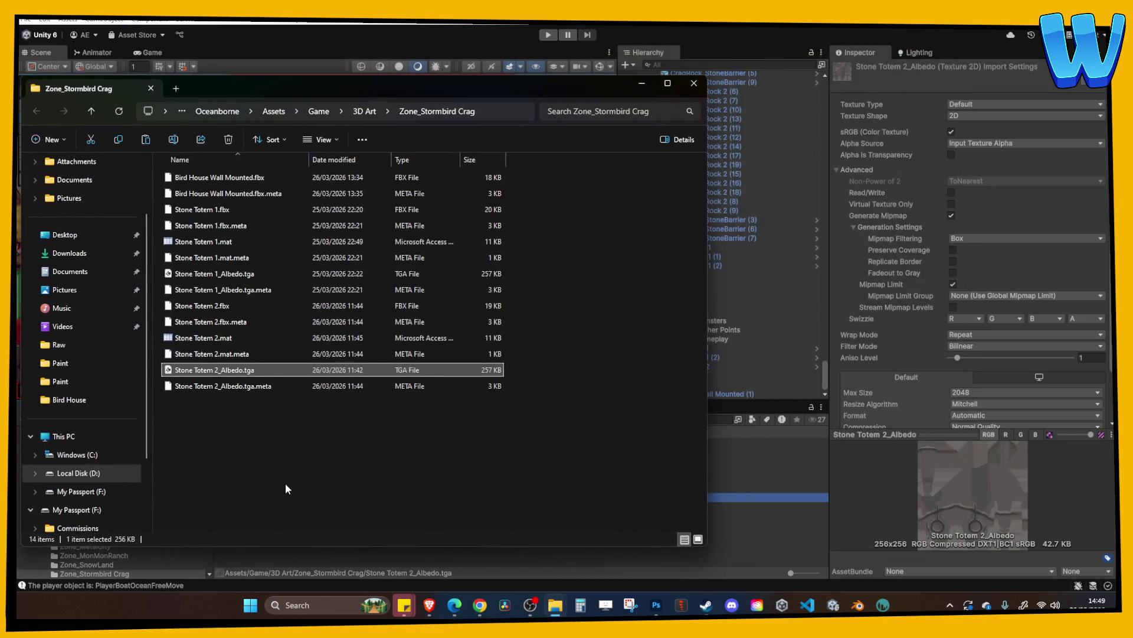
click(285, 483)
key(ctrl+v)
click(279, 230)
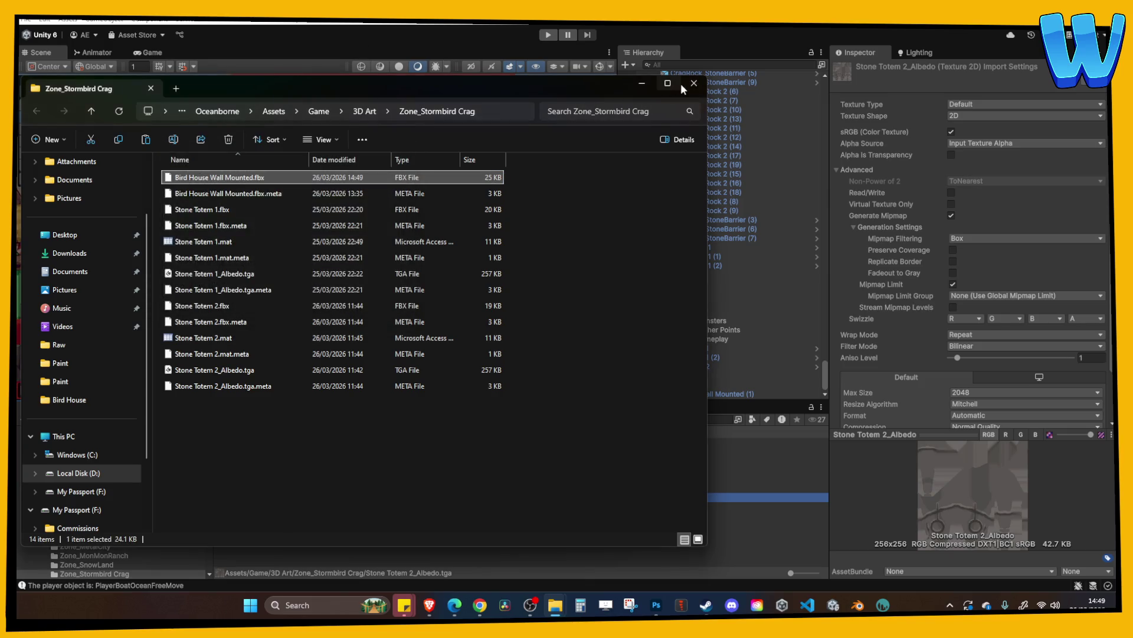
click(681, 83)
Back in Unity, duplicate the Stone Totem 2 material as a base for the birdhouse material
click(555, 605)
click(501, 269)
click(263, 540)
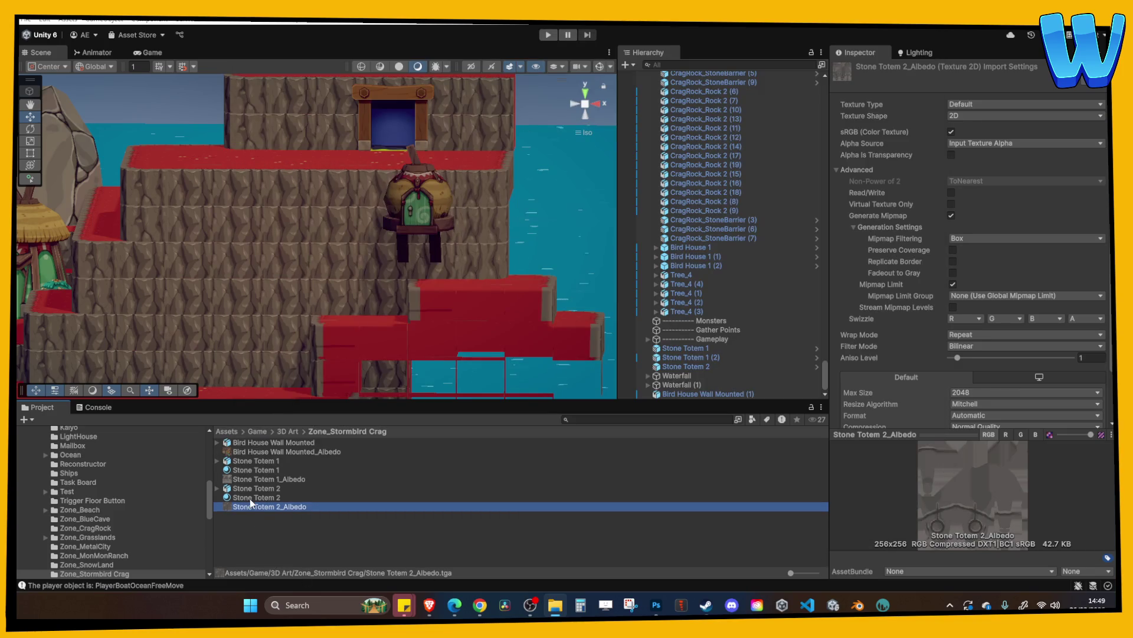
click(250, 498)
key(ctrl+d)
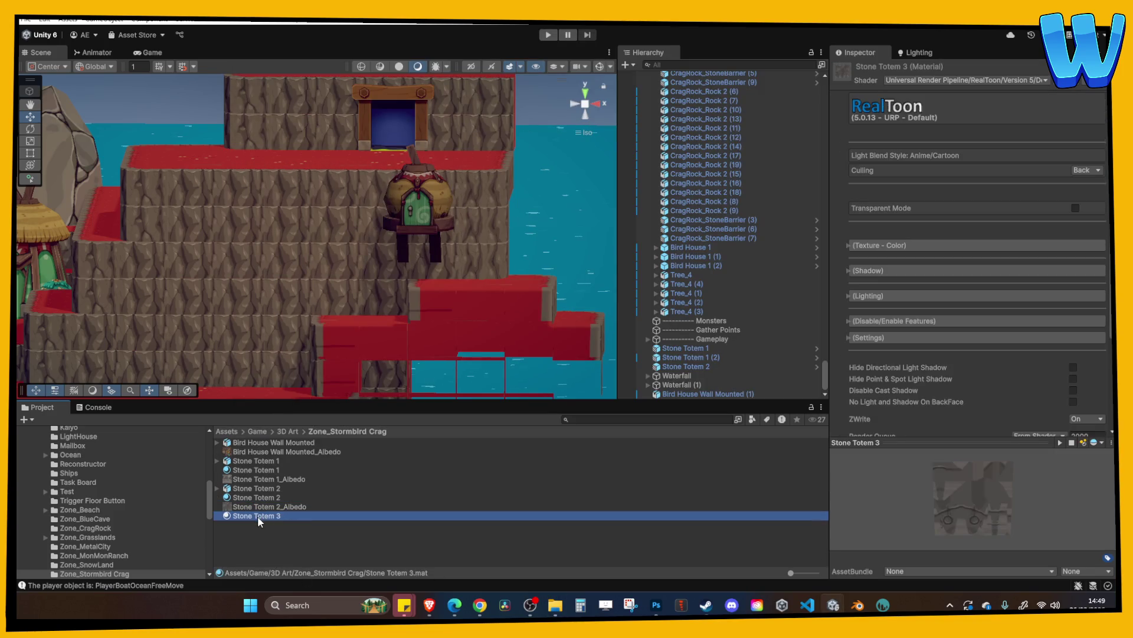
Rename the material copy to Bird House Wall Mounted and give it the birdhouse albedo texture
click(257, 516)
text(Bird House Wall Moun)
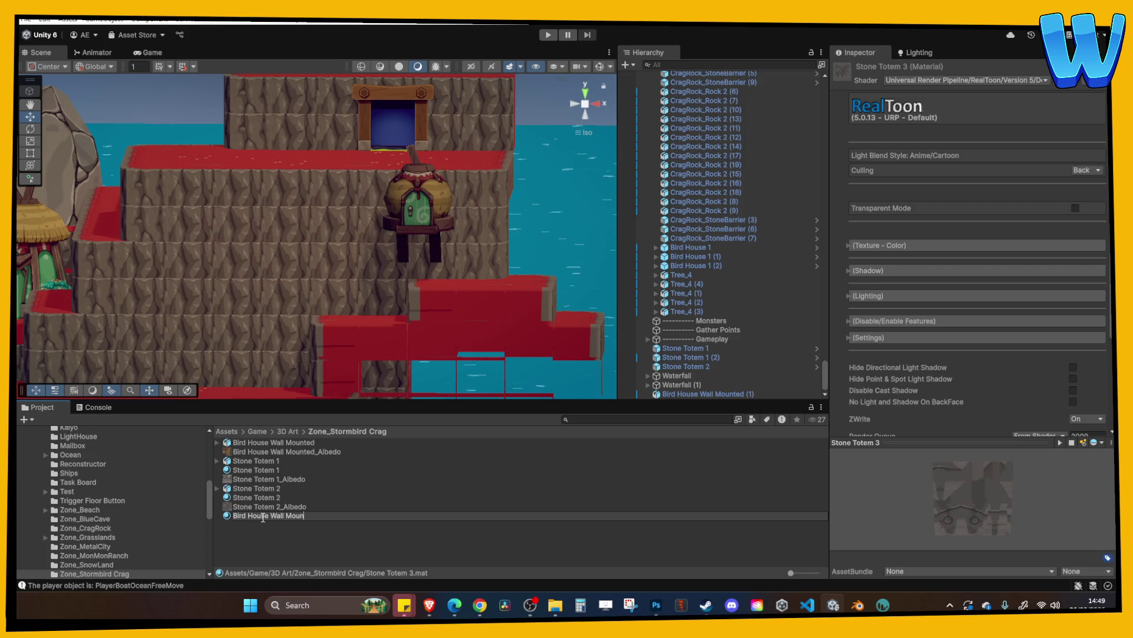
text(te)
key(Return)
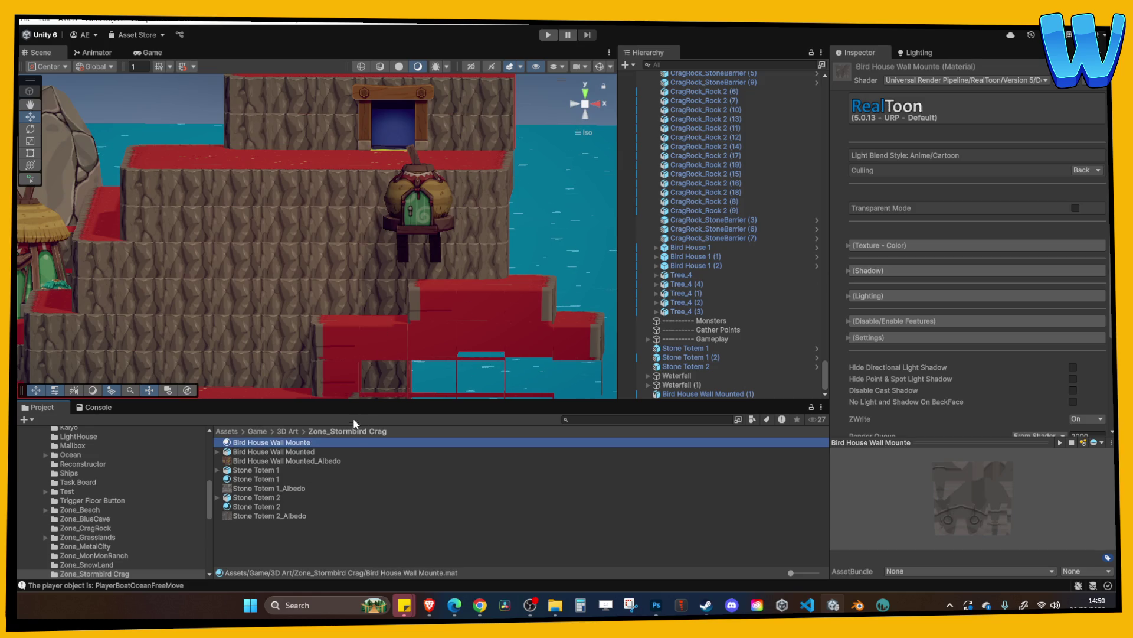
click(320, 442)
text(d)
key(Return)
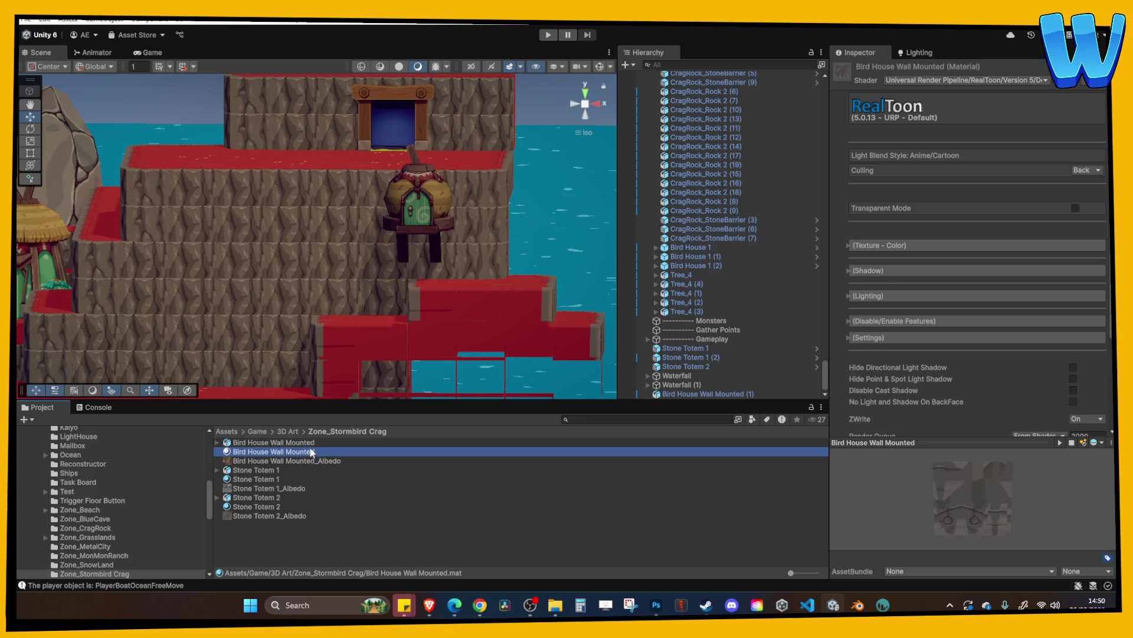
click(885, 245)
drag(302, 461, 1091, 278)
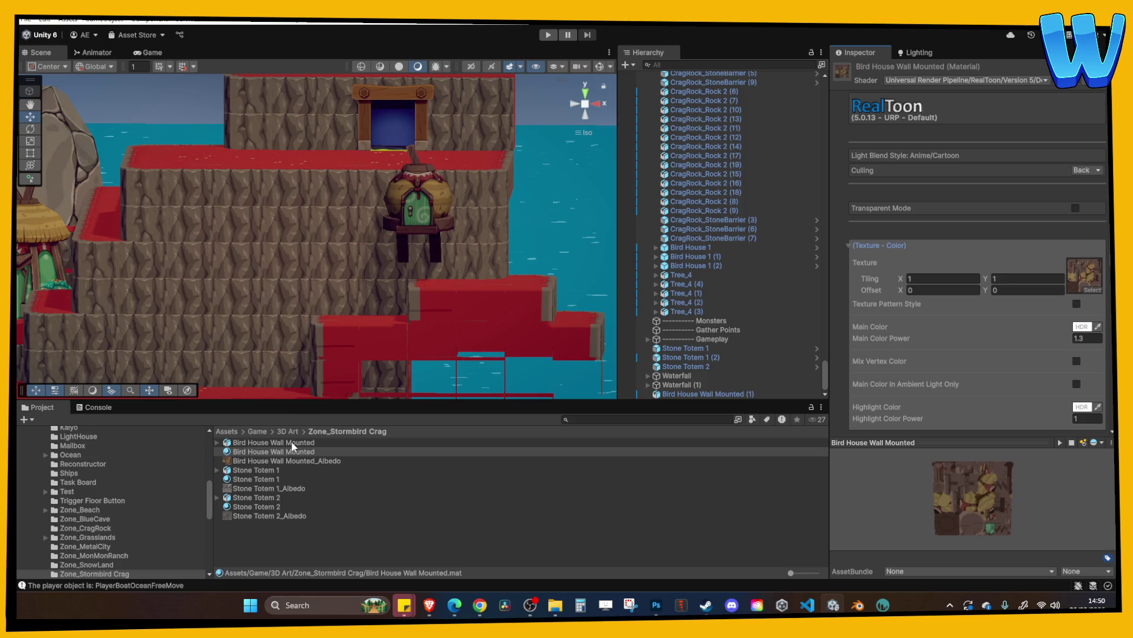
Remap the Bird House Wall Mounted material onto the model's Bird House Wall slot and apply
click(292, 443)
drag(289, 452, 995, 220)
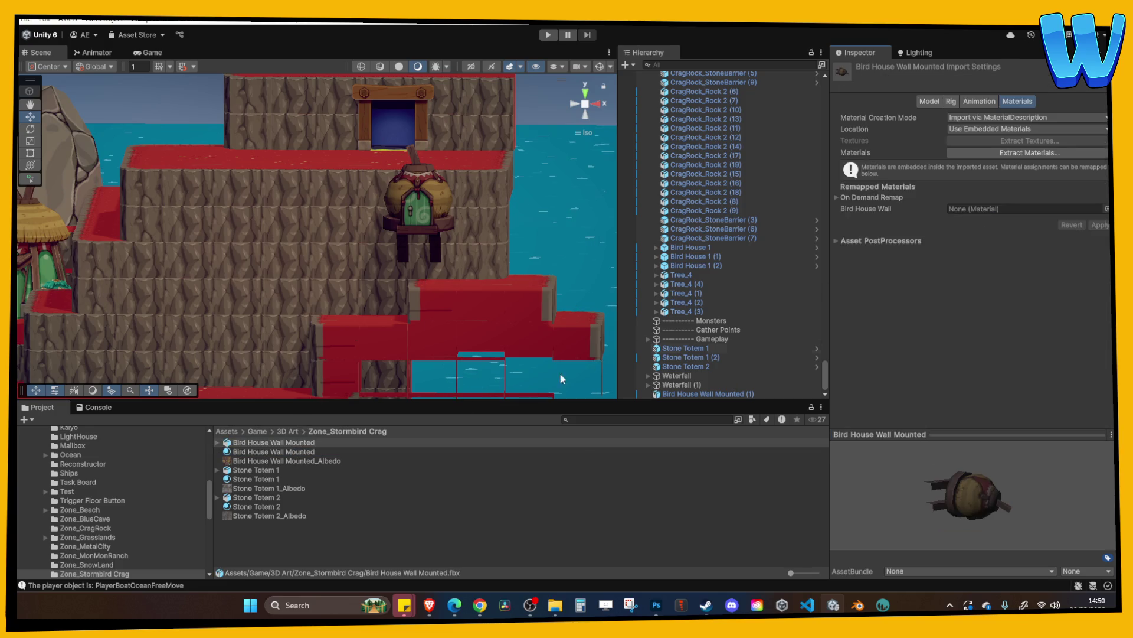
drag(297, 452, 1000, 210)
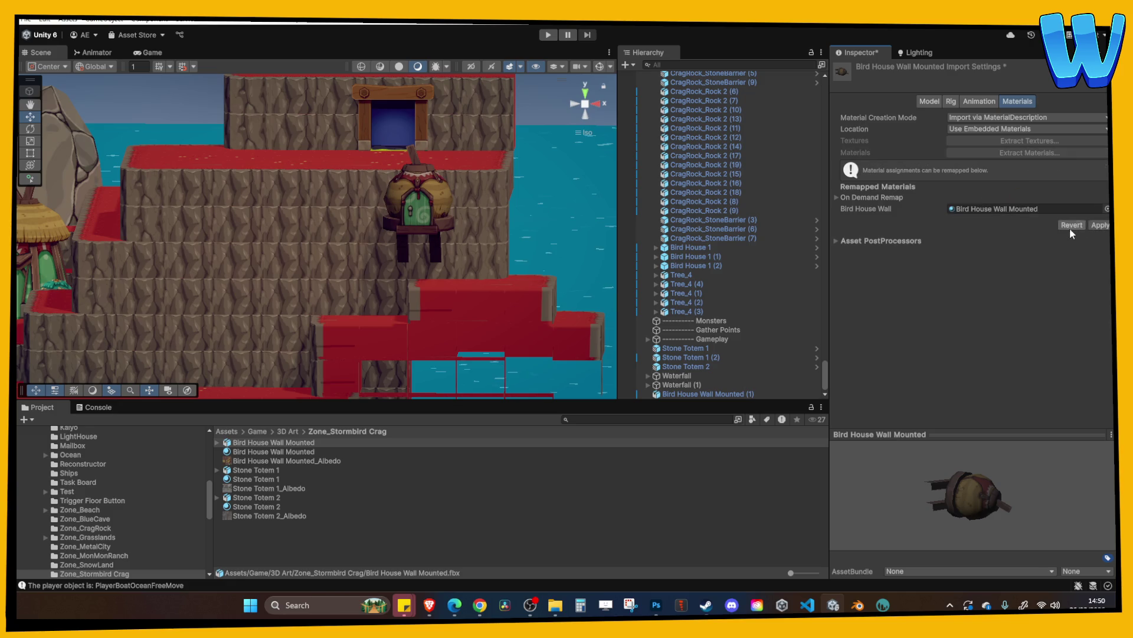
click(1100, 226)
scroll(523, 255, down, 3)
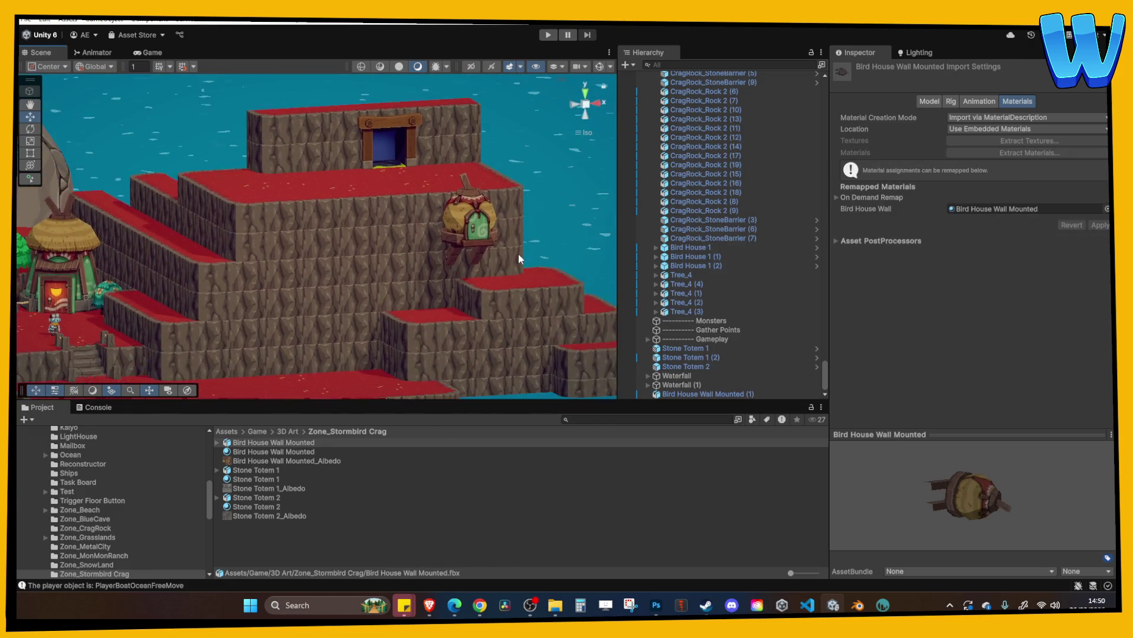
Duplicate the cliff birdhouse and move the copy down-left onto the lower cliff face
click(498, 211)
key(ctrl+d)
mouse_move(485, 204)
mouse_down()
mouse_move(390, 204)
mouse_move(393, 239)
mouse_move(420, 269)
mouse_up()
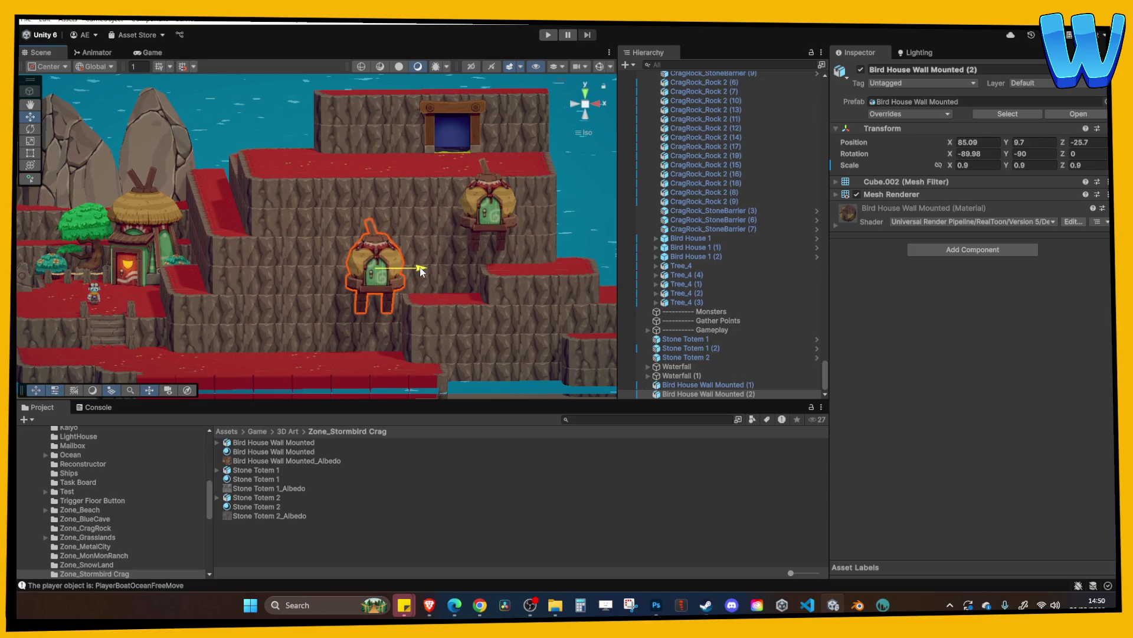
drag(364, 242, 365, 249)
click(419, 189)
click(549, 36)
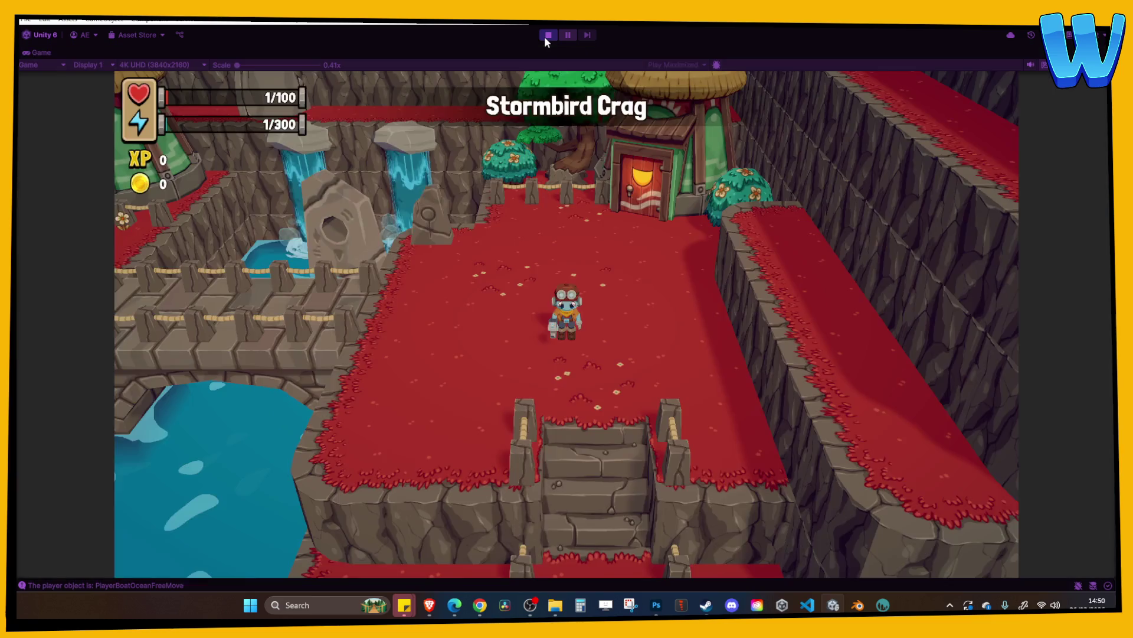
Walk the character down the stairs and along the red plateau to the birdhouse's green door
key(s)
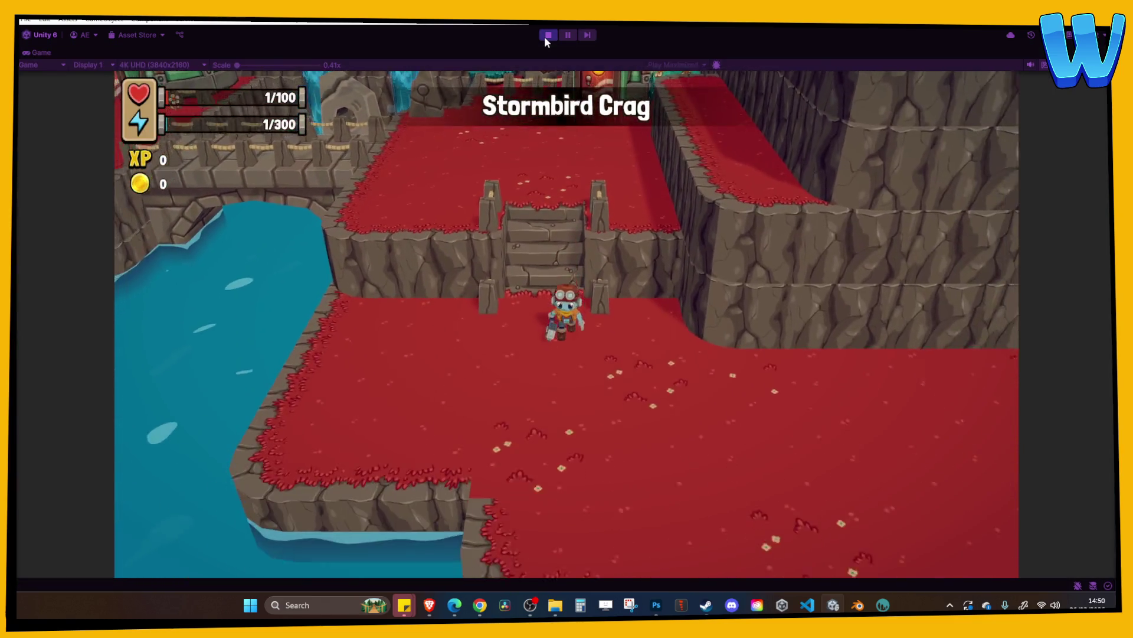
key(d)
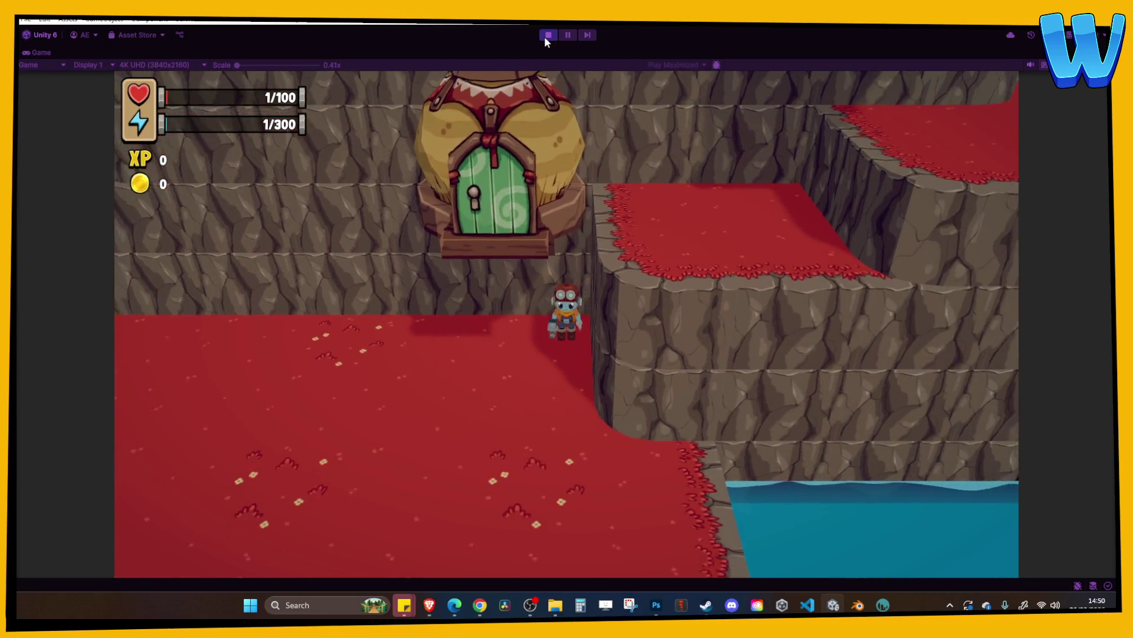
key(a)
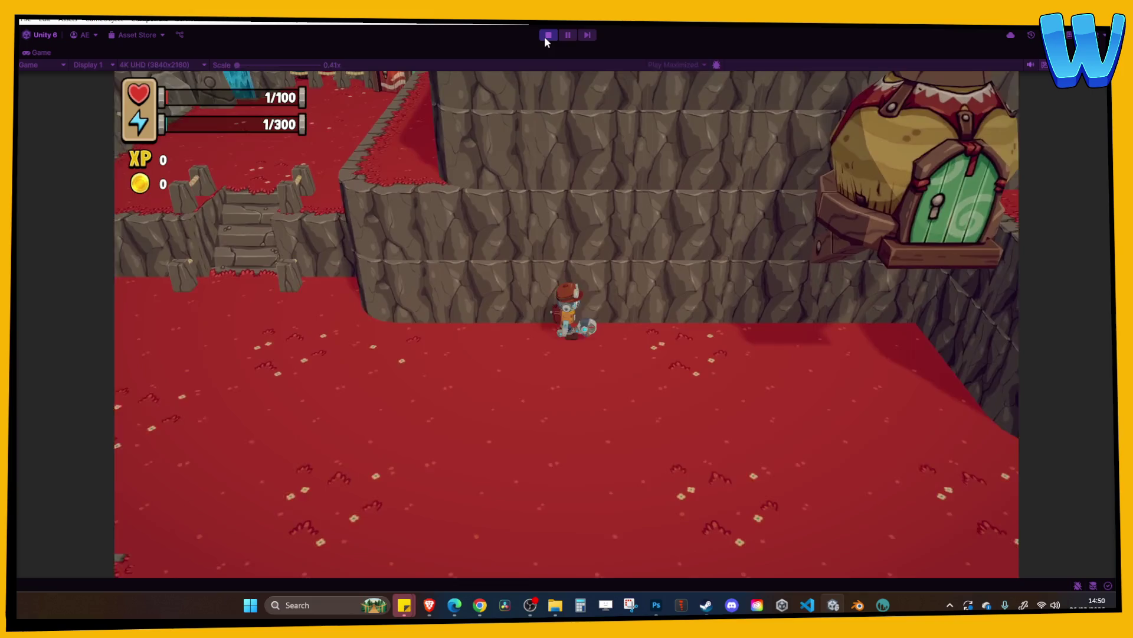
key(d)
key(d)
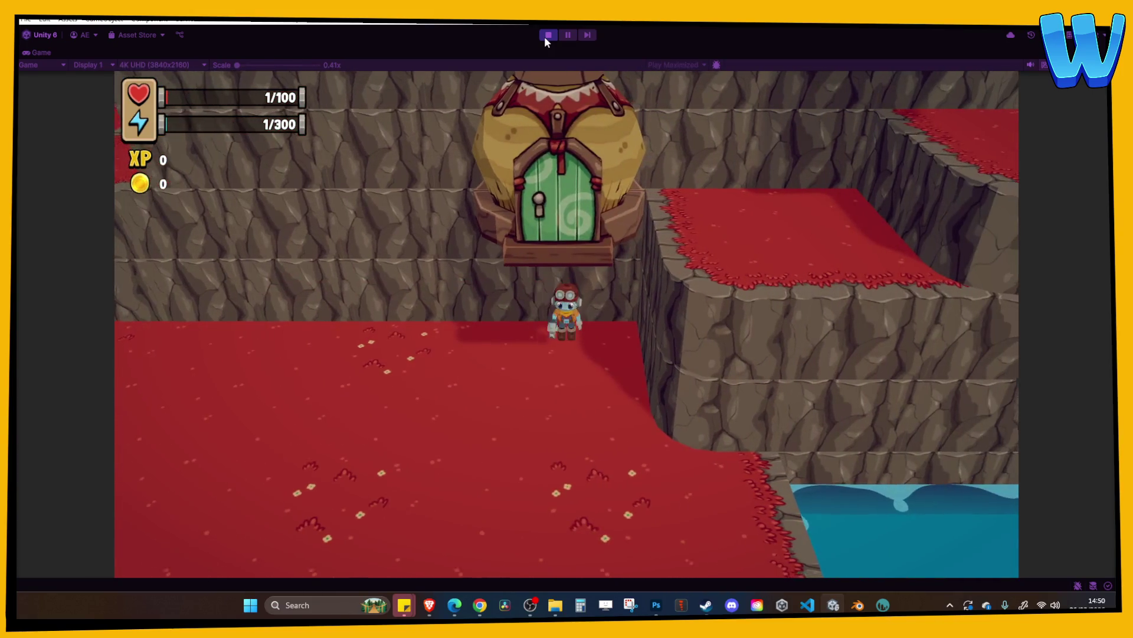
key(a)
key(a)
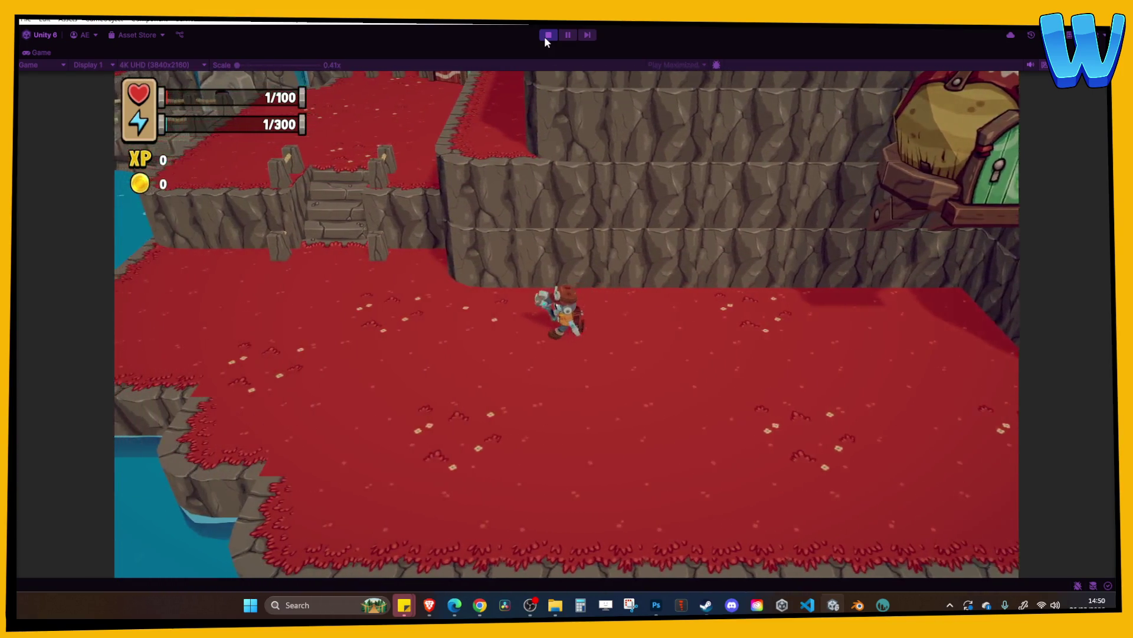
Walk up past the houses, across the stone bridge and plateau to the owl's house, then stop play
key(w)
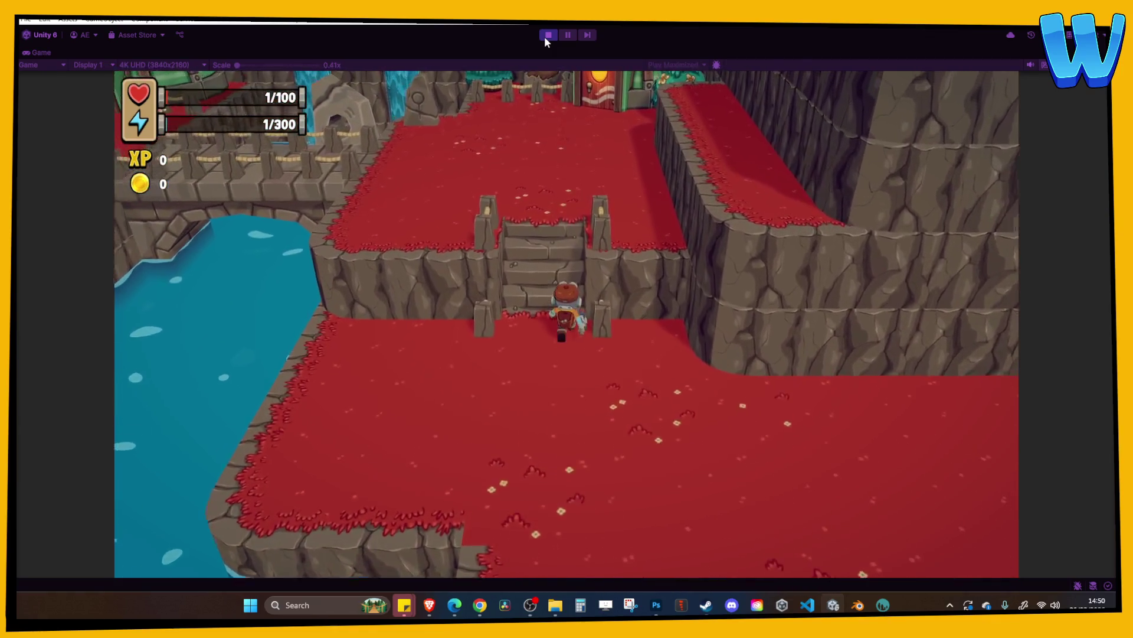
key(w)
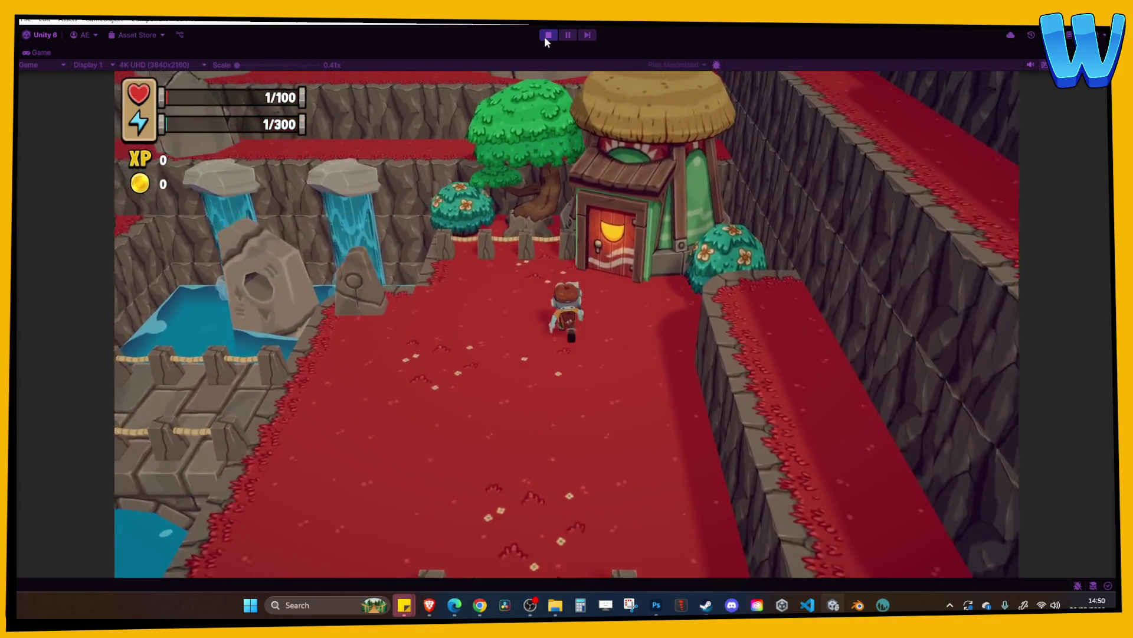
key(a)
key(s)
key(a)
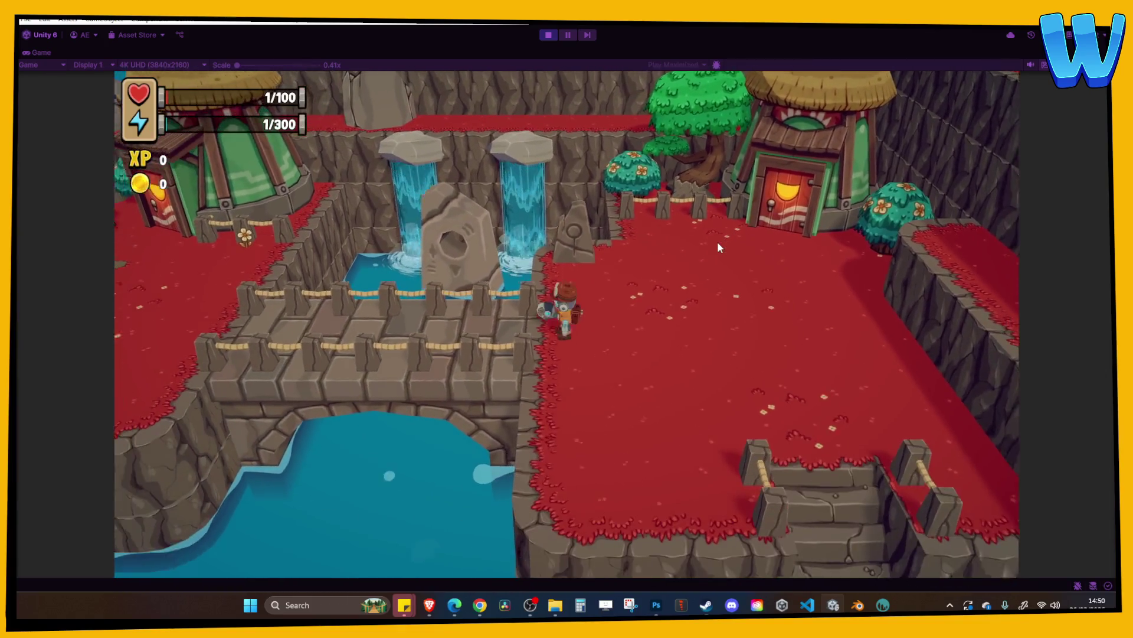
key(a)
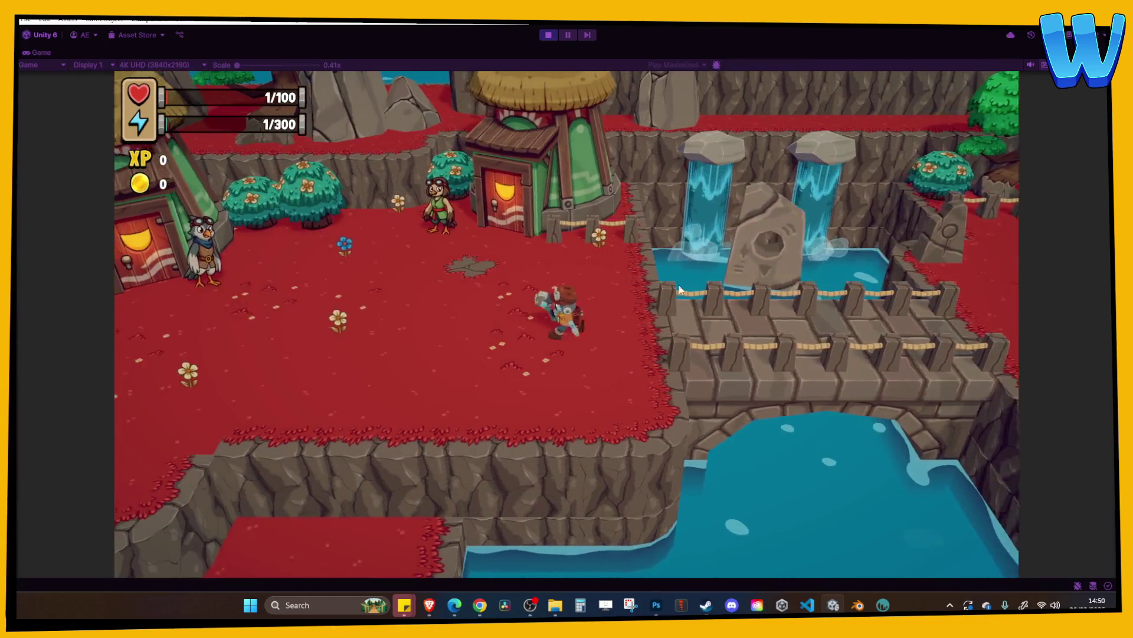
key(a)
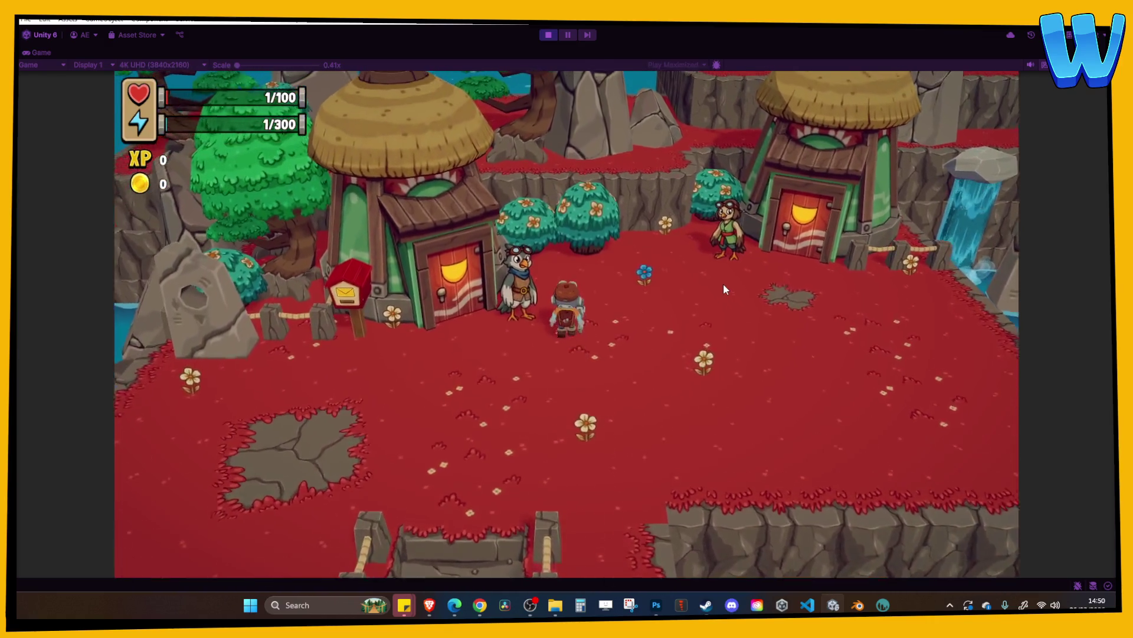
key(w)
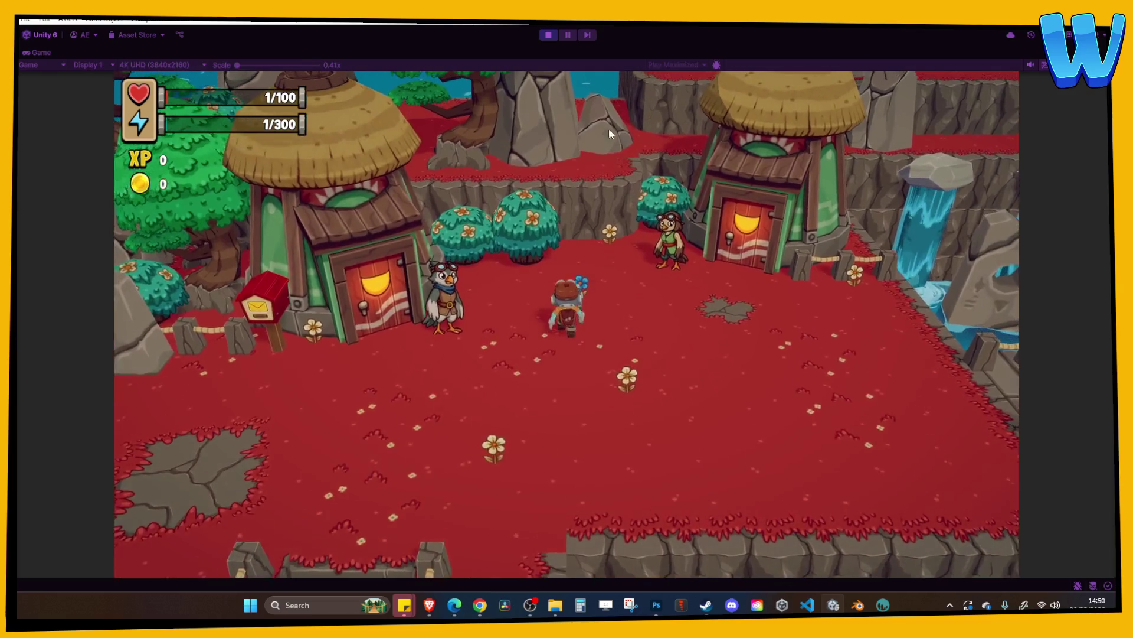
key(s)
click(548, 35)
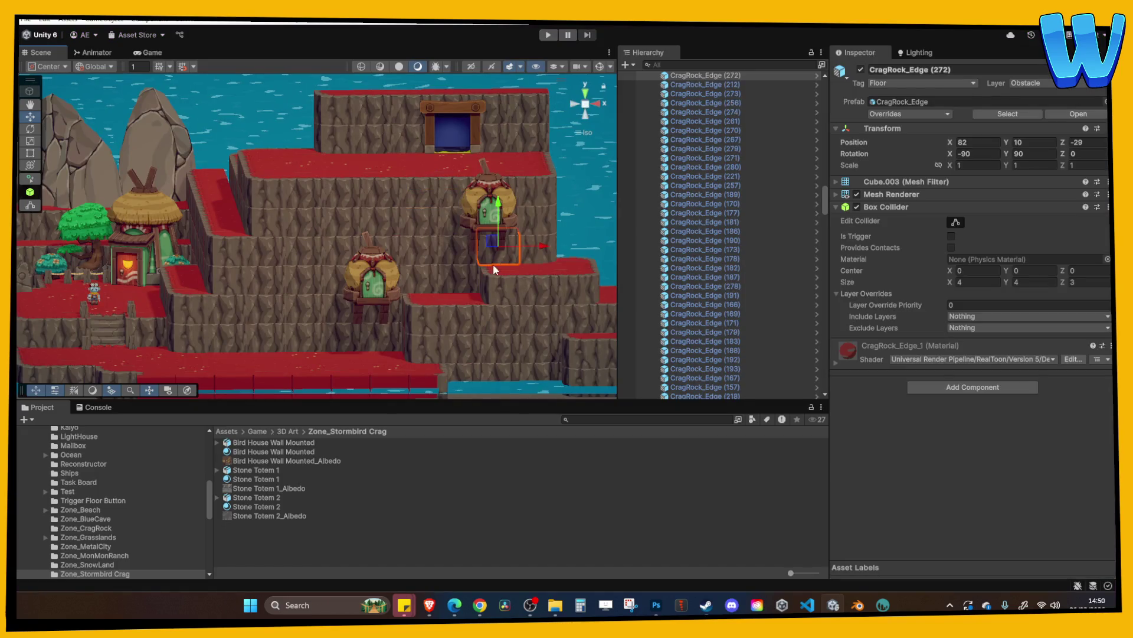
Open the Island_9_Southfrost Reach scene from the project's scenes and start playing it
scroll(139, 541, down, 5)
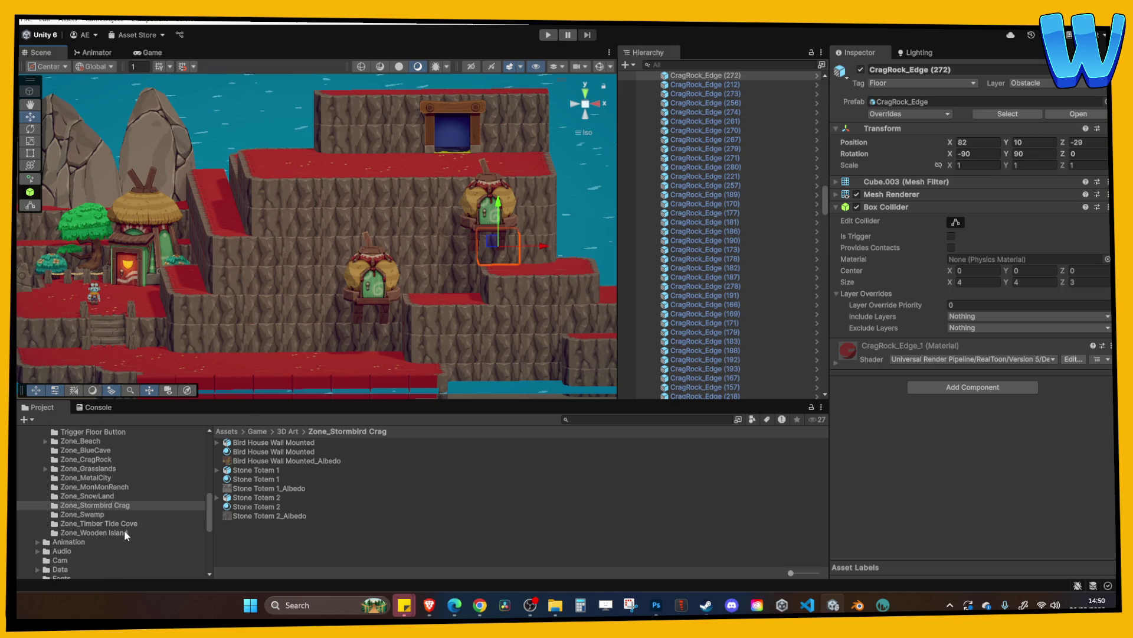
click(62, 459)
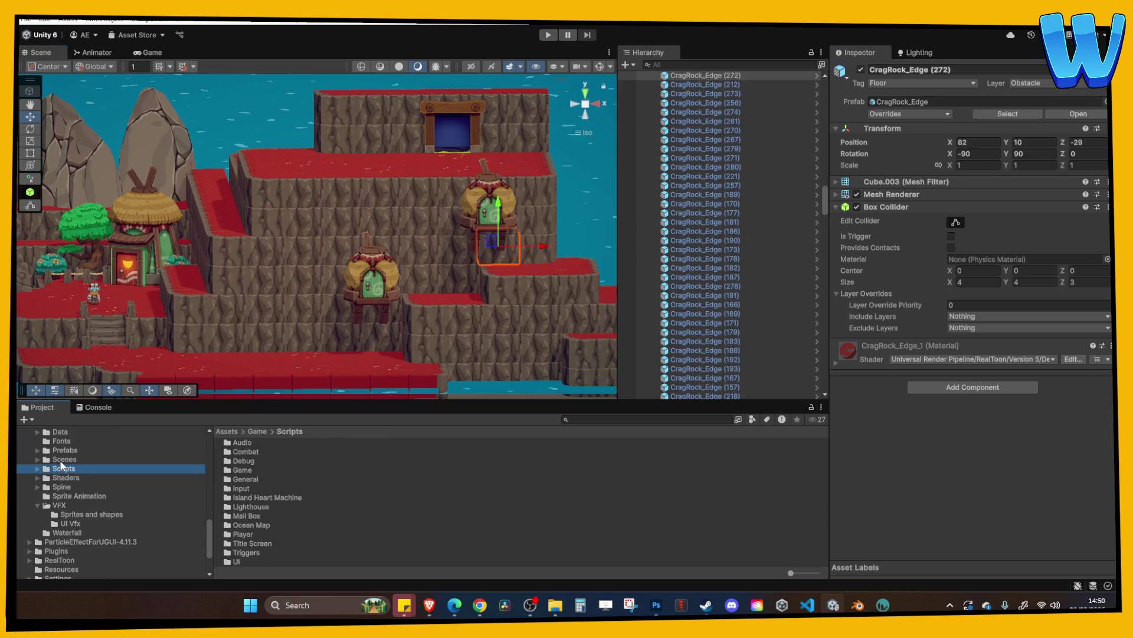
scroll(263, 502, down, 3)
double_click(281, 490)
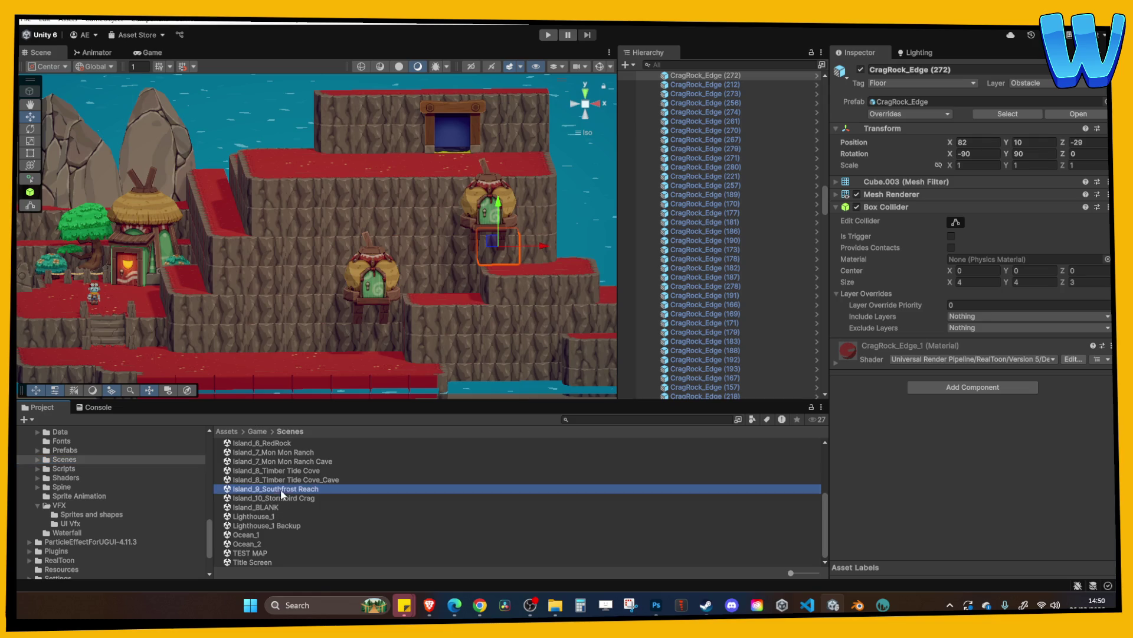
click(548, 35)
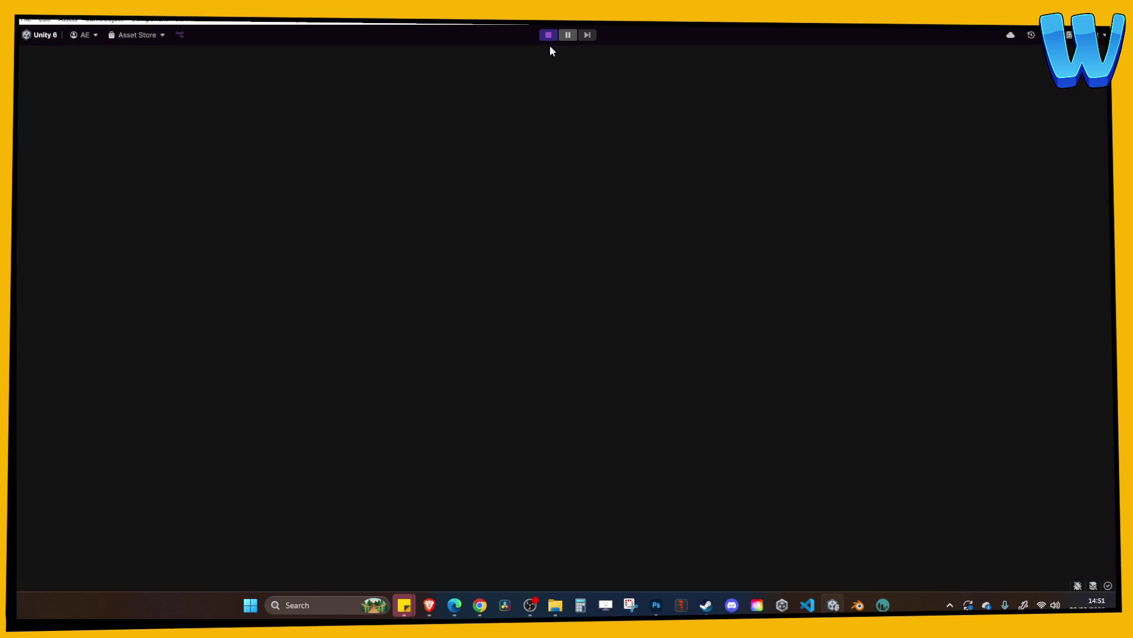
Walk the character around the snowy island, across the ice and toward the trees and floes
key(d)
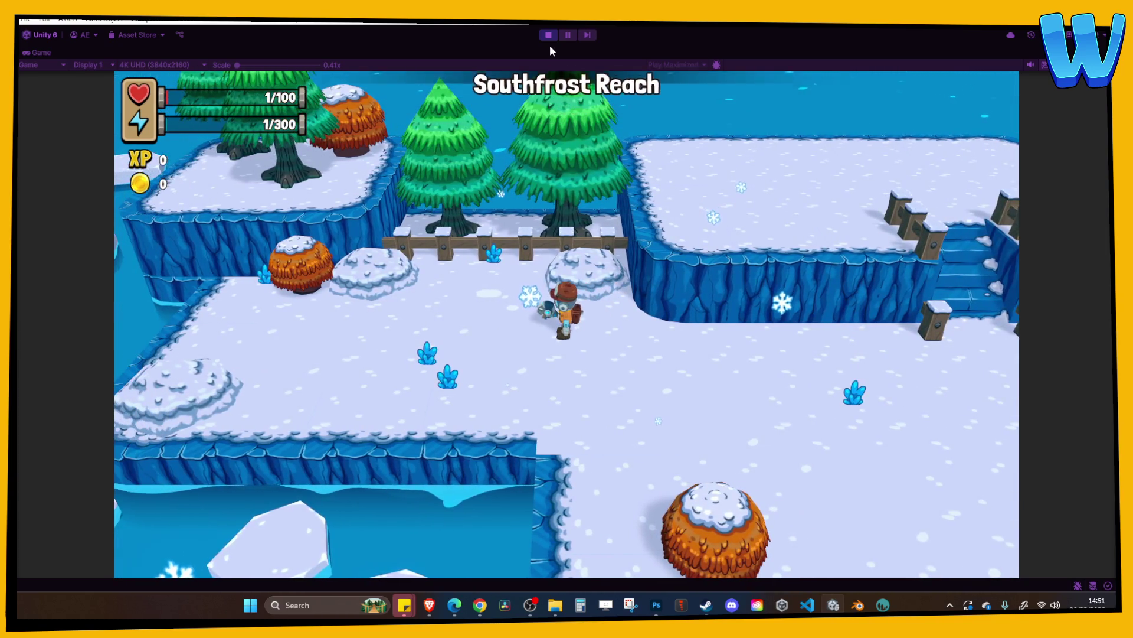
key(s)
key(d)
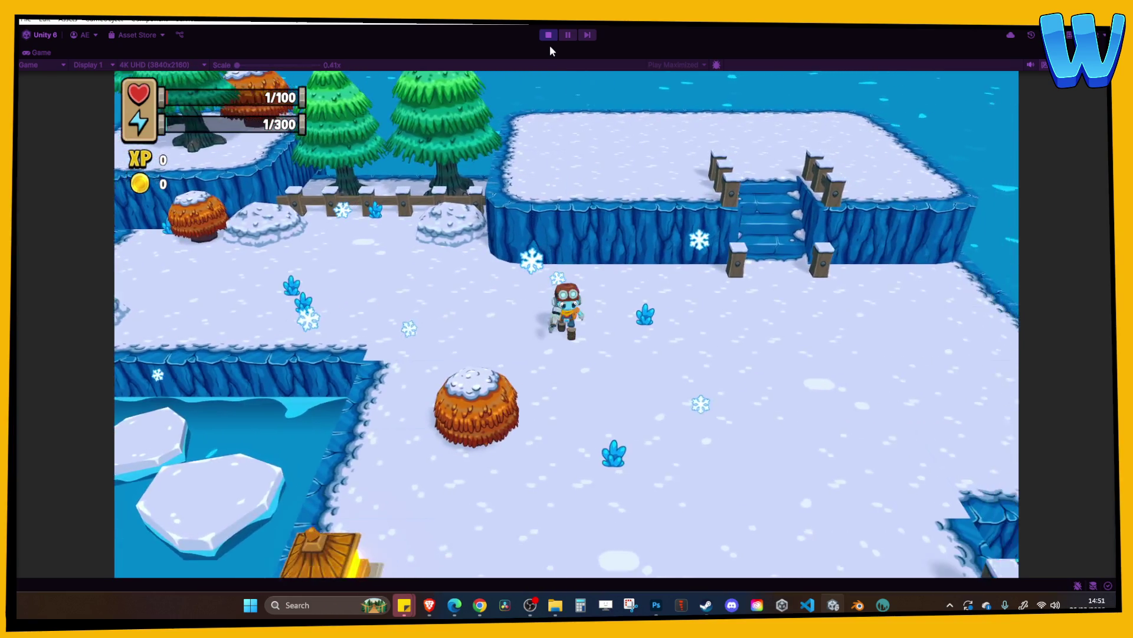
key(s)
key(s)
key(a)
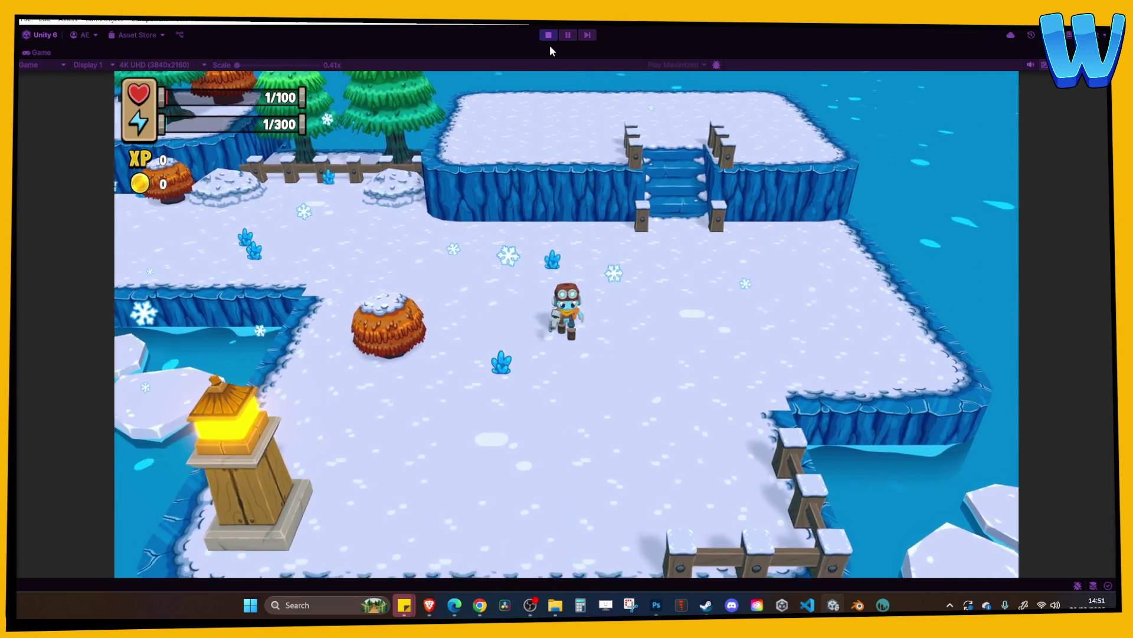
key(w)
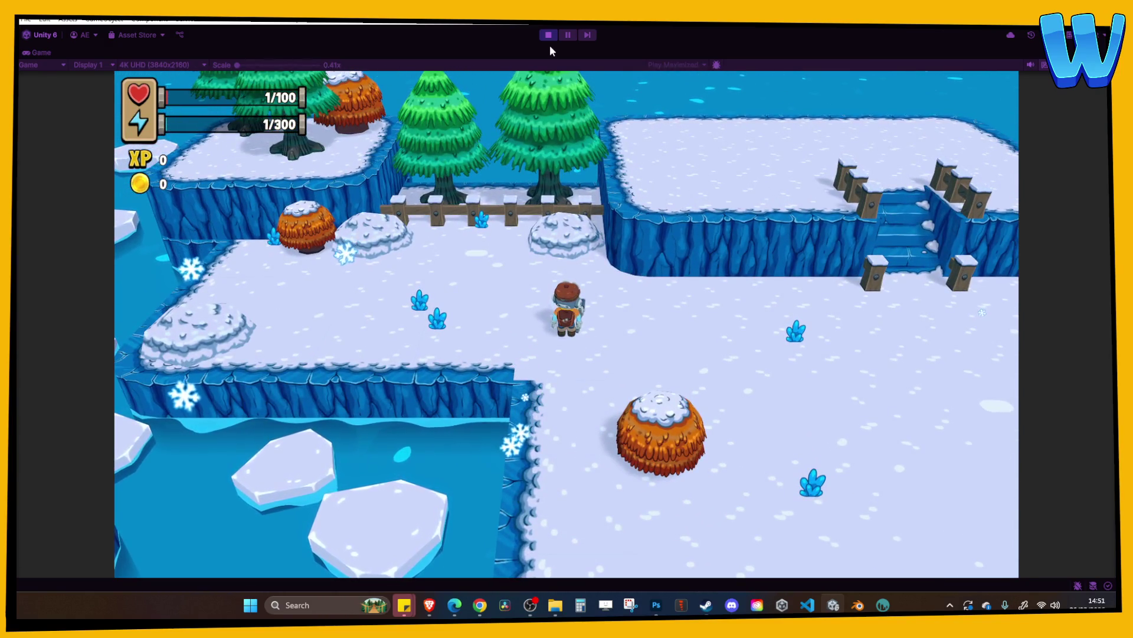
key(a)
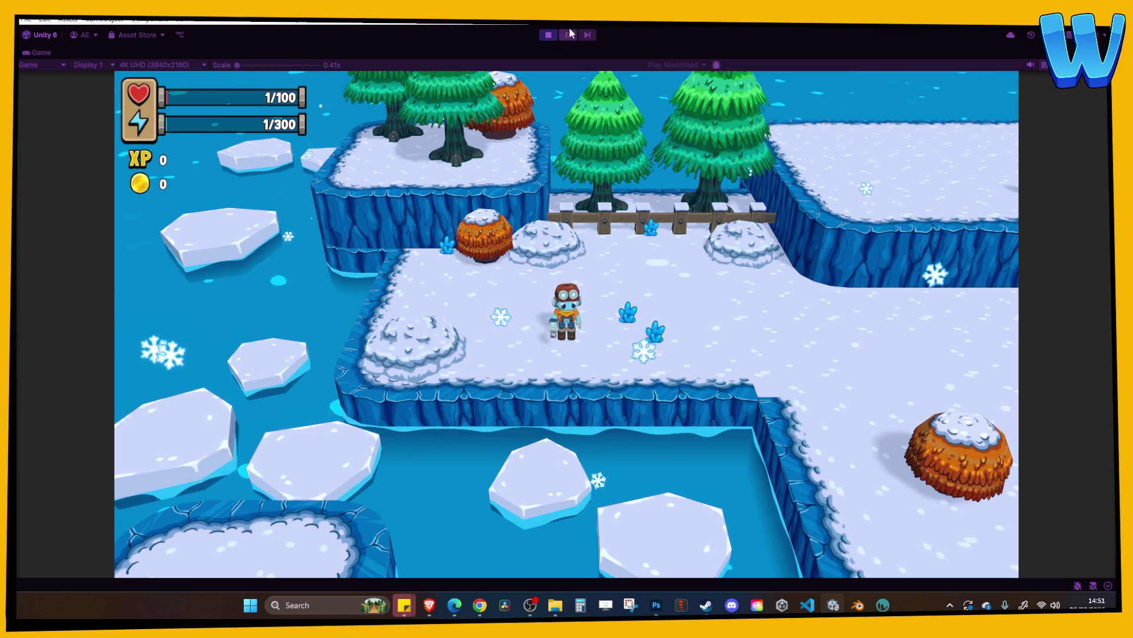
Stop the current level, open the Ocean_1 scene and start playing it
click(549, 35)
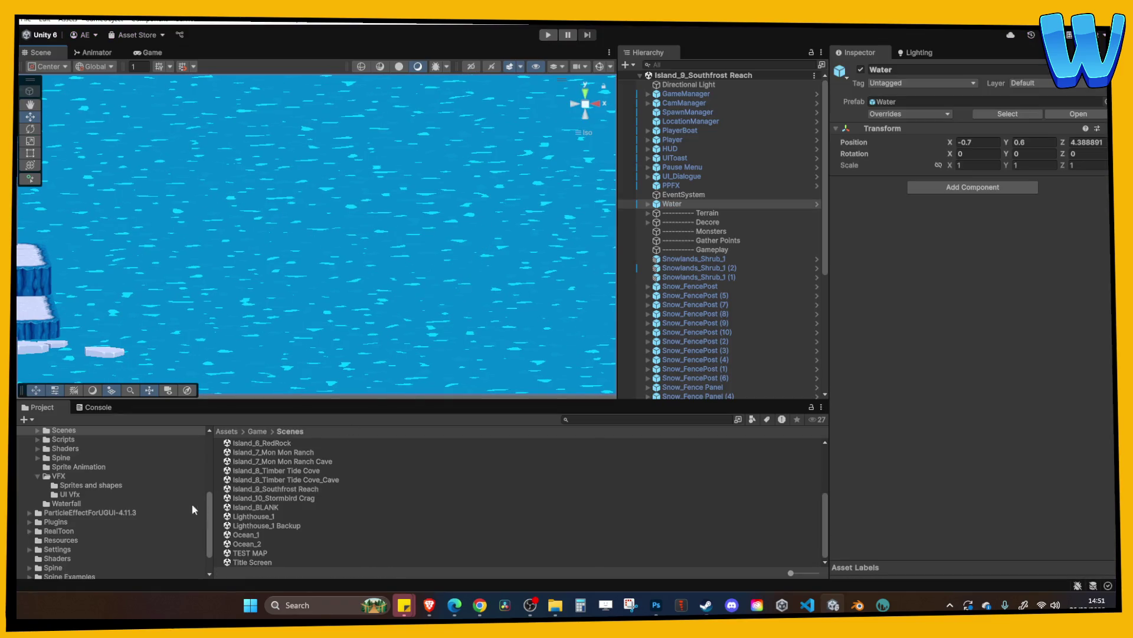
scroll(124, 508, down, 2)
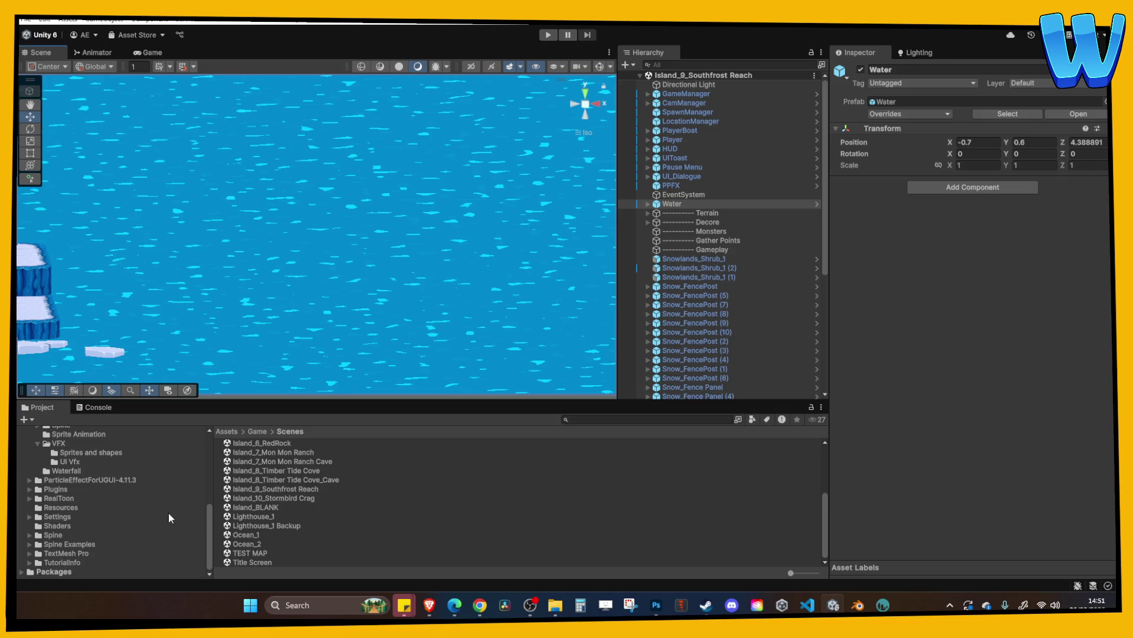
double_click(271, 534)
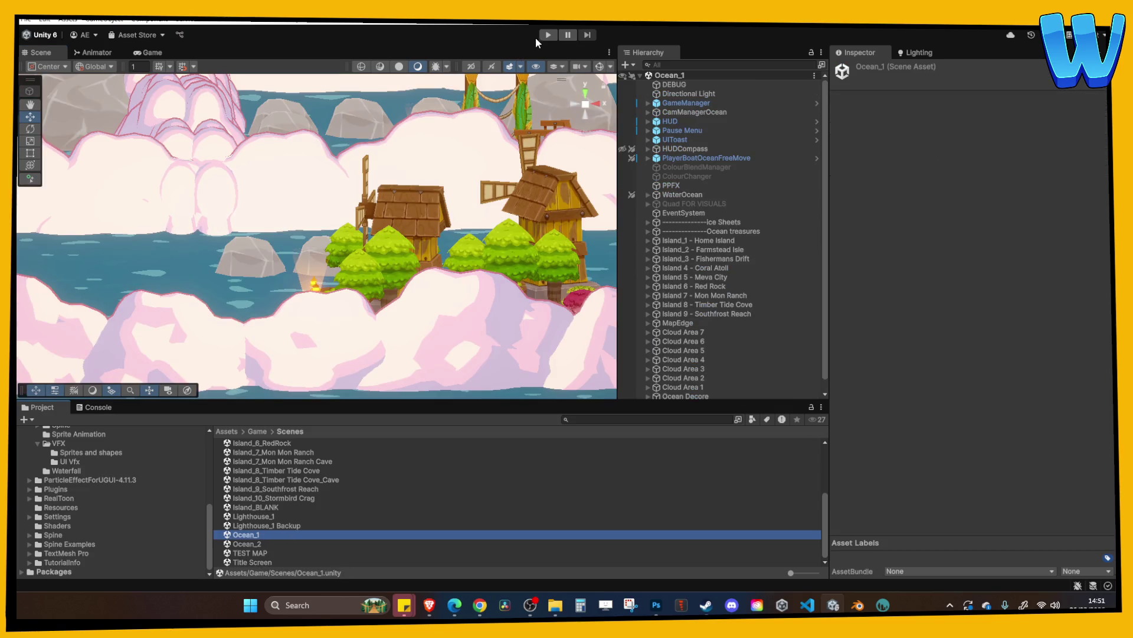
click(547, 35)
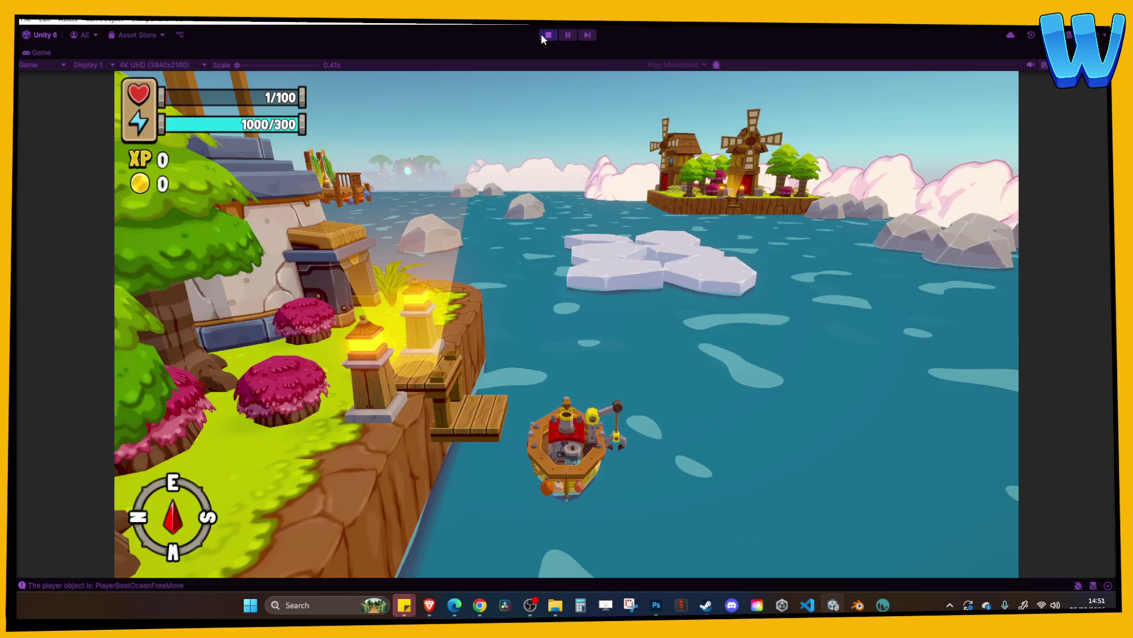
Sail the boat through the ice floes and around the windmill and lighthouse islands, then stop play
key(d)
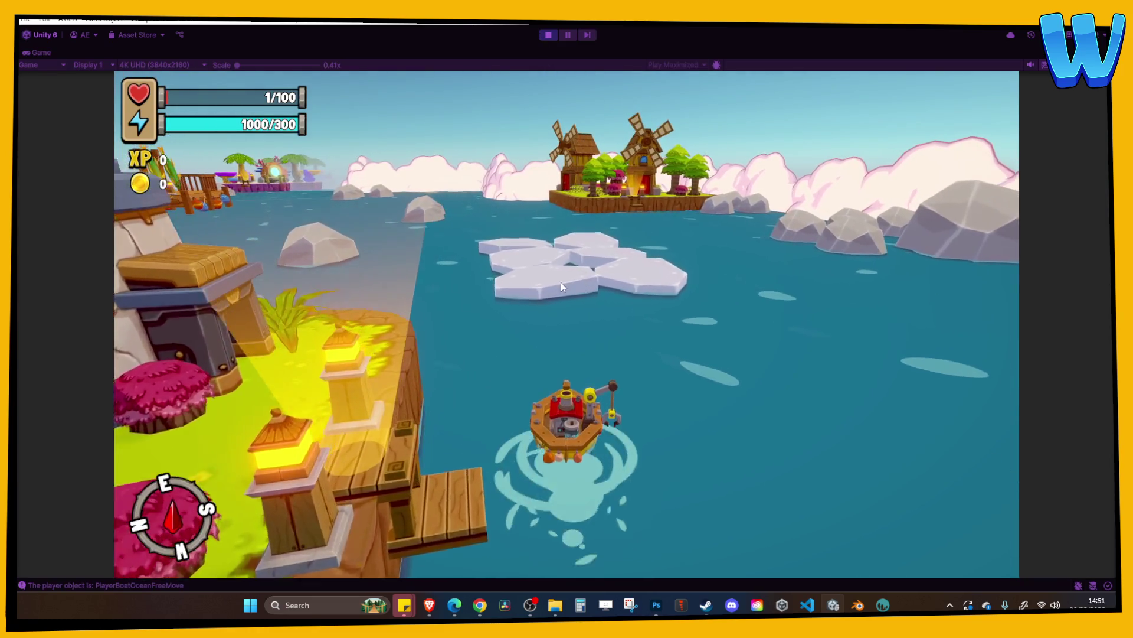
key(w)
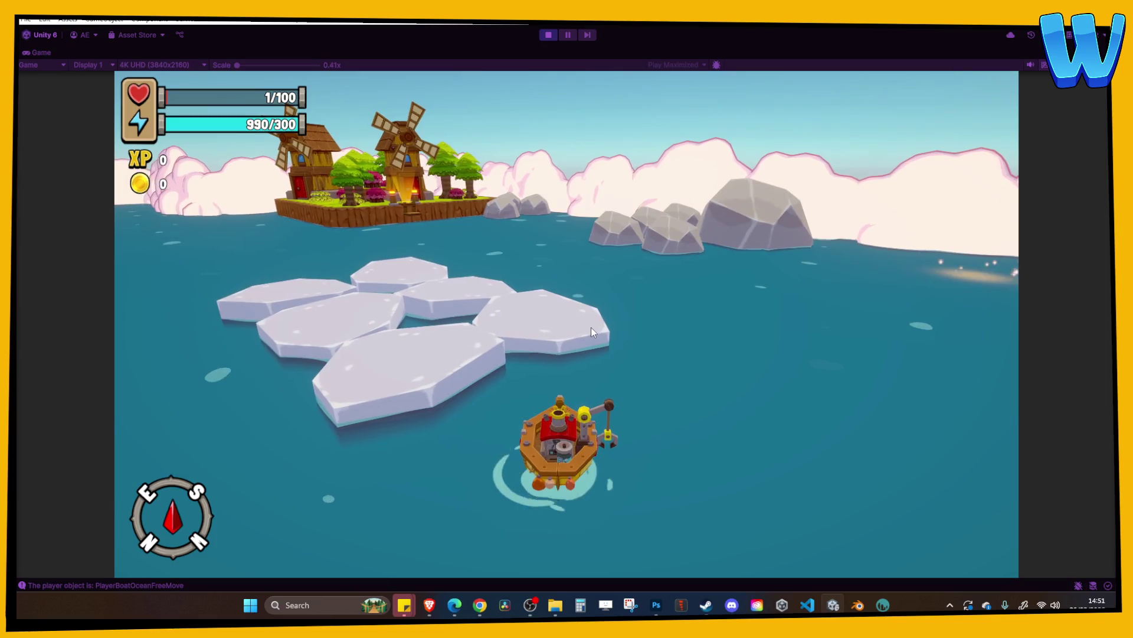
key(a)
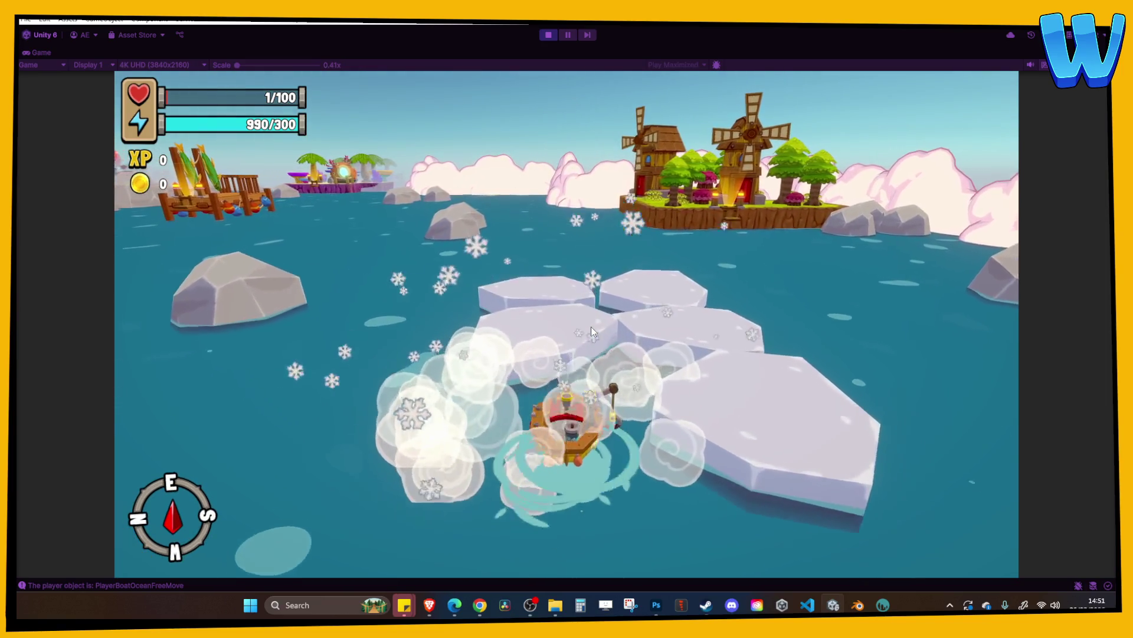
key(d)
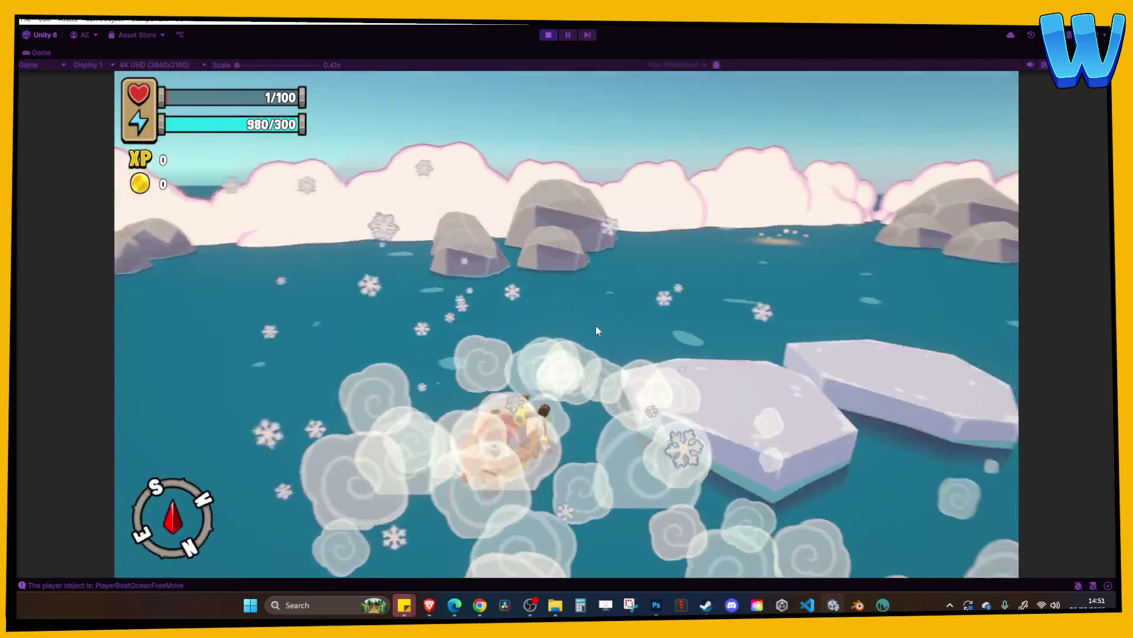
key(d)
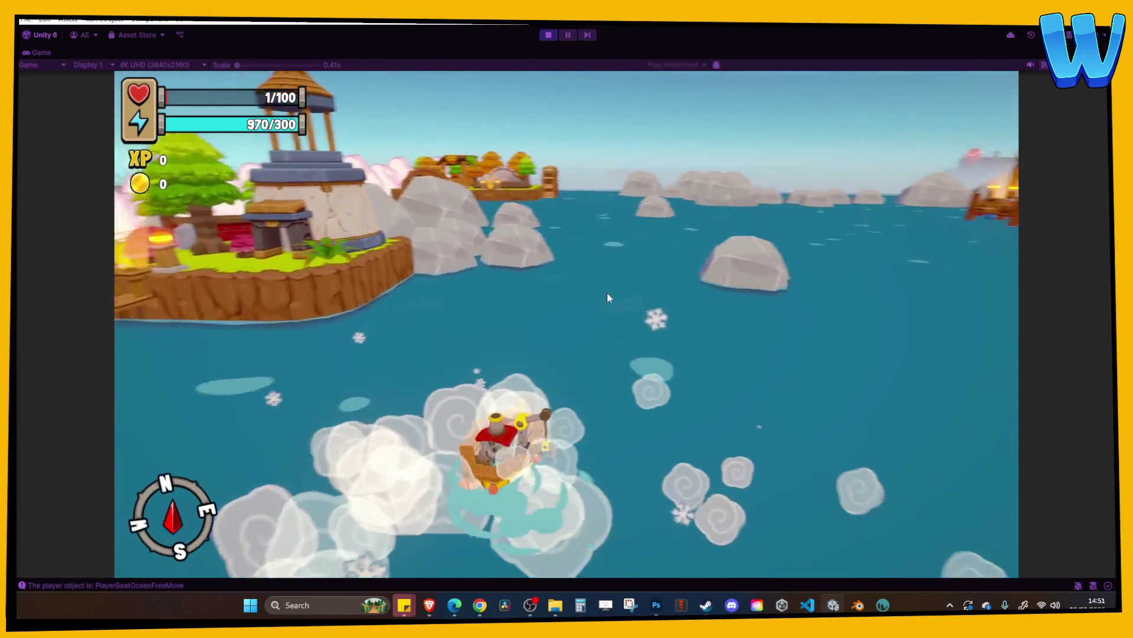
key(d)
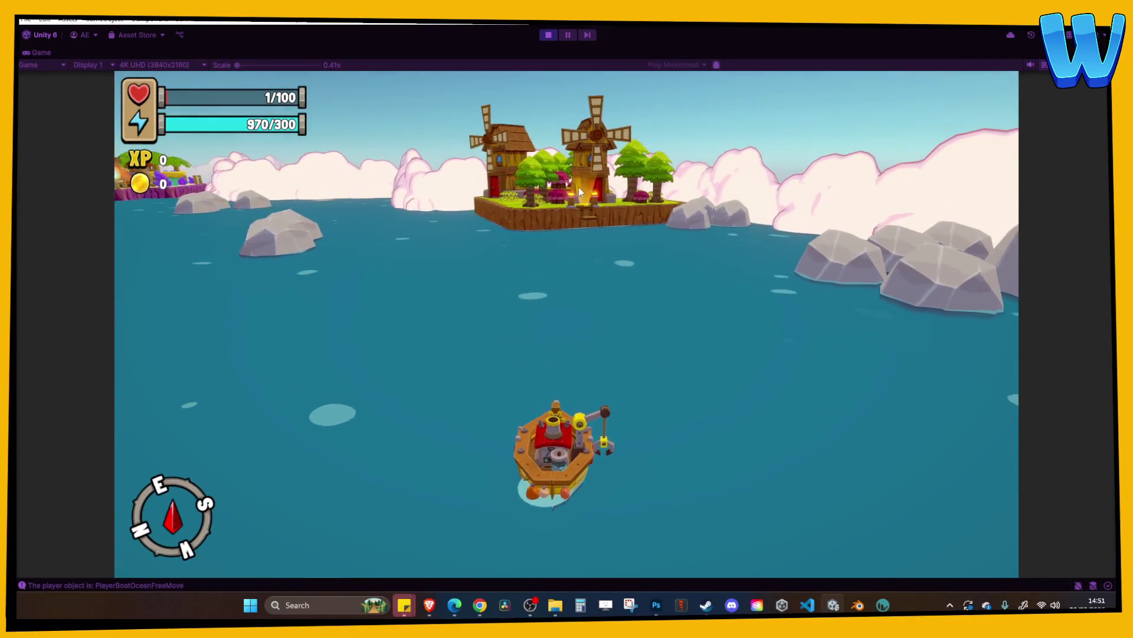
key(d)
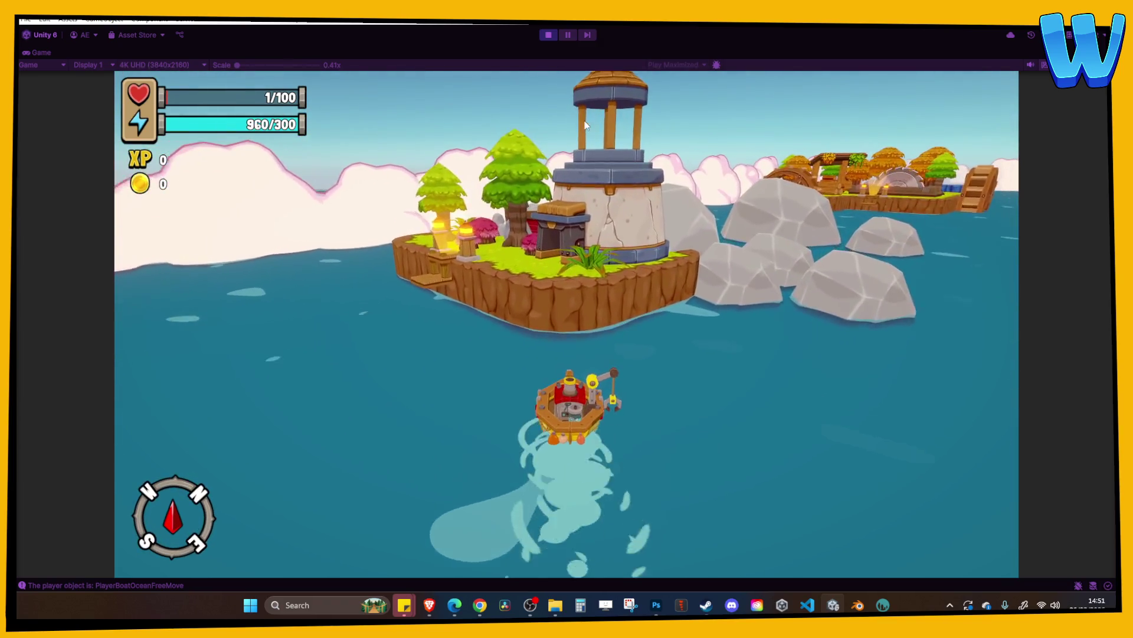
key(d)
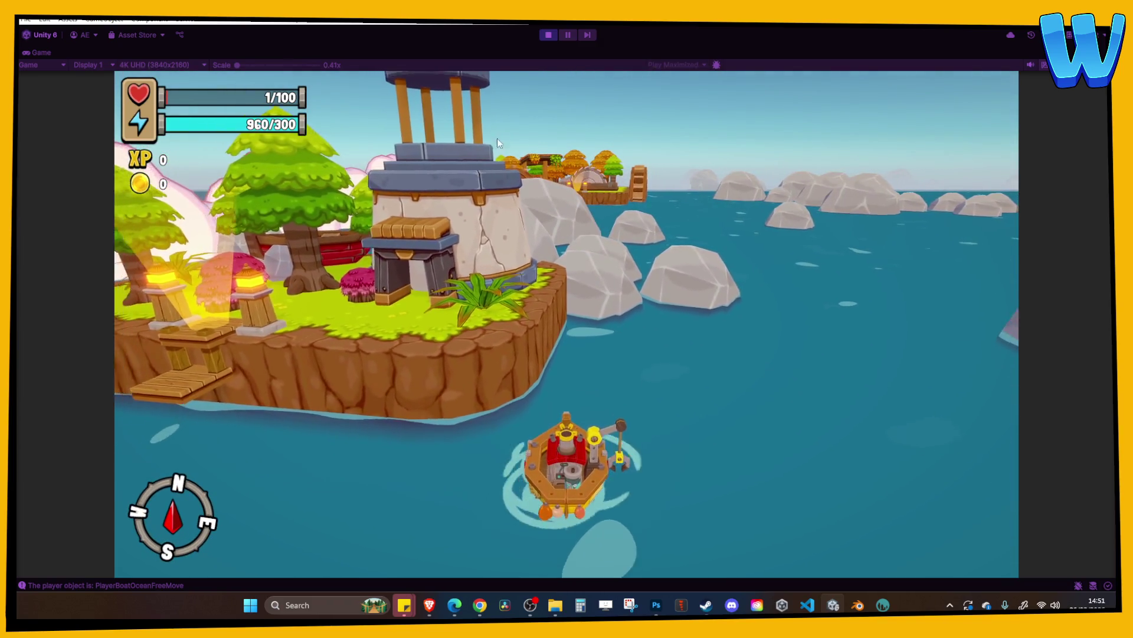
click(547, 35)
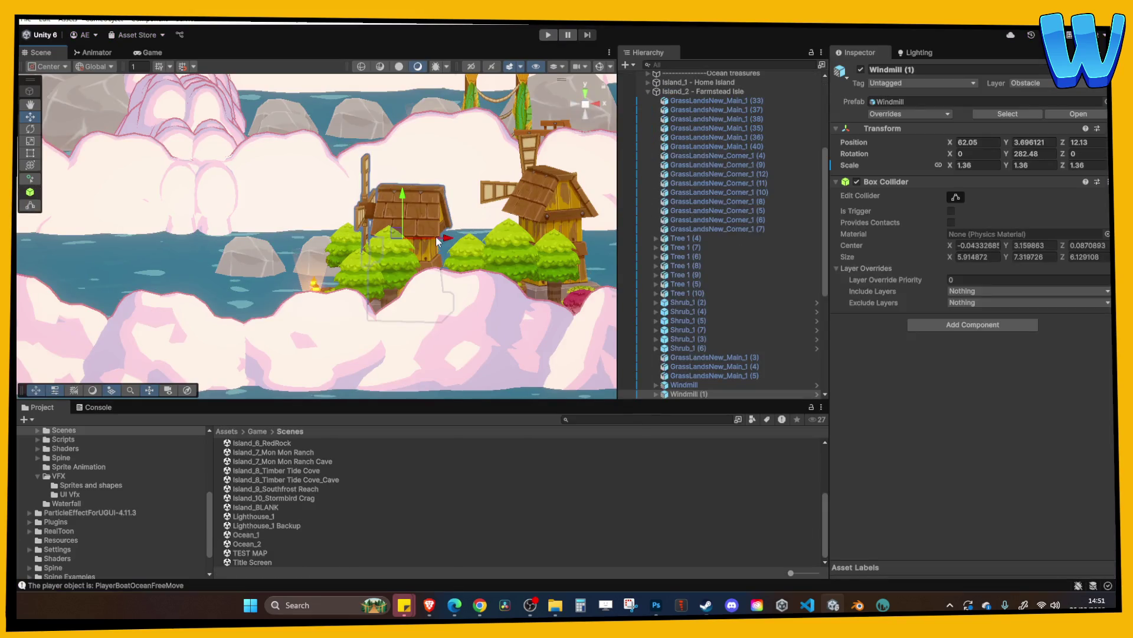
Open the Island_1 scene and frame the water plane in view
scroll(284, 501, up, 5)
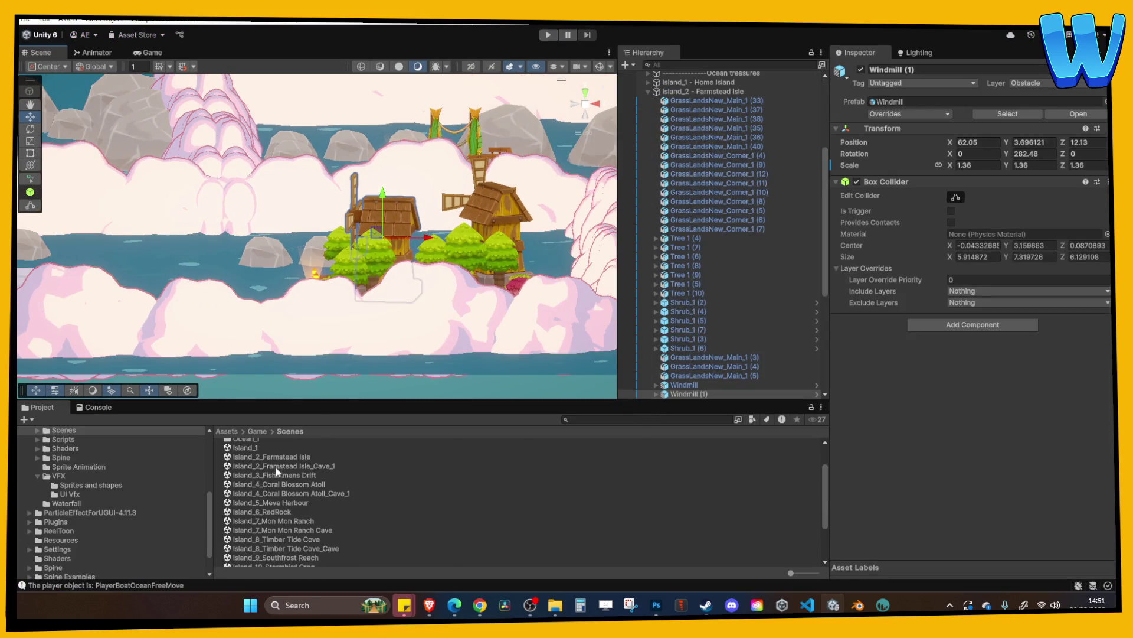
double_click(262, 450)
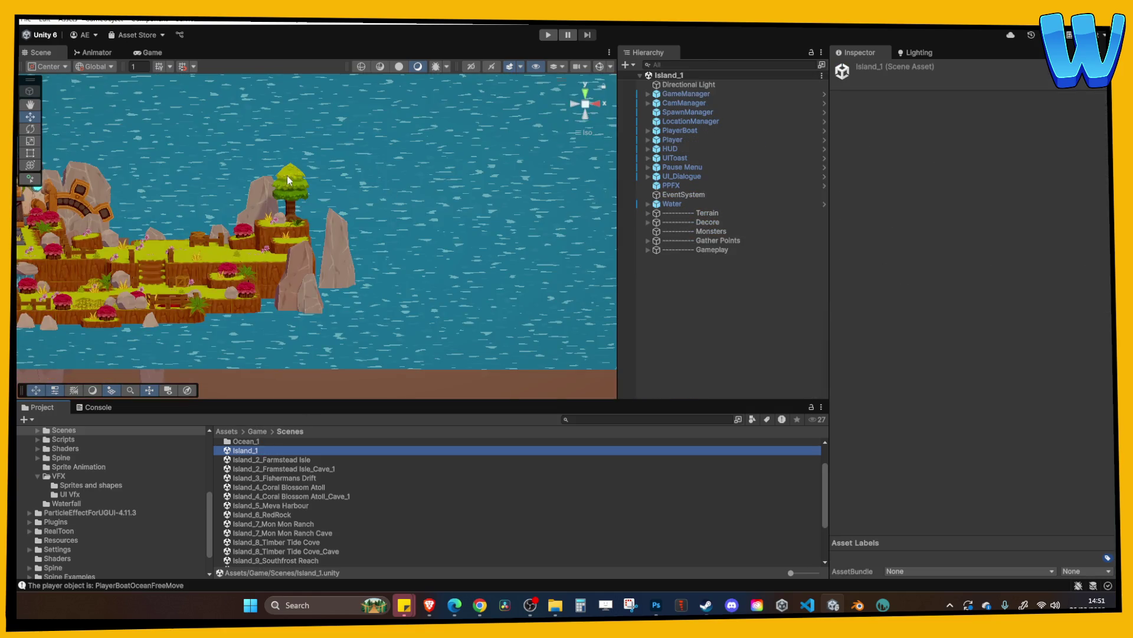
scroll(140, 118, down, 2)
click(140, 119)
key(f)
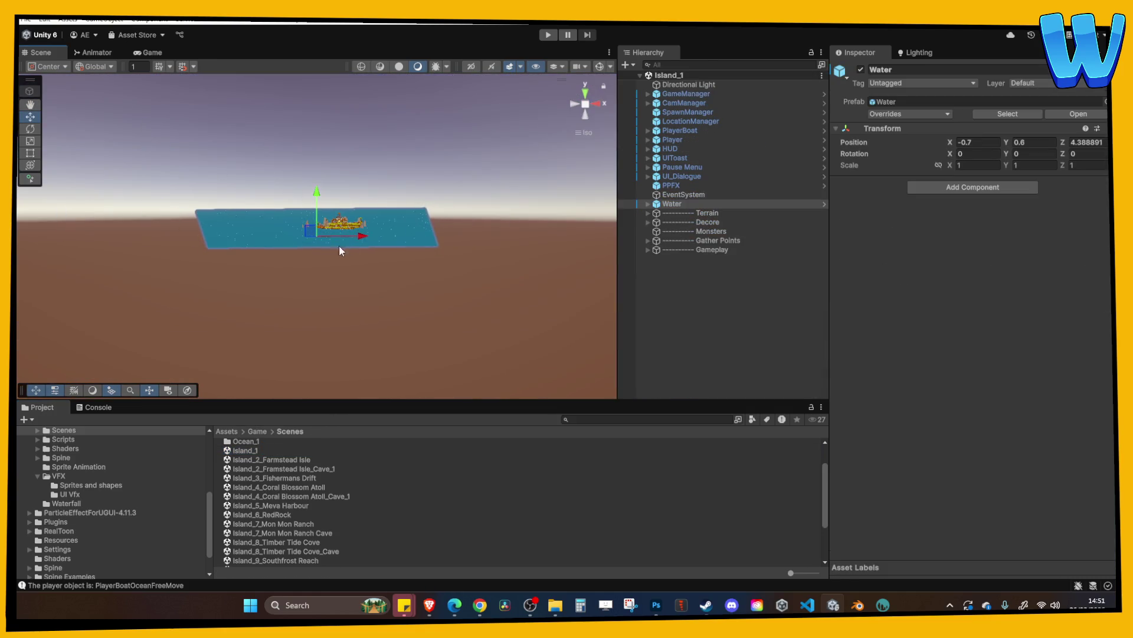
Select LightHouse_1_Top, frame it, and lift it up off the tower
click(339, 246)
scroll(354, 213, up, 10)
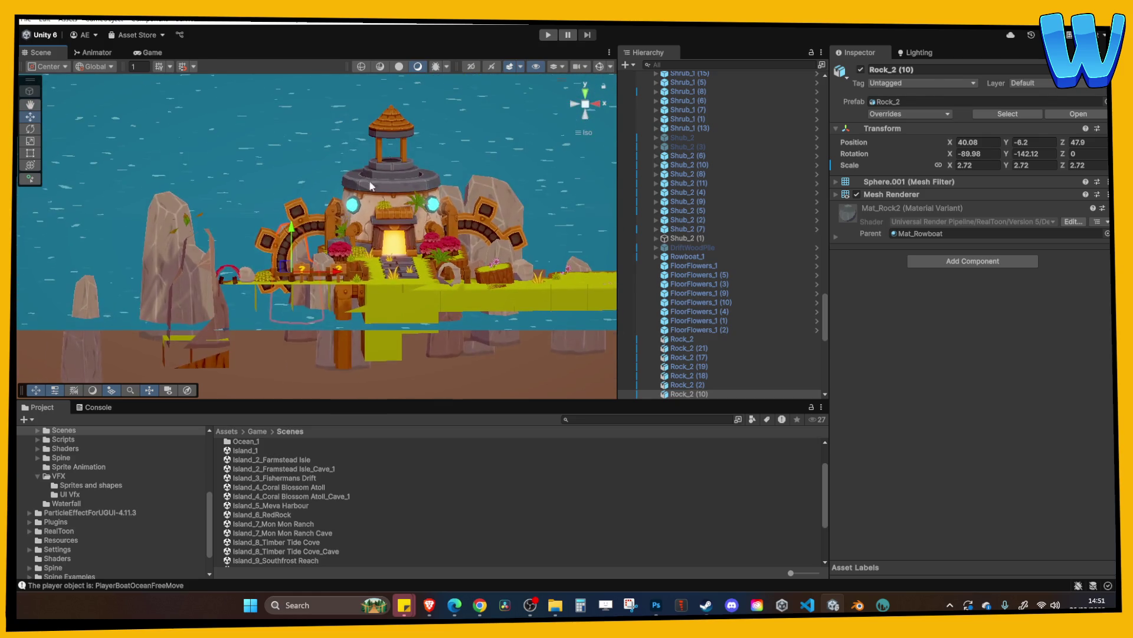
click(386, 140)
key(f)
drag(317, 146, 317, 83)
middle_drag(413, 142, 388, 211)
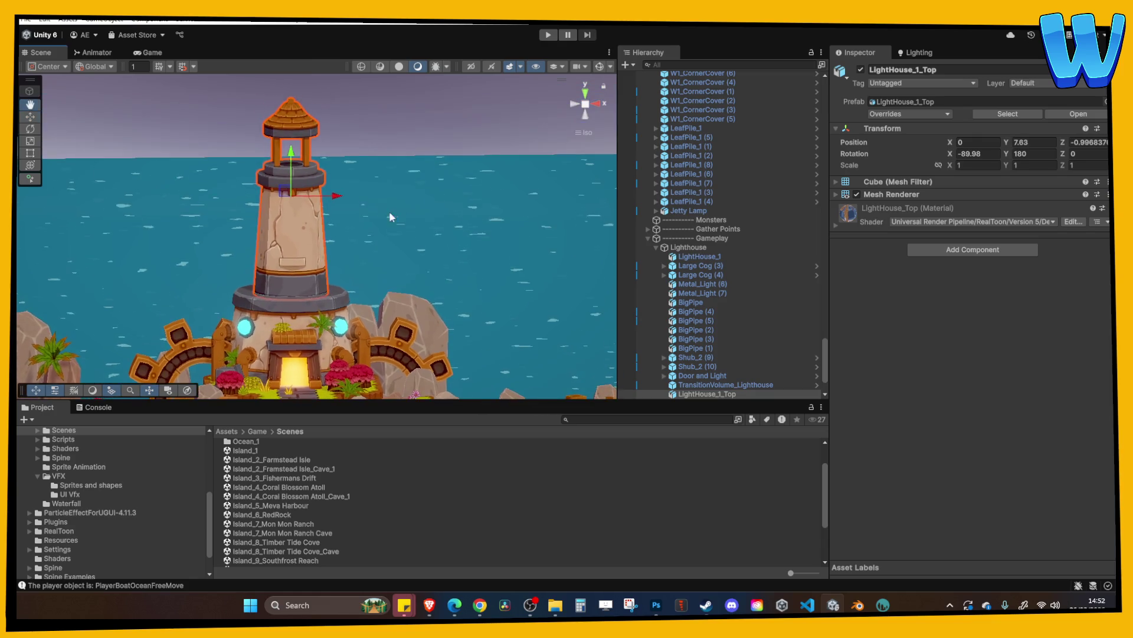
Orbit around the opened lighthouse to look inside and down on its base and path
click(406, 132)
mouse_move(406, 132)
alt+mouse_down()
mouse_move(452, 190)
mouse_move(417, 255)
mouse_move(371, 237)
mouse_move(372, 246)
alt+mouse_up()
alt+drag(335, 180, 314, 254)
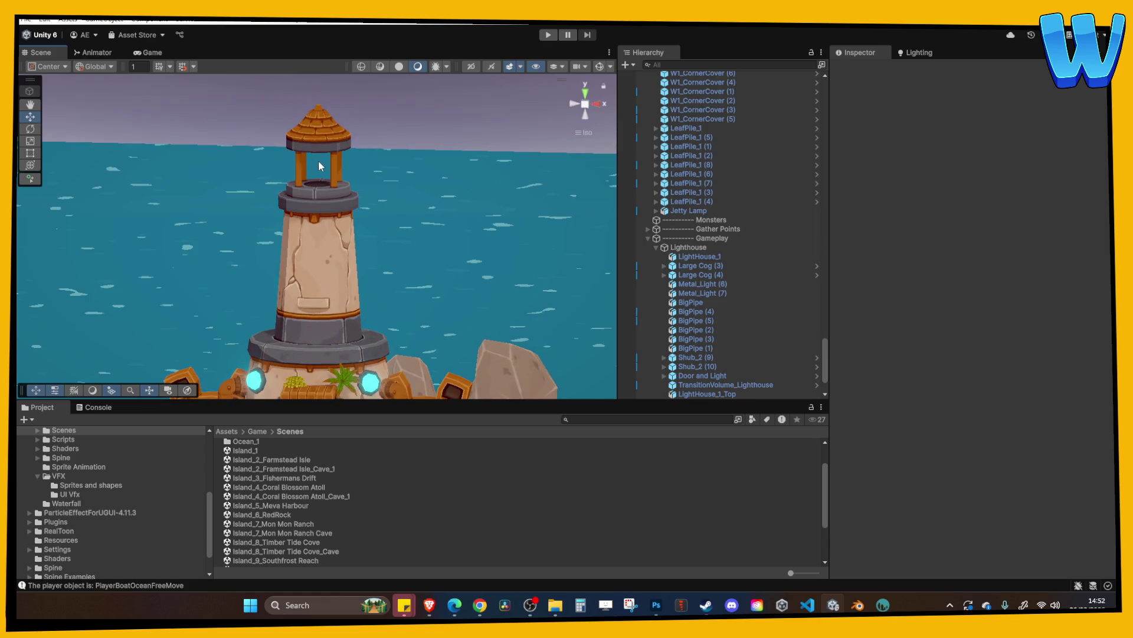
mouse_move(321, 166)
alt+mouse_down()
mouse_move(361, 231)
mouse_move(373, 285)
alt+mouse_up()
scroll(373, 285, up, 10)
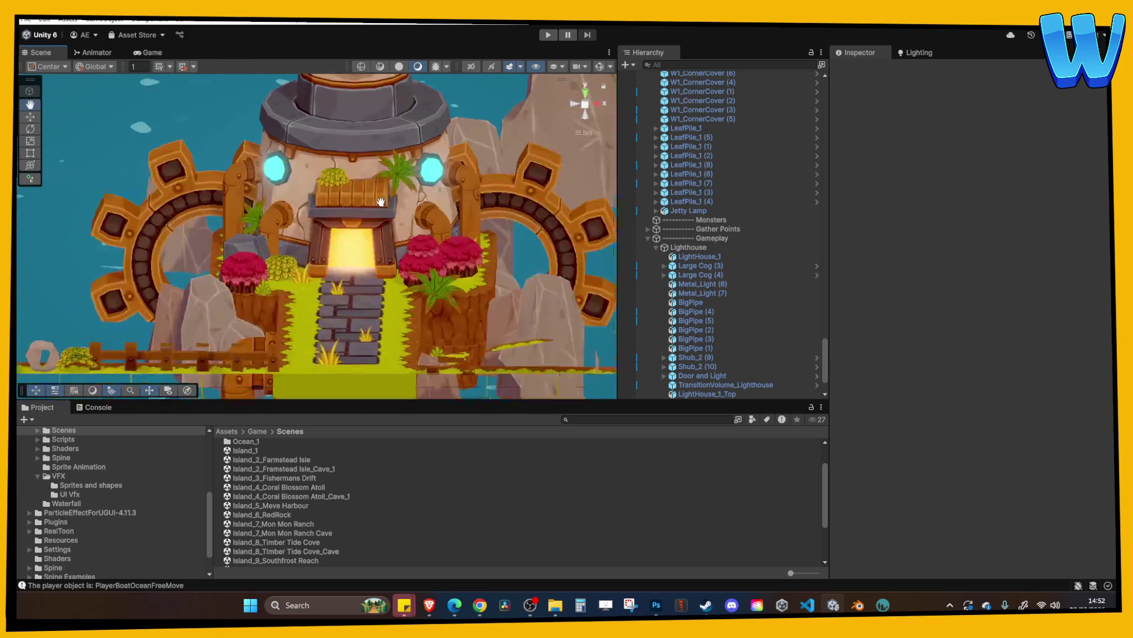
click(310, 328)
mouse_move(309, 328)
alt+mouse_down()
mouse_move(317, 280)
mouse_move(340, 271)
mouse_move(340, 226)
alt+mouse_up()
mouse_move(340, 227)
middle_down()
mouse_move(327, 183)
mouse_move(326, 294)
mouse_move(324, 152)
middle_up()
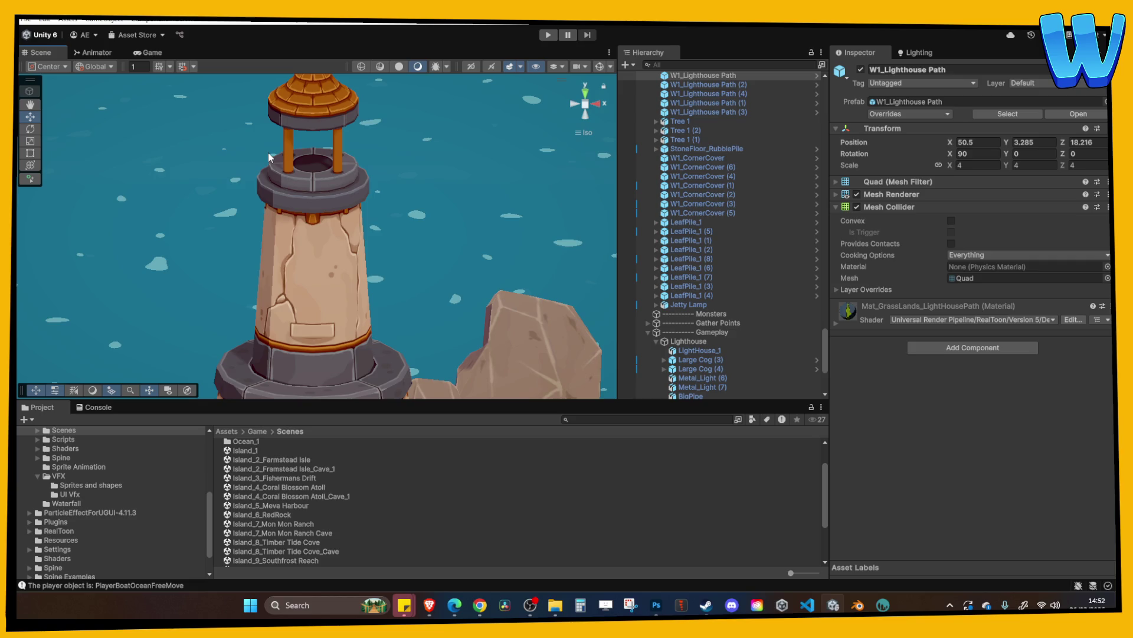
scroll(502, 151, down, 5)
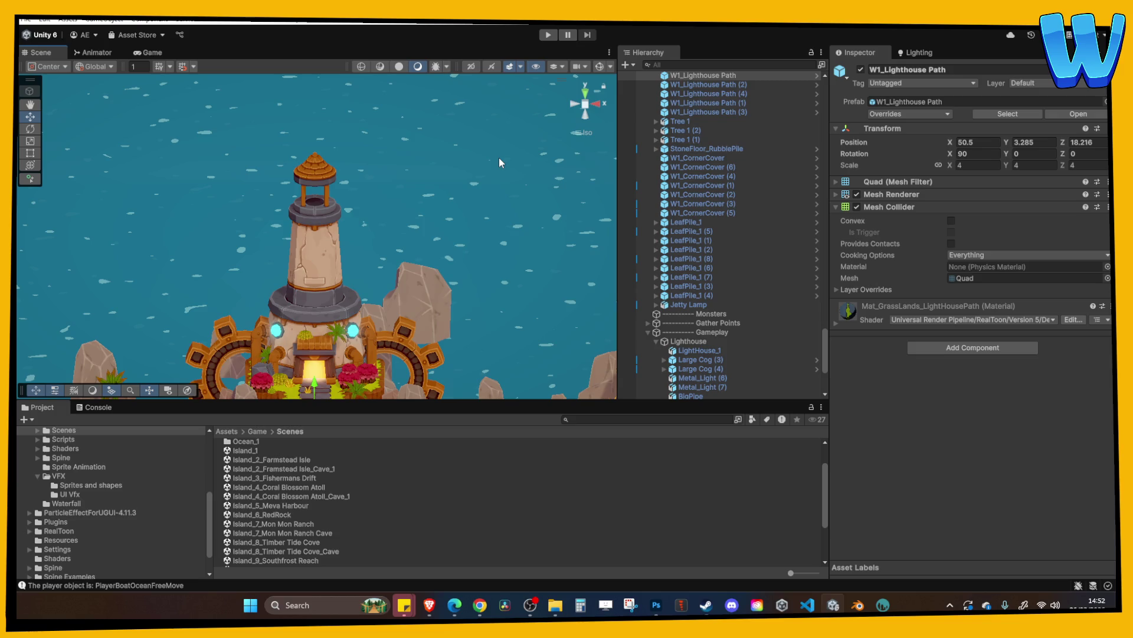
Reselect the lighthouse top and undo the lift so it sits back on the tower
click(463, 187)
mouse_move(463, 187)
alt+mouse_down()
mouse_move(388, 220)
mouse_move(387, 182)
mouse_move(370, 236)
mouse_move(352, 233)
mouse_move(347, 215)
alt+mouse_up()
click(367, 247)
click(347, 216)
key(ctrl+z)
key(ctrl+z)
key(ctrl+z)
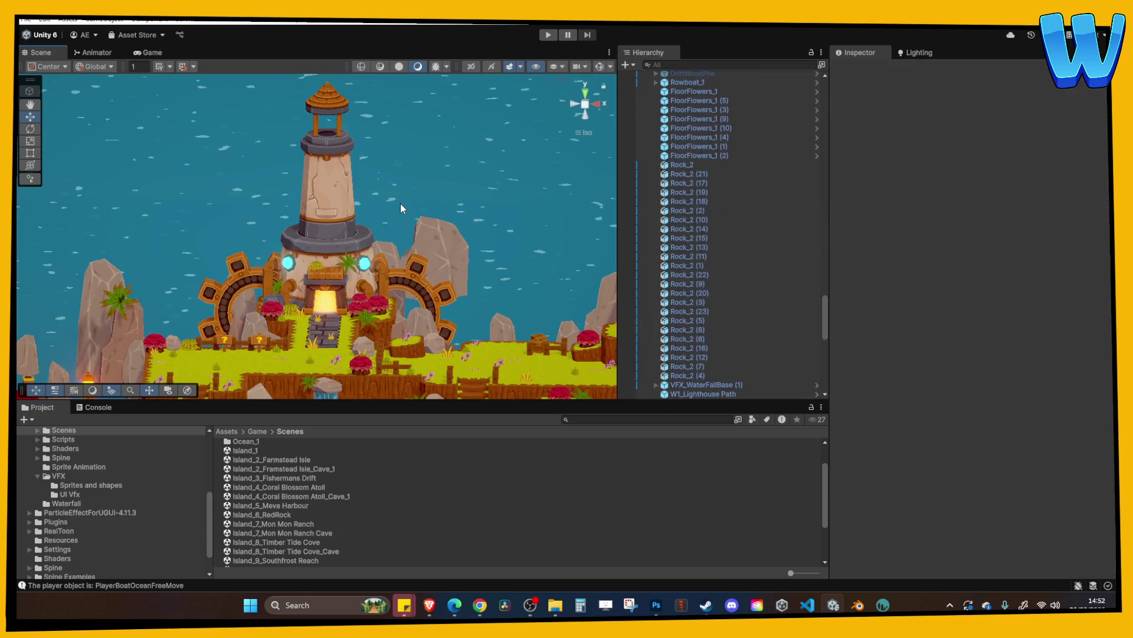
click(400, 203)
scroll(384, 211, up, 5)
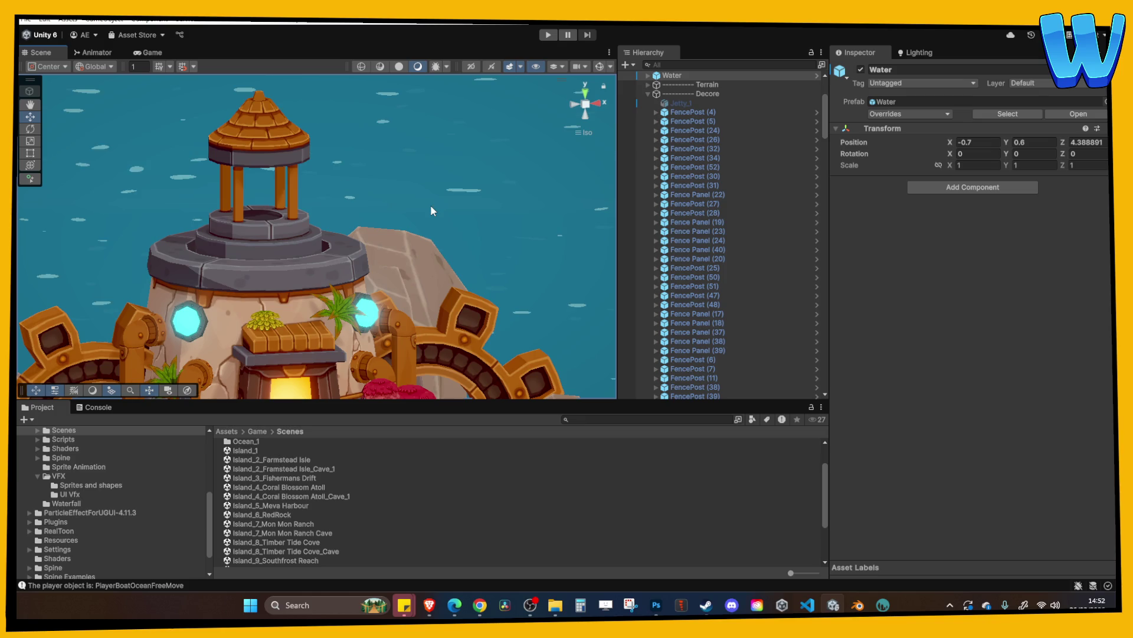
right_drag(431, 204, 388, 218)
middle_drag(389, 218, 375, 216)
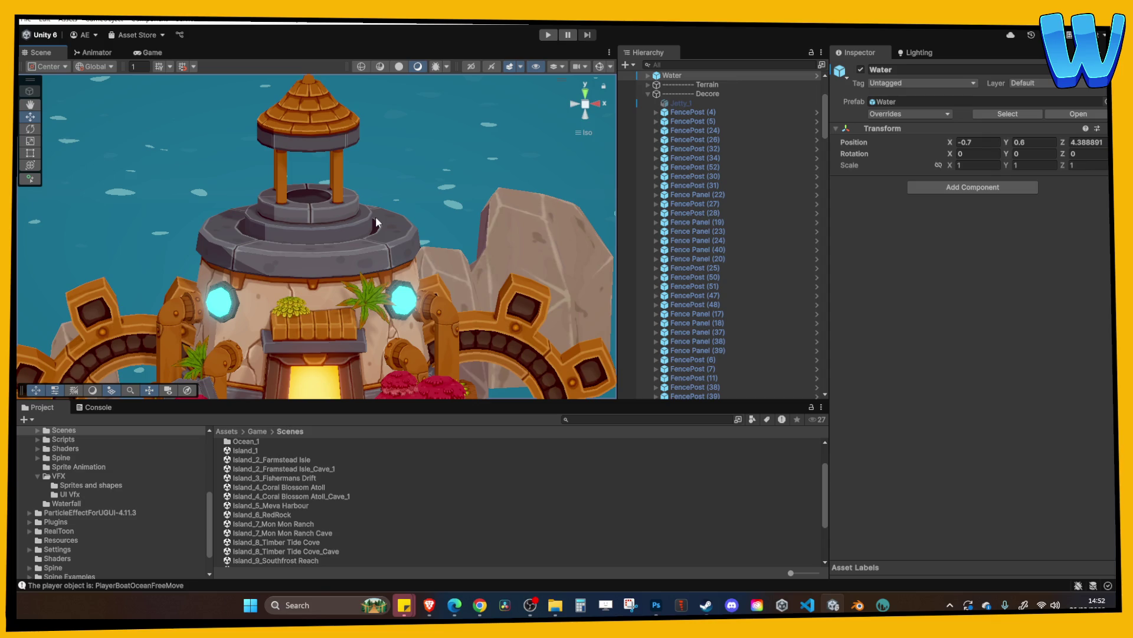
right_drag(375, 216, 350, 226)
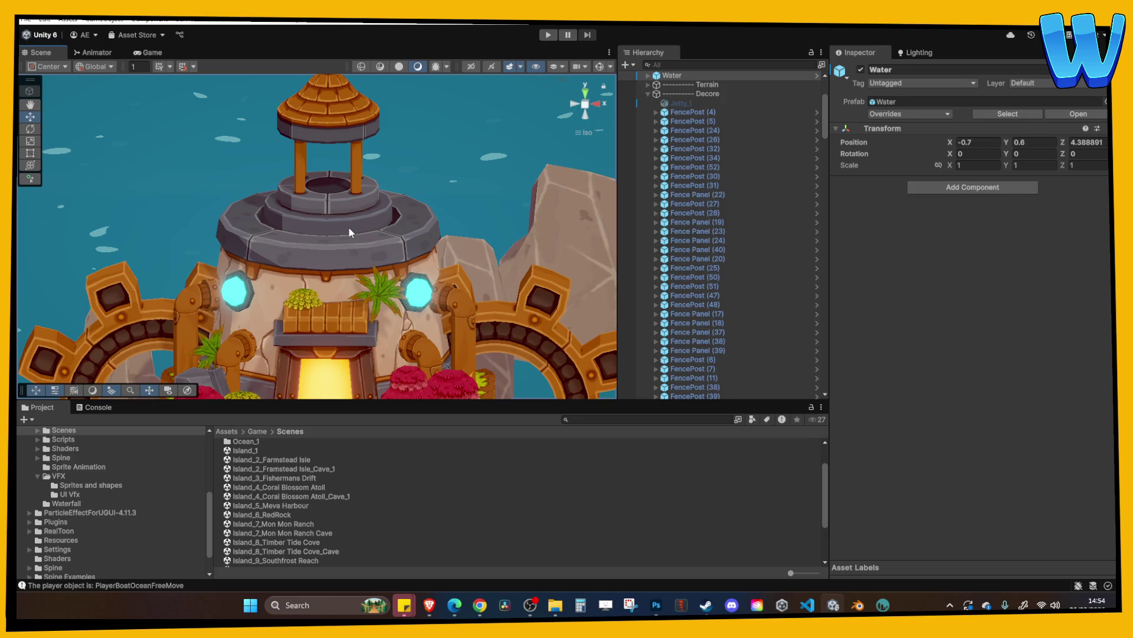
middle_drag(349, 232, 399, 257)
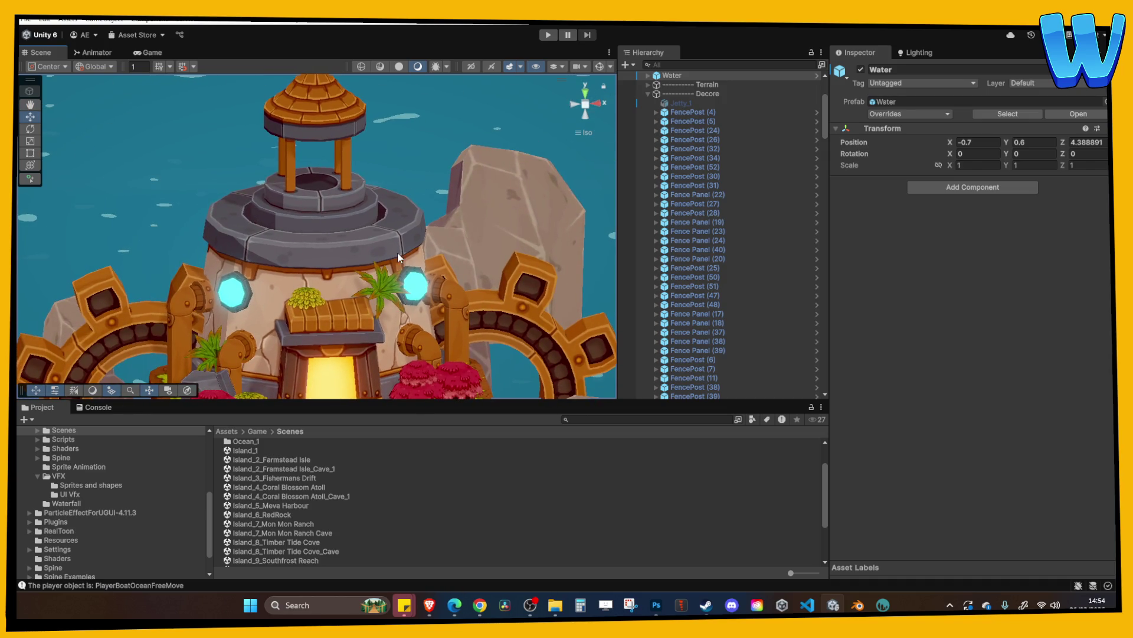